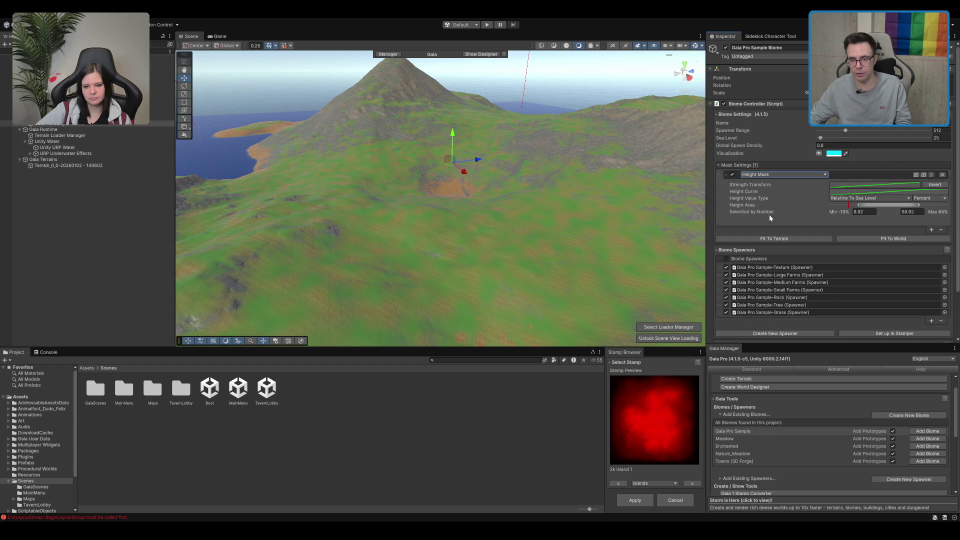
Step: Switch the Sample Biome's mask type to Poly Mask and create a New Poly Mask for it
left_click(768, 216)
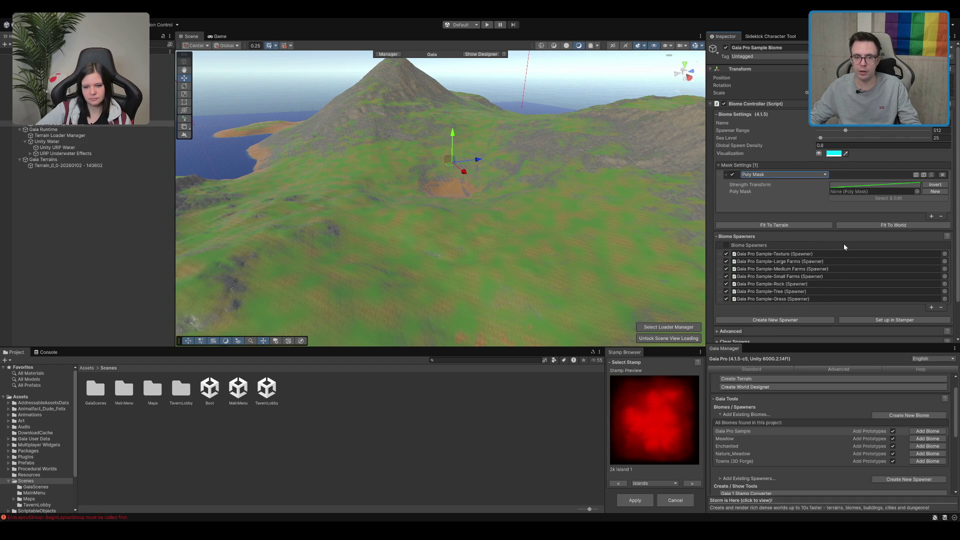
left_click(931, 190)
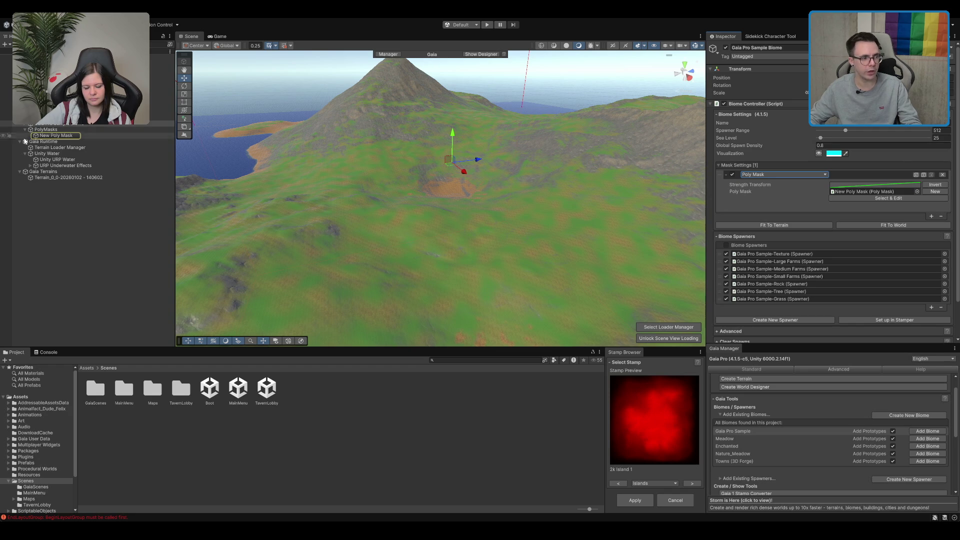
Step: Select New Poly Mask and place the first mask nodes on the terrain
left_click(50, 135)
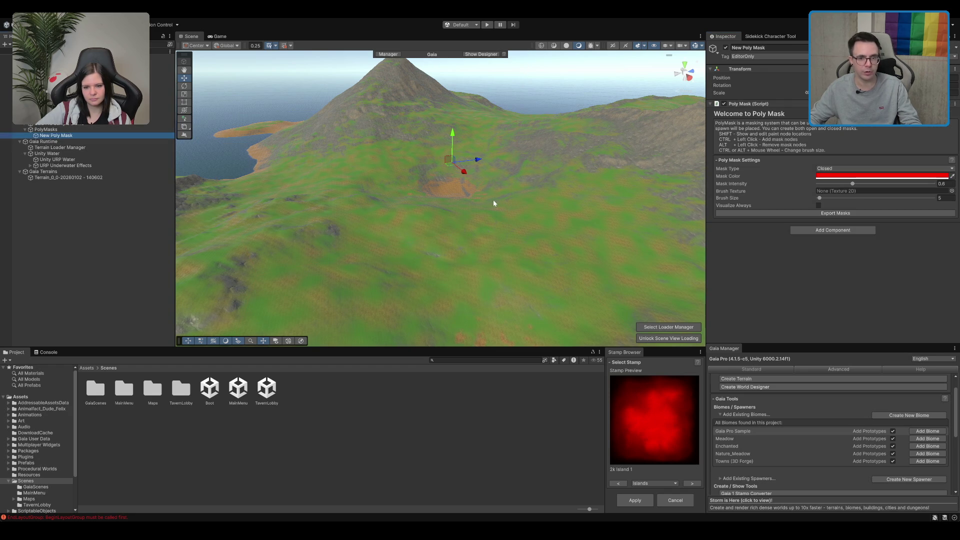
scroll(483, 190, "up", 3)
scroll(483, 189, "up", 3)
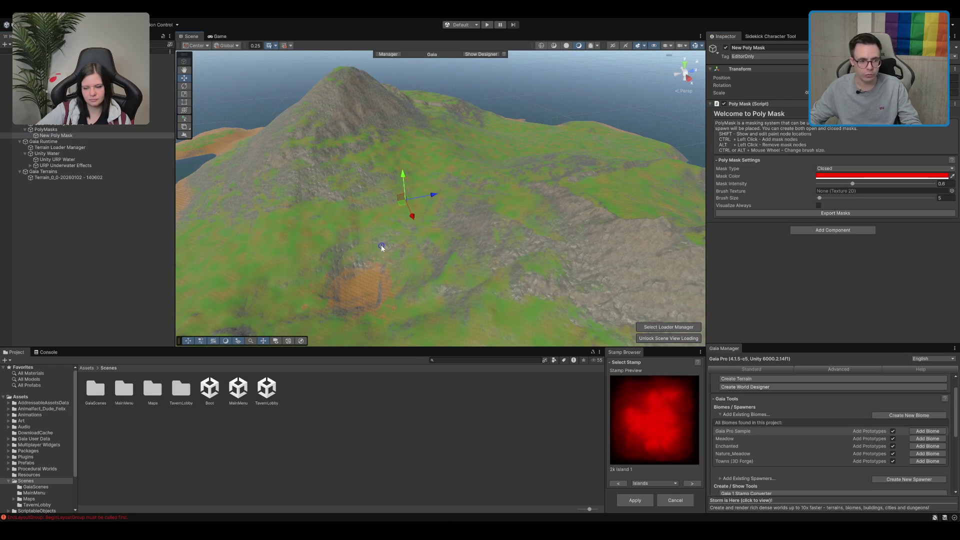
left_click(361, 228, "ctrl")
left_click(277, 296, "ctrl")
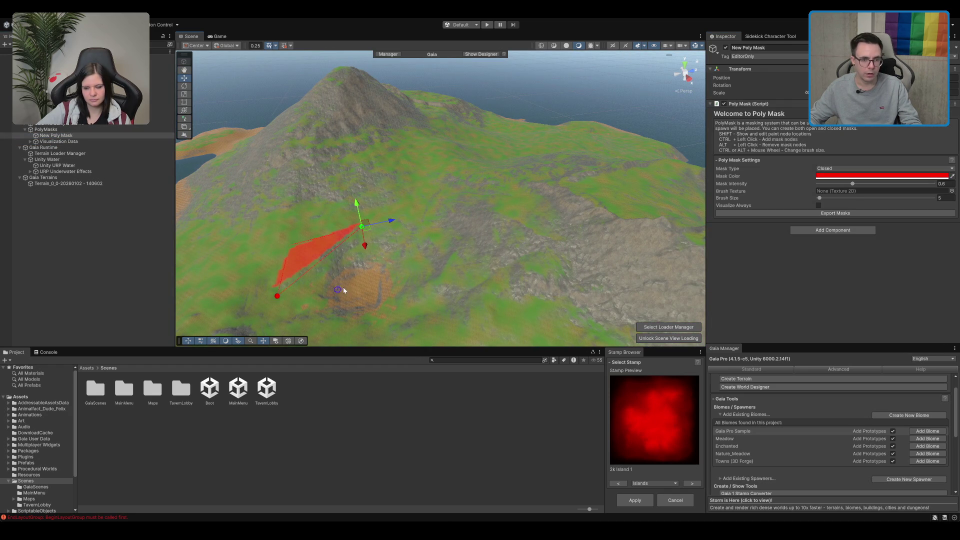
left_click_drag(445, 223, 368, 242)
Step: Add nodes around the dirt patch and close the poly mask shape at its start
left_click(339, 227, "ctrl")
left_click(368, 262, "ctrl")
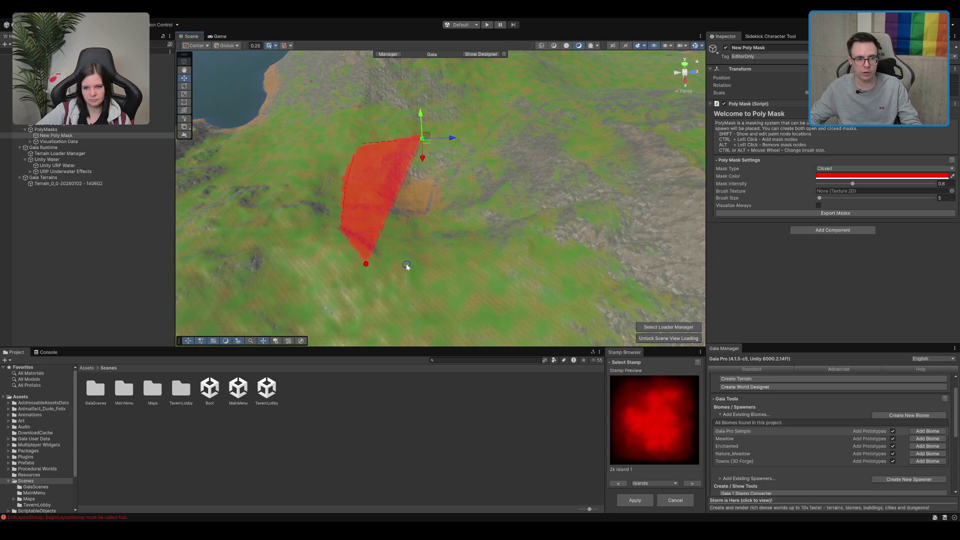
left_click(427, 264, "ctrl")
left_click(493, 231, "ctrl")
left_click(510, 183, "ctrl")
left_click(493, 138, "ctrl")
left_click(475, 120, "ctrl")
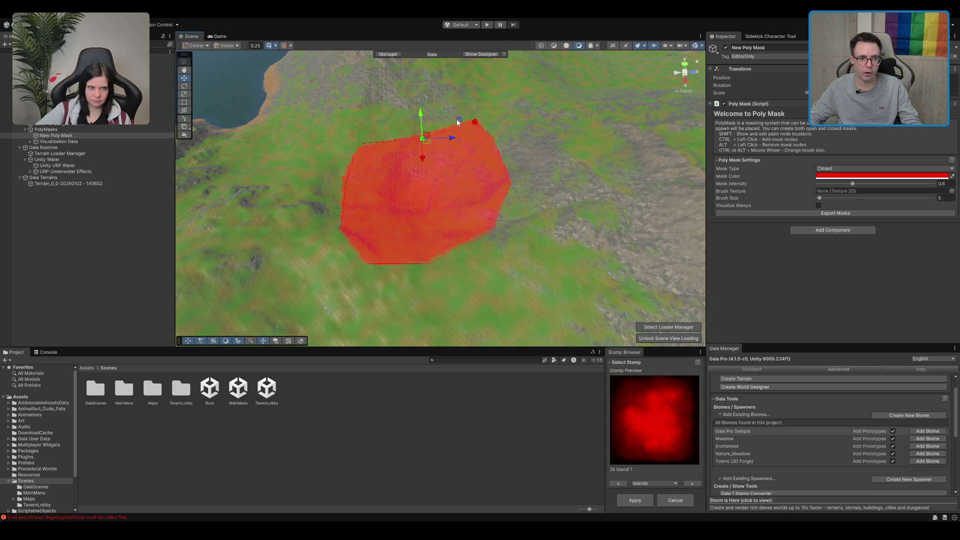
left_click(427, 122, "ctrl")
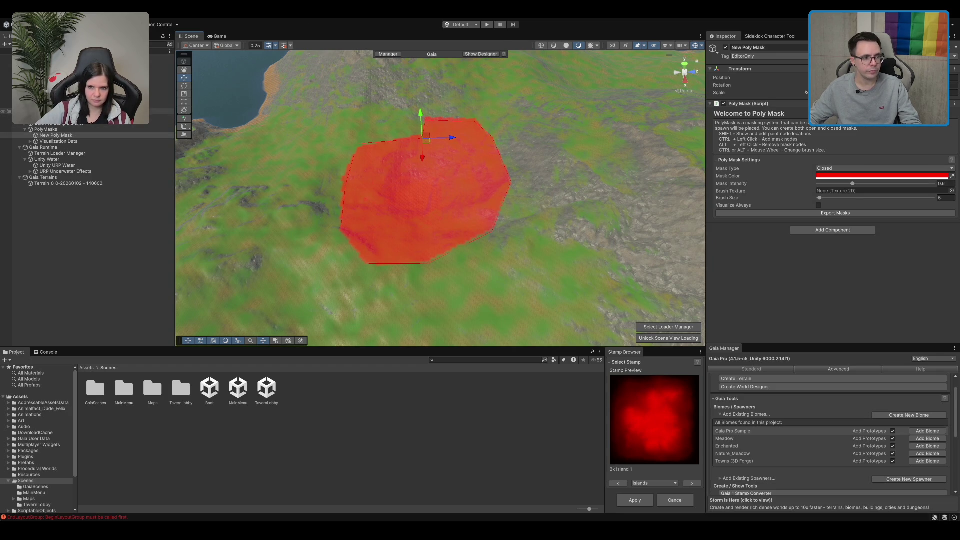
left_click(90, 123)
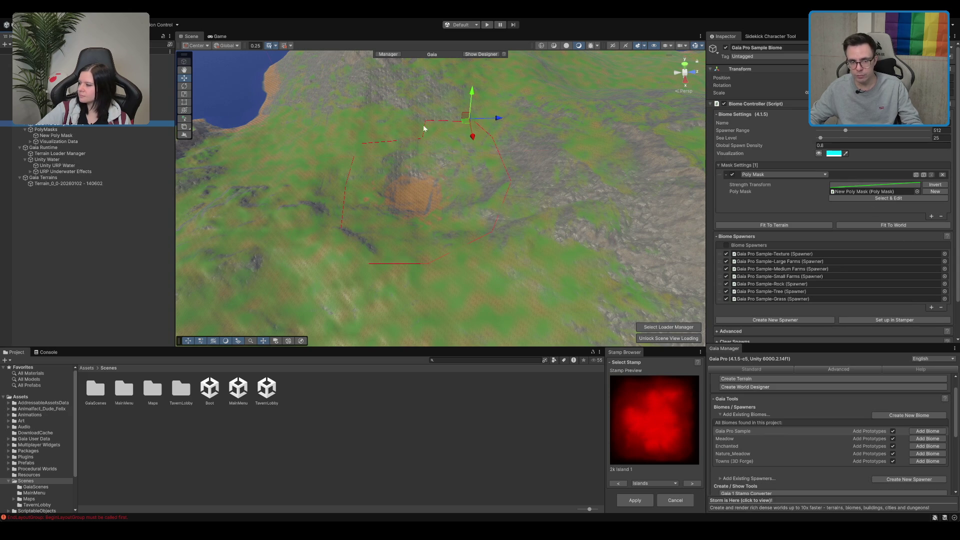
Step: Spawn the Gaia Pro Sample Biome World and view its textures, grass and trees inside the mask
scroll(570, 167, "up", 2)
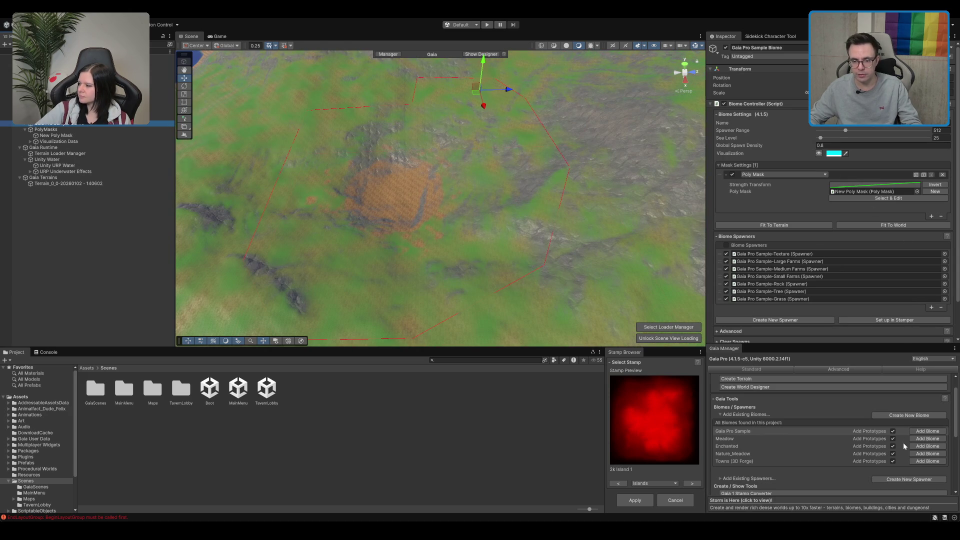
scroll(781, 433, "down", 5)
scroll(840, 310, "down", 2)
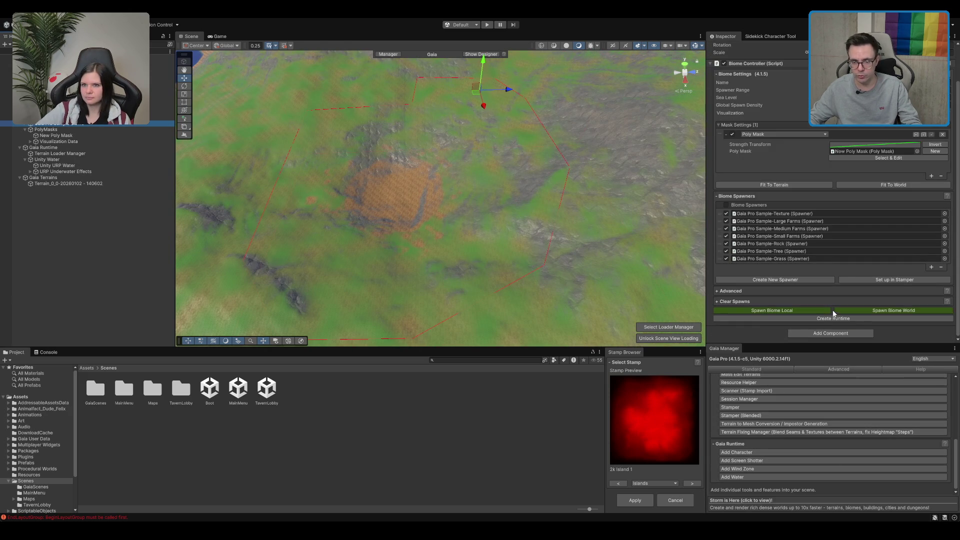
left_click(871, 310)
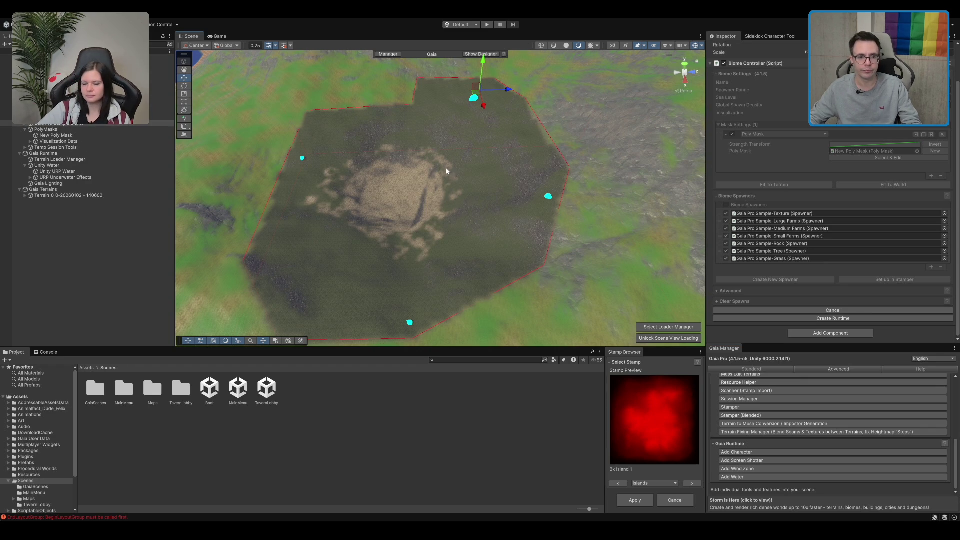
mouse_move(375, 187)
left_mouse_down()
mouse_move(391, 157)
mouse_move(452, 211)
mouse_move(504, 134)
mouse_move(554, 163)
left_mouse_up()
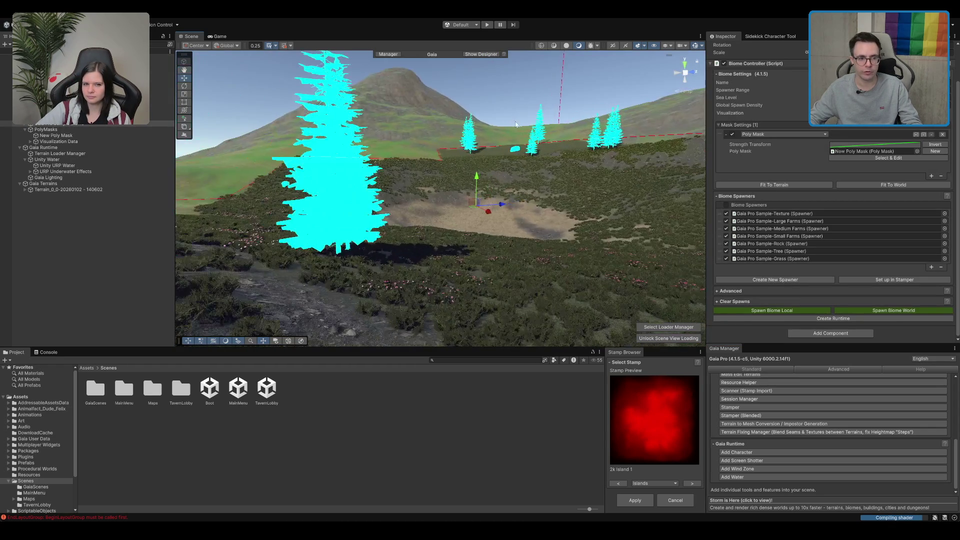
scroll(517, 172, "down", 5)
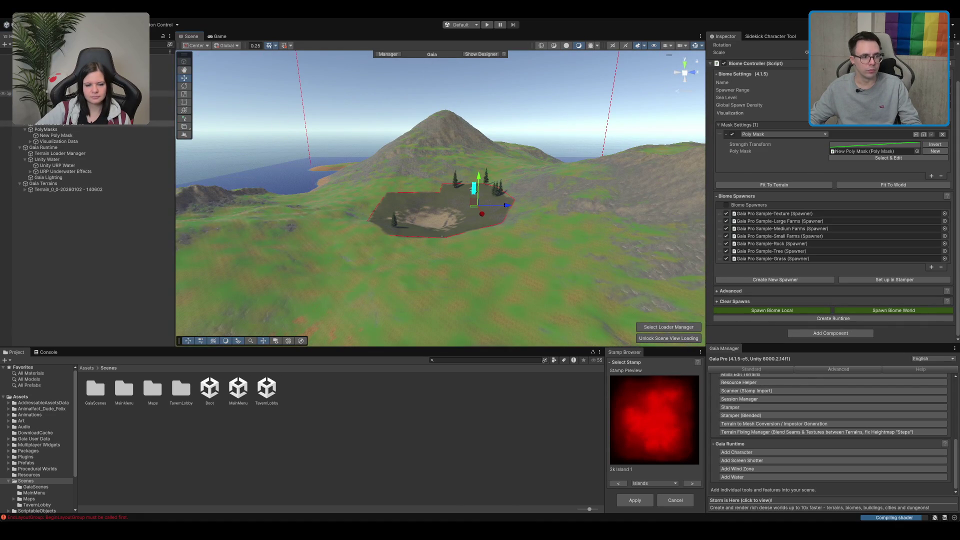
Step: Add a Poly Mask to the Nature_Meadow Biome and spawn it across the world
left_click(60, 93)
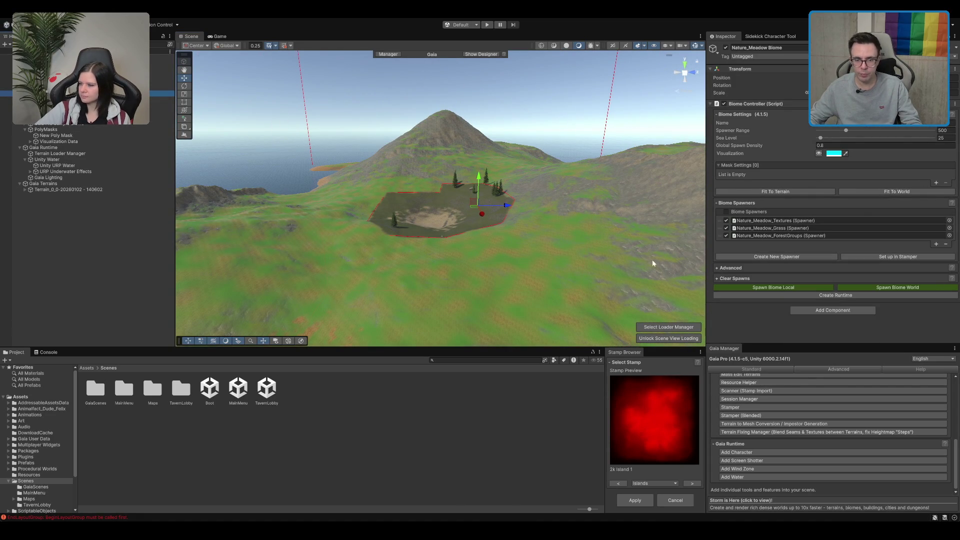
scroll(505, 154, "up", 3)
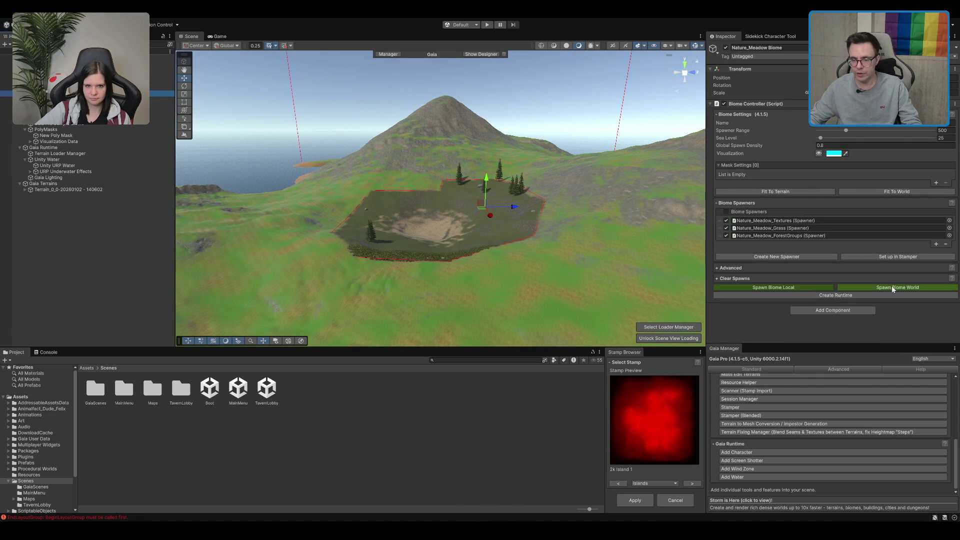
left_click(898, 288)
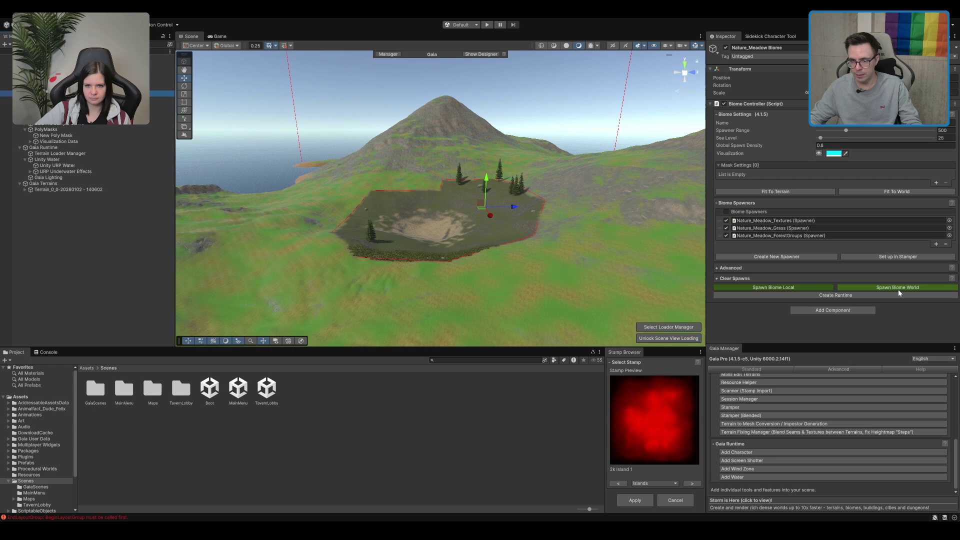
left_click(935, 182)
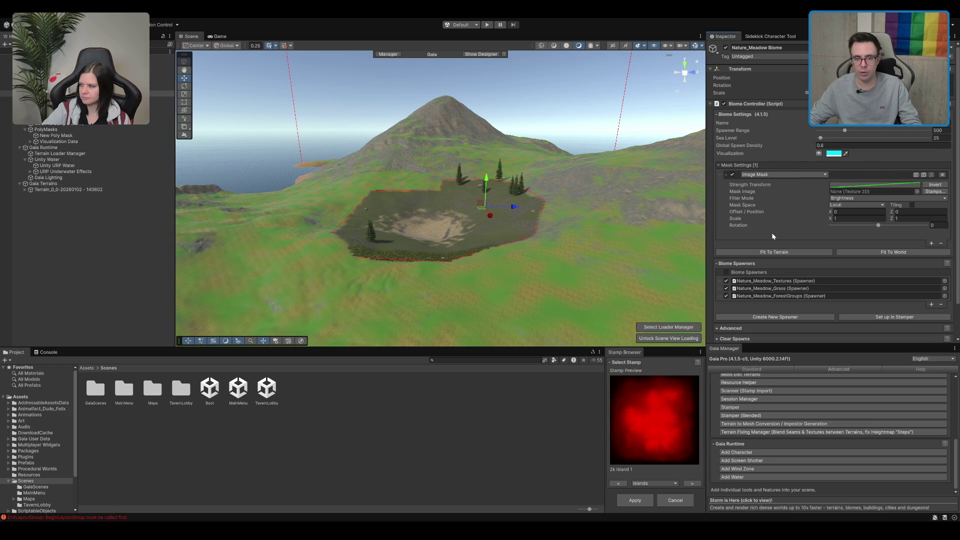
left_click(917, 192)
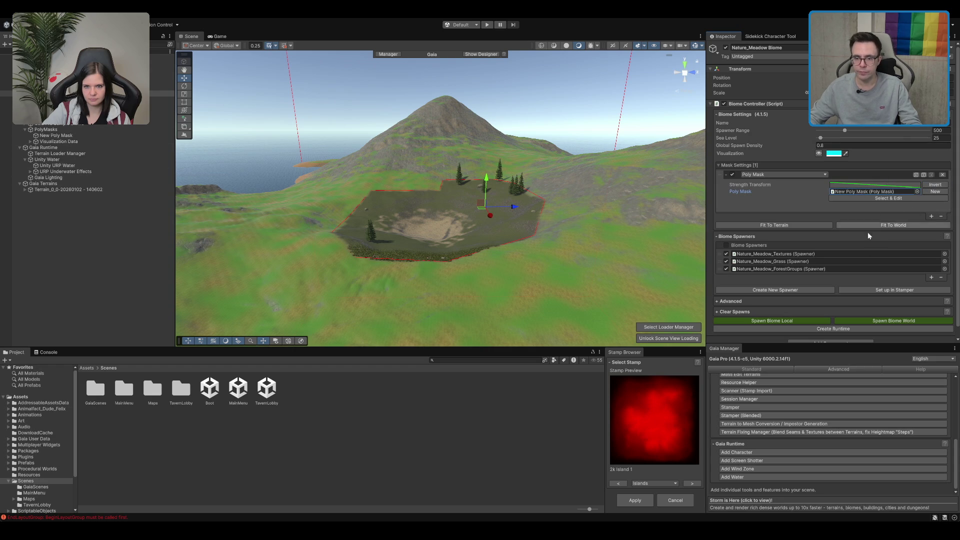
left_click(869, 323)
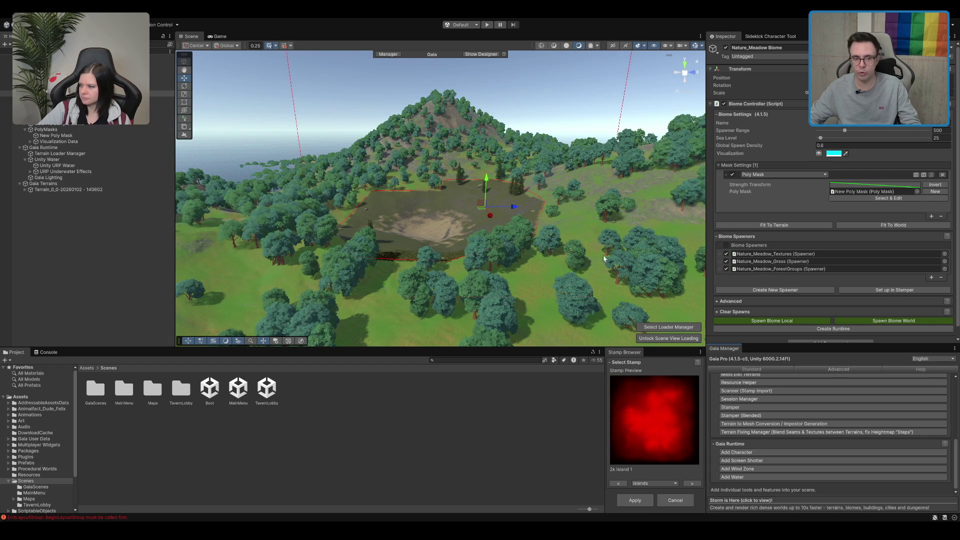
Step: Orbit and zoom the Scene view to inspect meadow trees surrounding the masked bush patch
scroll(481, 209, "up", 4)
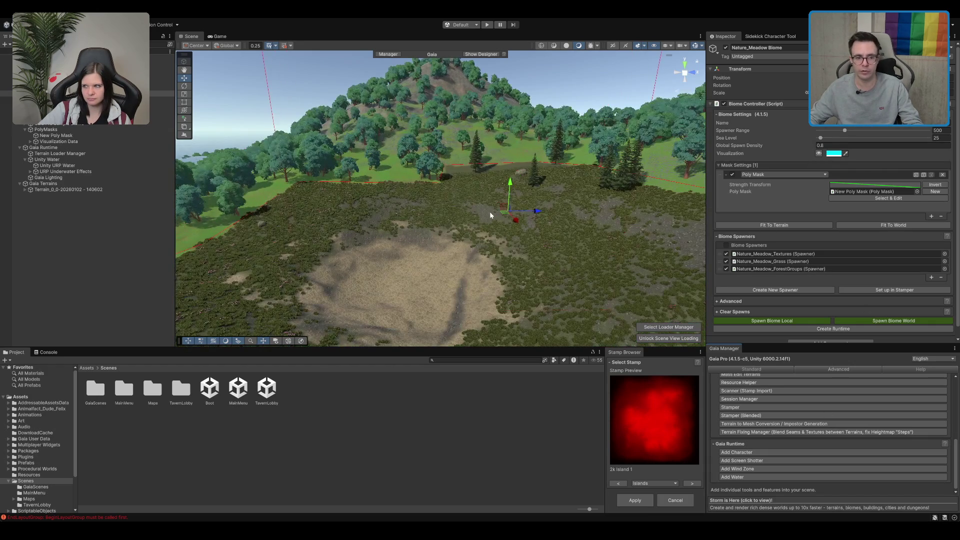
scroll(489, 212, "up", 5)
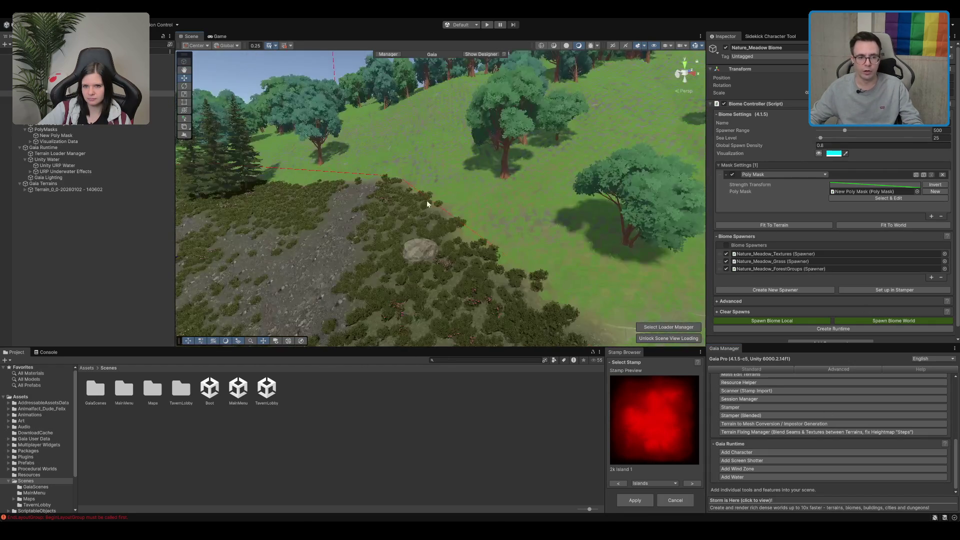
left_click_drag(427, 200, 540, 189)
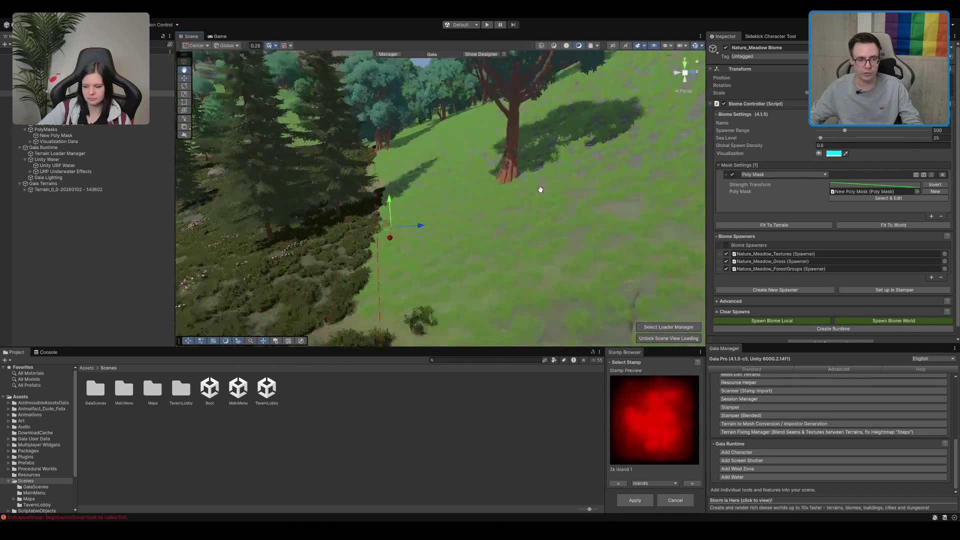
scroll(542, 191, "down", 3)
mouse_move(520, 231)
left_mouse_down()
mouse_move(484, 283)
mouse_move(497, 272)
left_mouse_up()
scroll(497, 272, "down", 3)
scroll(412, 236, "down", 2)
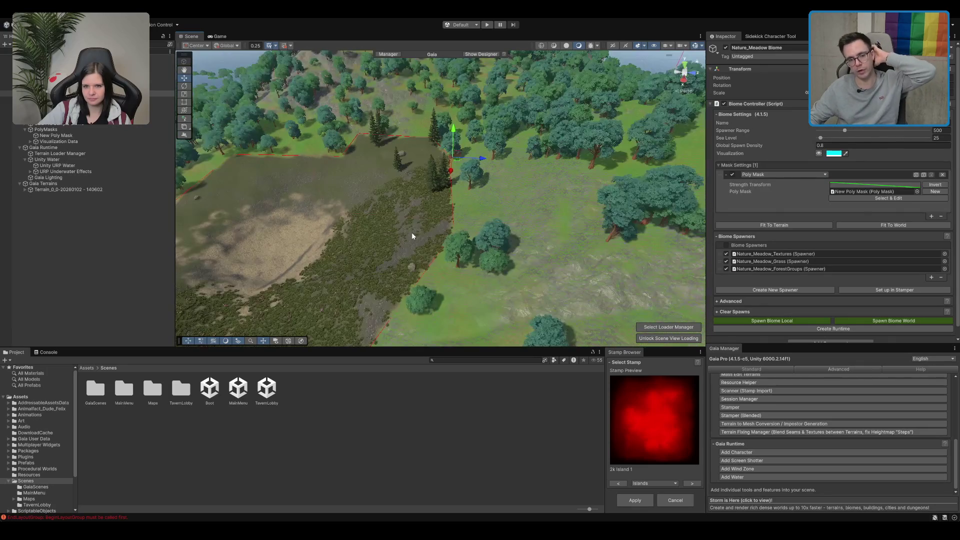
mouse_move(424, 257)
left_mouse_down()
mouse_move(428, 240)
mouse_move(462, 253)
left_mouse_up()
left_click_drag(550, 204, 531, 210)
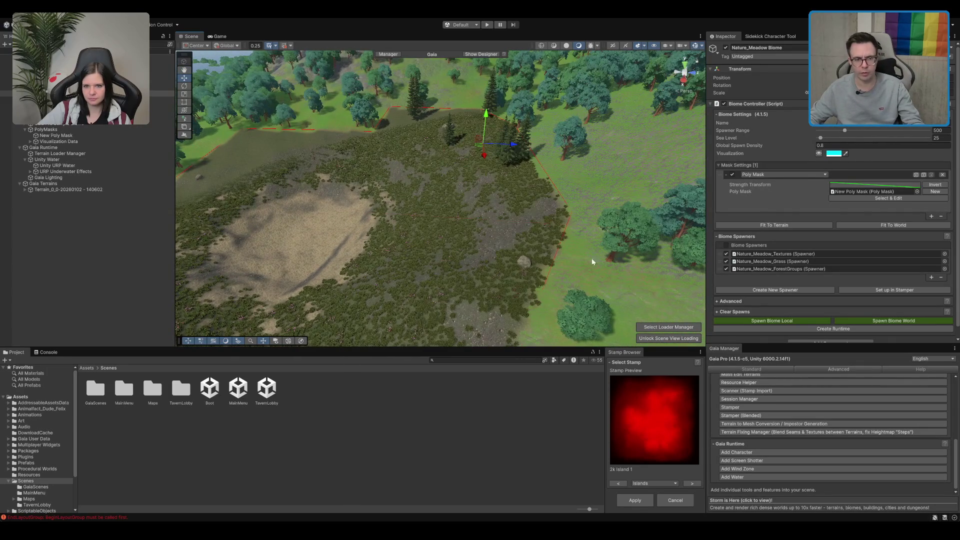
mouse_move(322, 154)
left_mouse_down()
mouse_move(366, 150)
mouse_move(357, 157)
mouse_move(420, 197)
mouse_move(469, 197)
mouse_move(443, 208)
mouse_move(440, 191)
left_mouse_up()
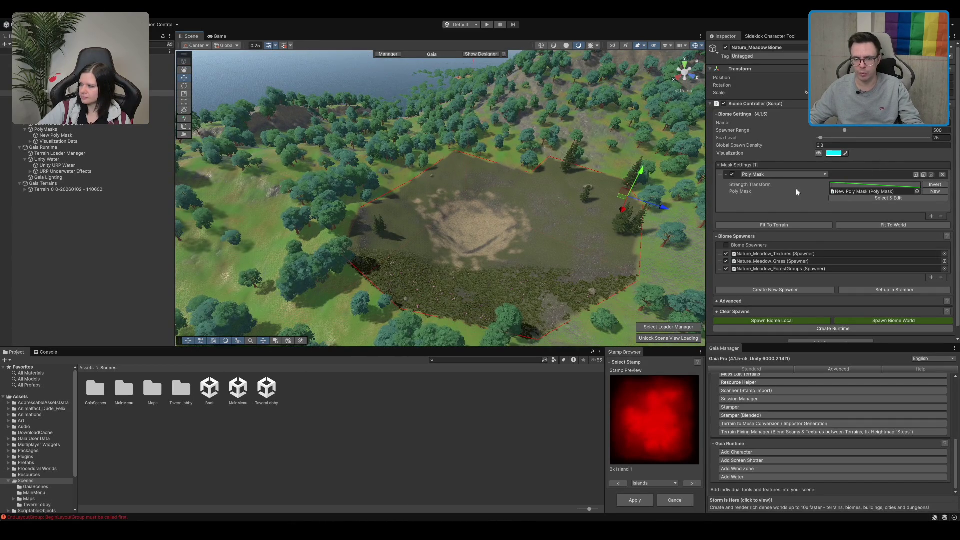
Step: Add a Noise Mask to the meadow biome, remove it again, and collapse Mask Settings
left_click(931, 216)
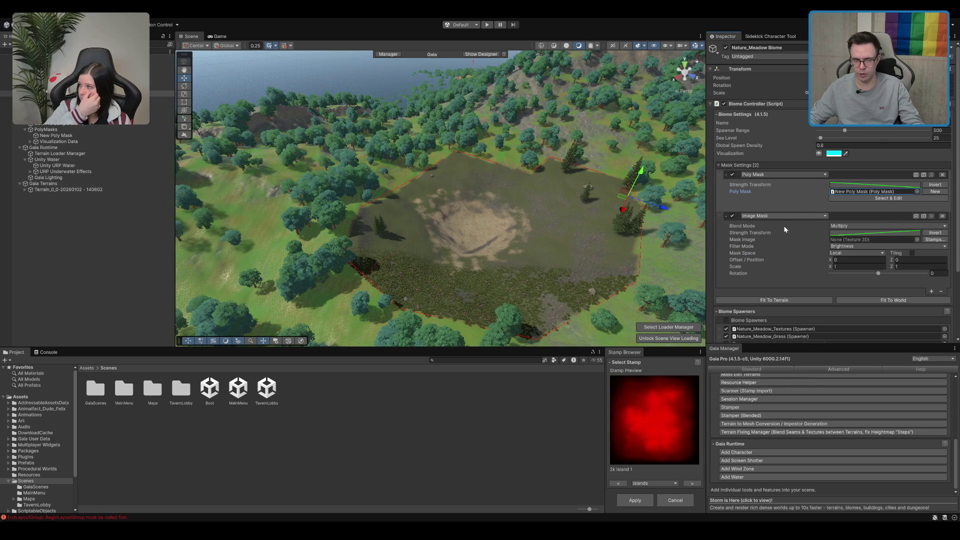
left_click(774, 274)
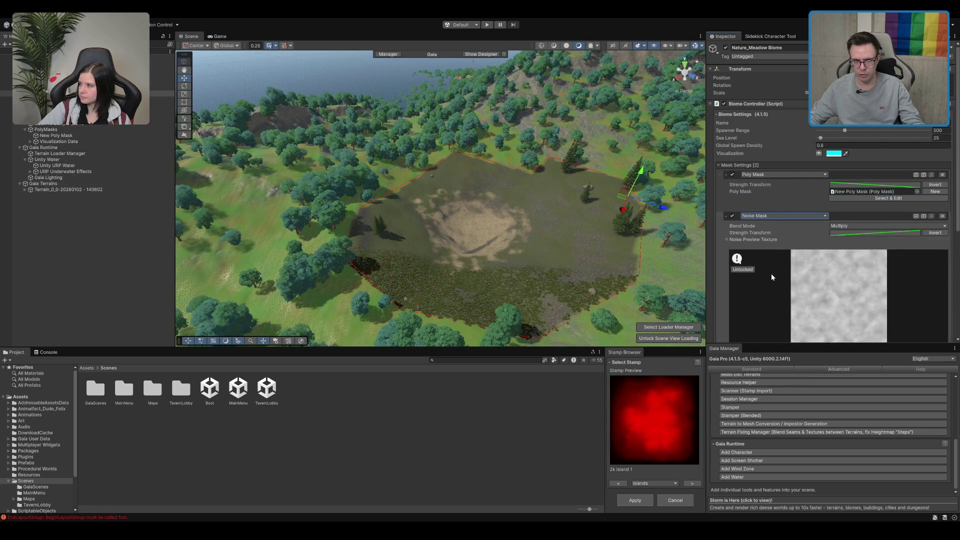
left_click(941, 216)
mouse_move(566, 223)
left_mouse_down()
mouse_move(511, 254)
mouse_move(522, 242)
left_mouse_up()
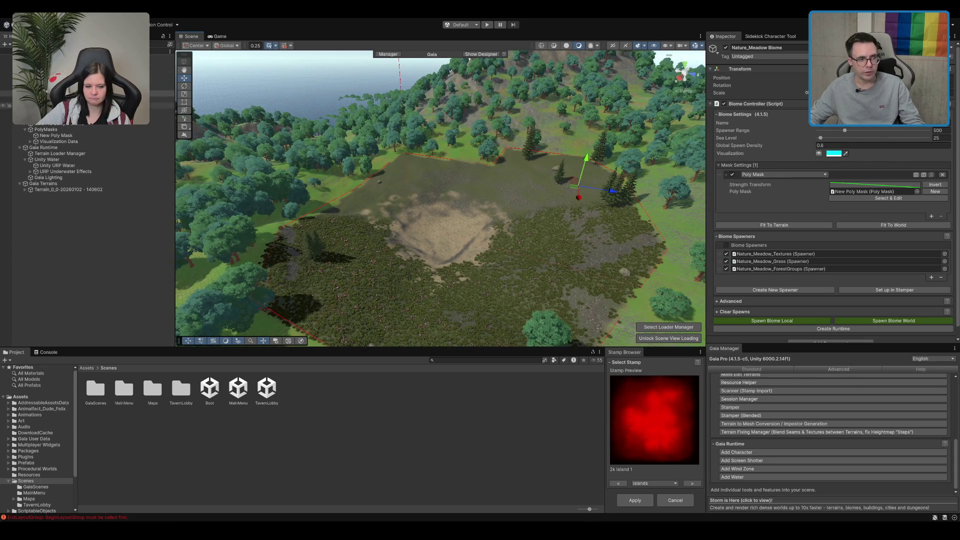
left_click(160, 94)
left_click(746, 166)
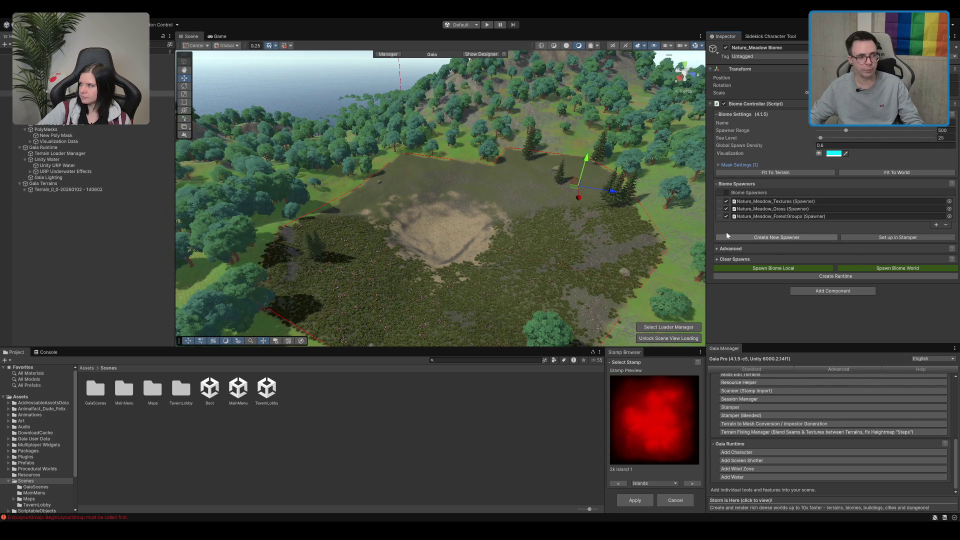
Step: Open the Nature_Meadow_Textures spawner, add an Image Mask, then delete it
left_click(80, 99)
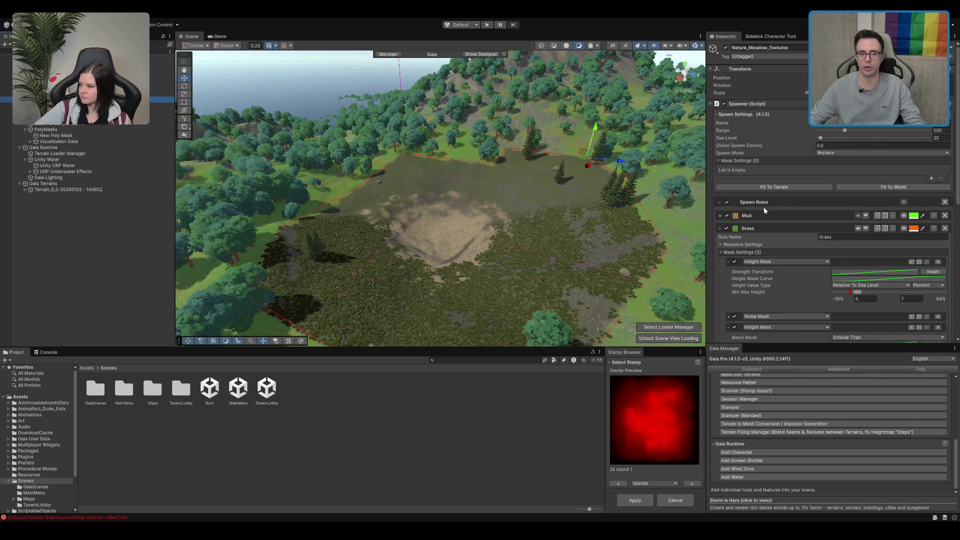
scroll(784, 171, "down", 1)
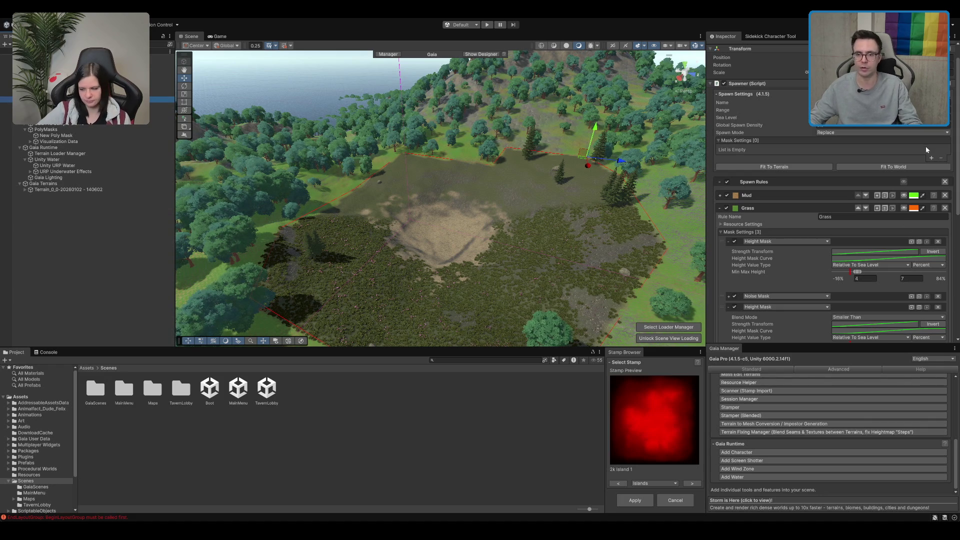
left_click(930, 158)
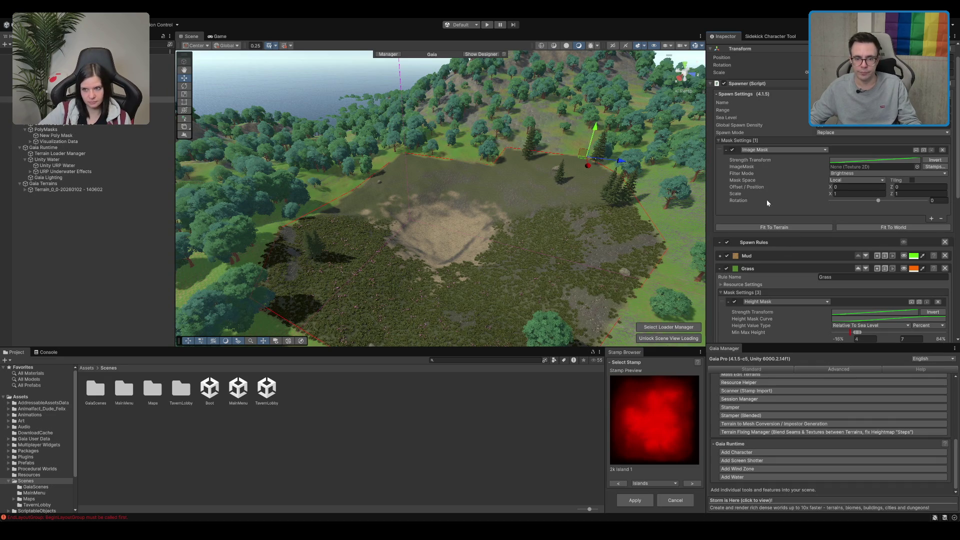
left_click(781, 141)
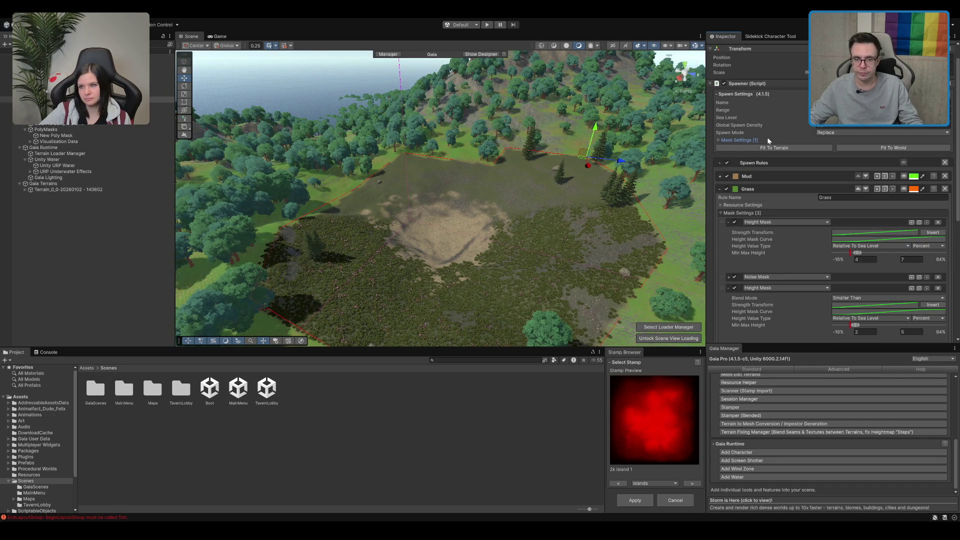
left_click(769, 141)
left_click(944, 147)
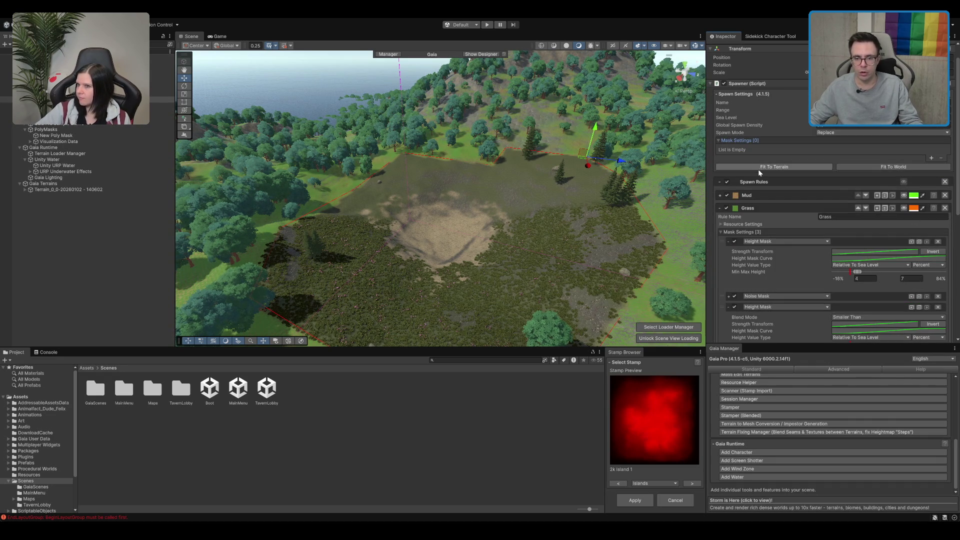
Step: Expand and collapse the Grass, Mud (1) and Stone Cover rules to review their masks
scroll(754, 169, "down", 3)
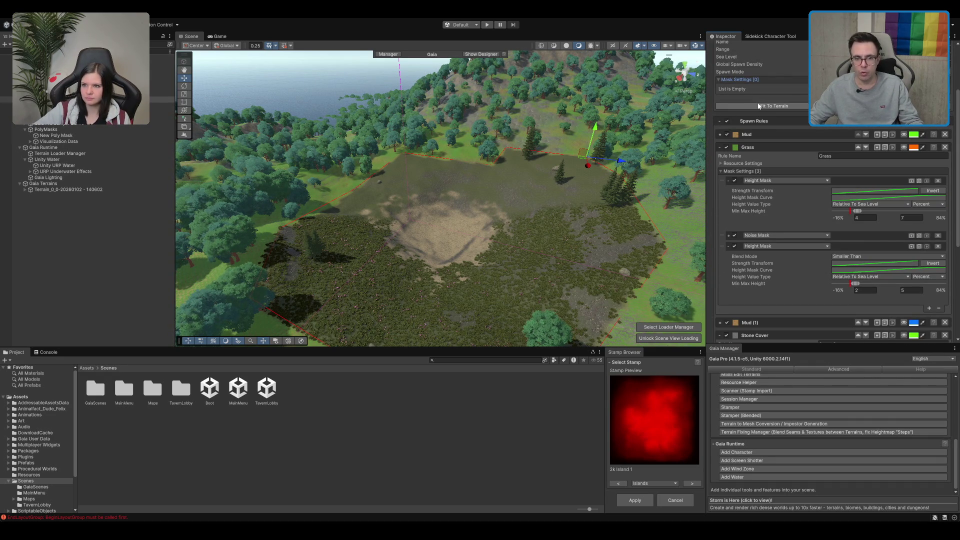
scroll(775, 140, "up", 2)
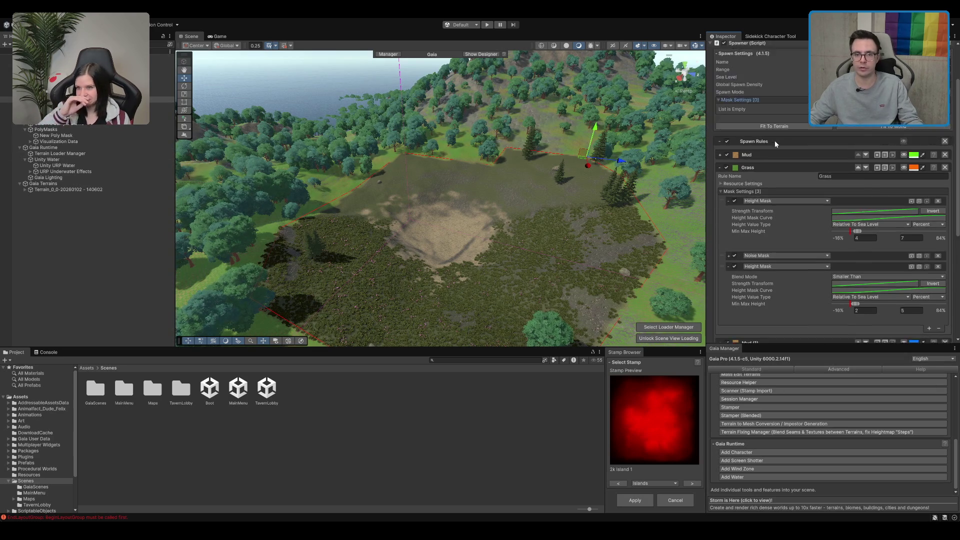
scroll(814, 180, "down", 2)
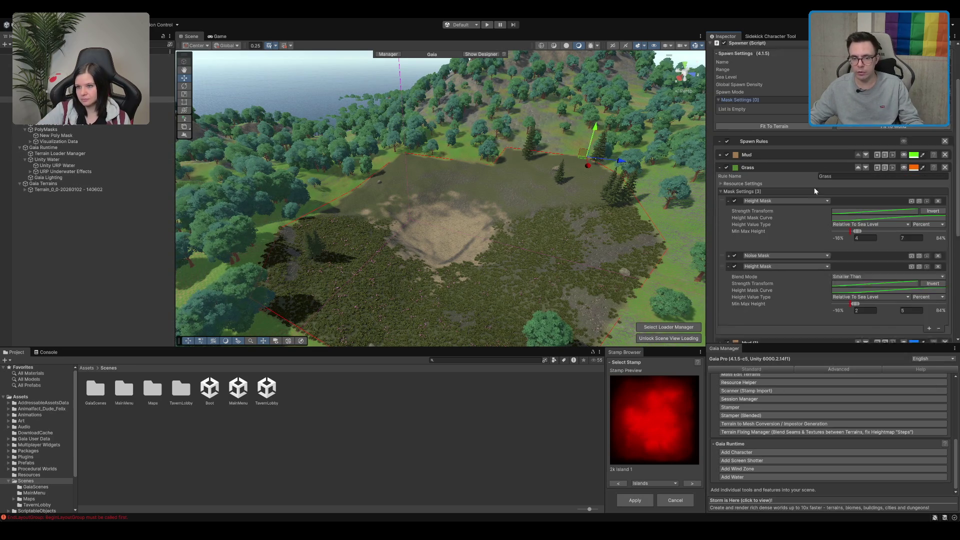
left_click(741, 170)
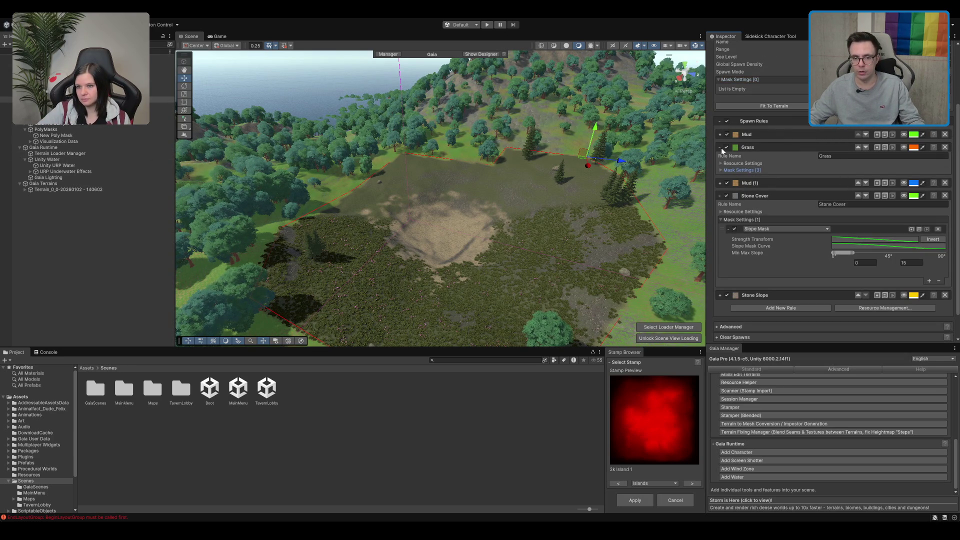
left_click(720, 183)
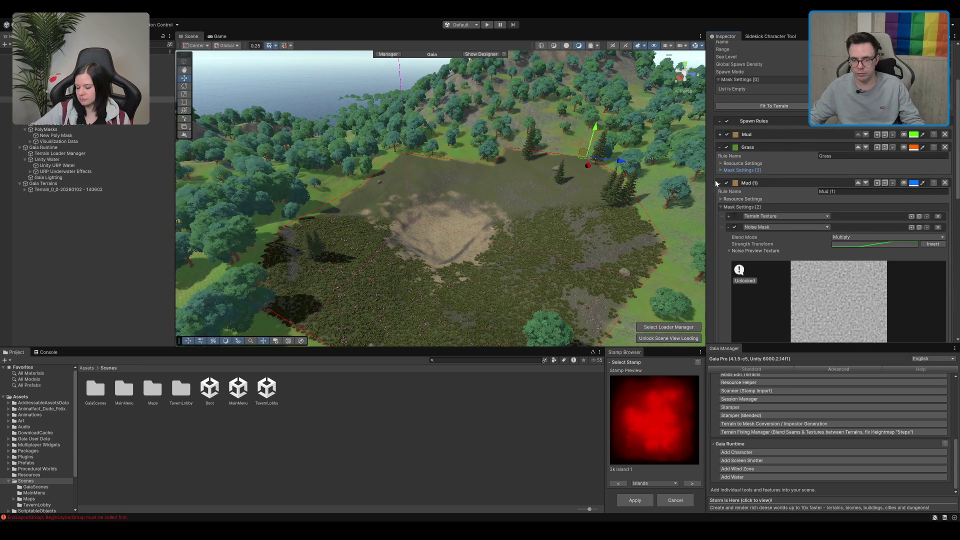
scroll(730, 195, "down", 1)
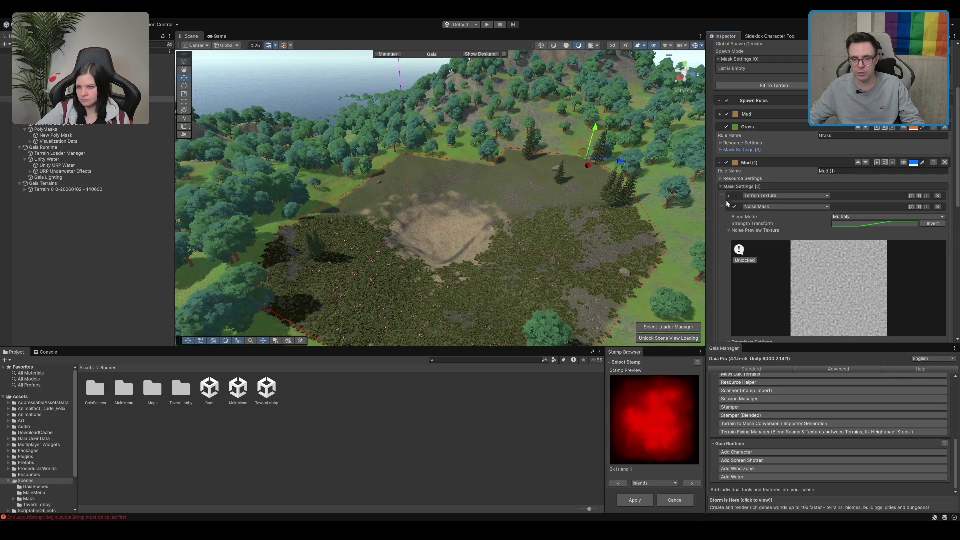
left_click(721, 186)
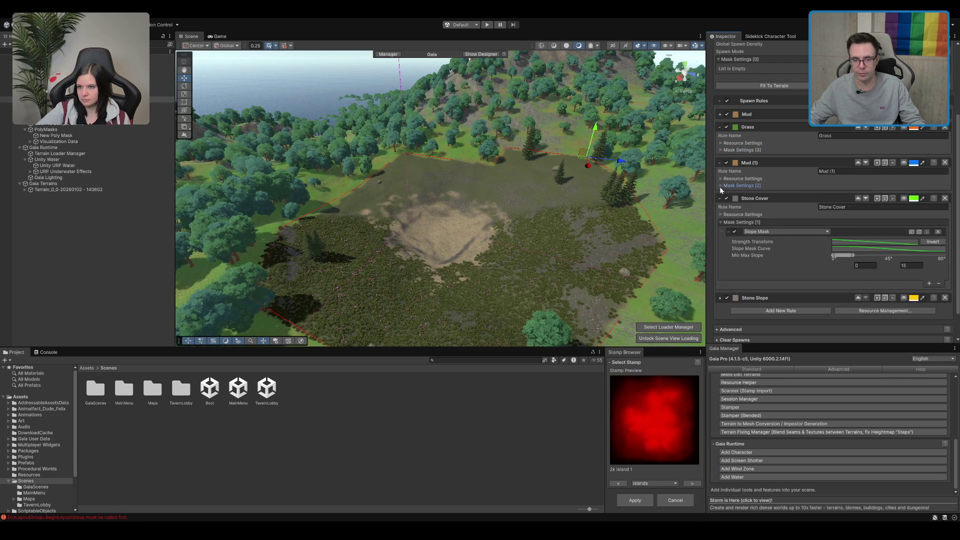
left_click(720, 198)
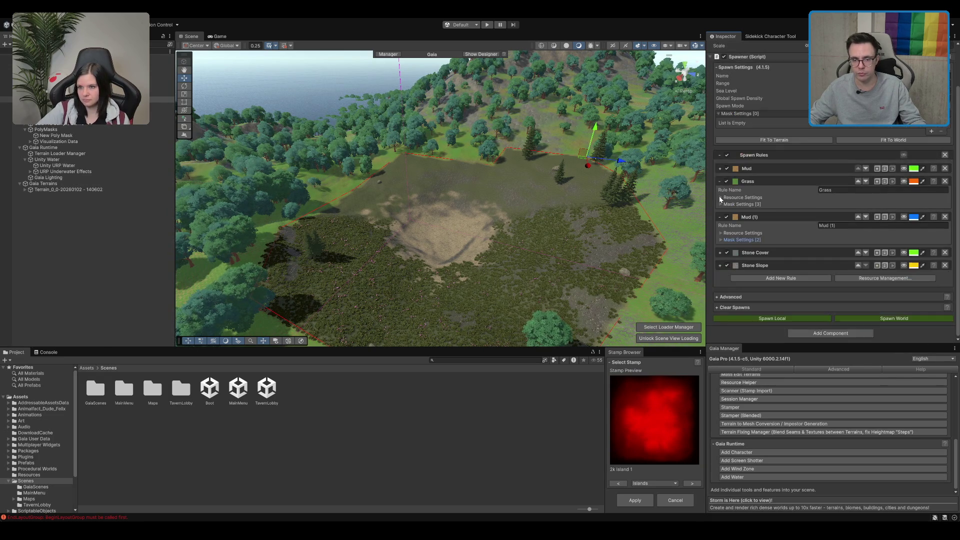
left_click(721, 252)
scroll(742, 251, "down", 2)
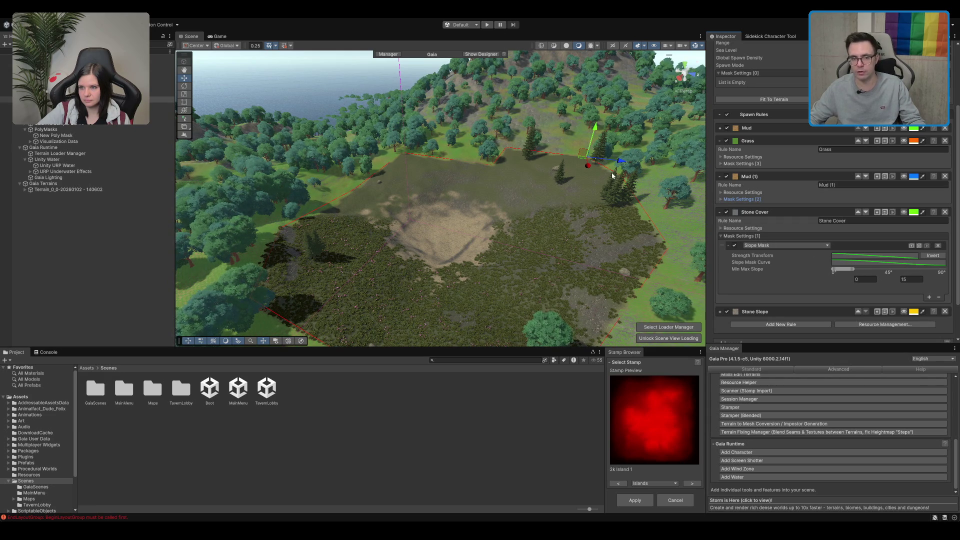
Step: Zoom in on the wooded slope and expand Stone Cover to show its T_Terrain_Cliffs_01_A texture
scroll(612, 175, "down", 5)
scroll(590, 218, "up", 10)
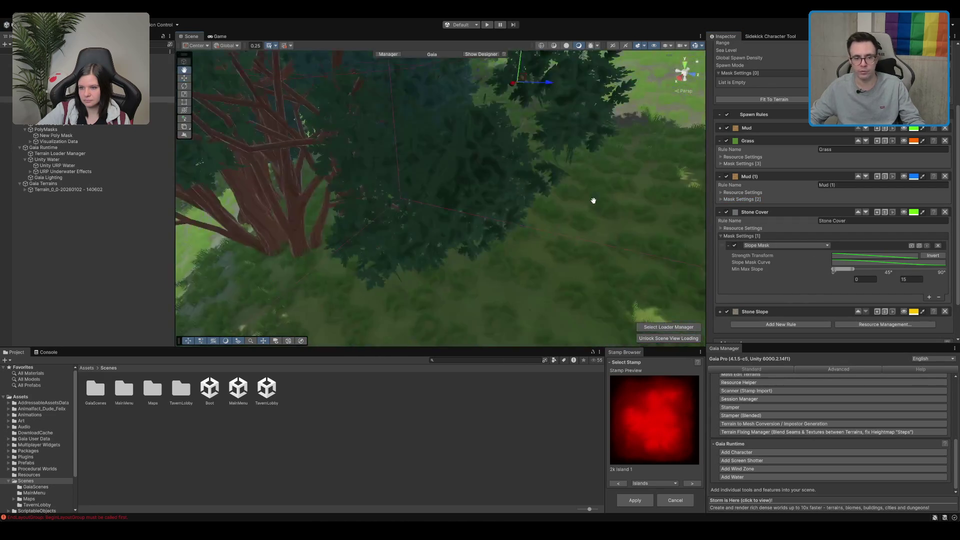
scroll(593, 200, "down", 5)
scroll(589, 202, "up", 5)
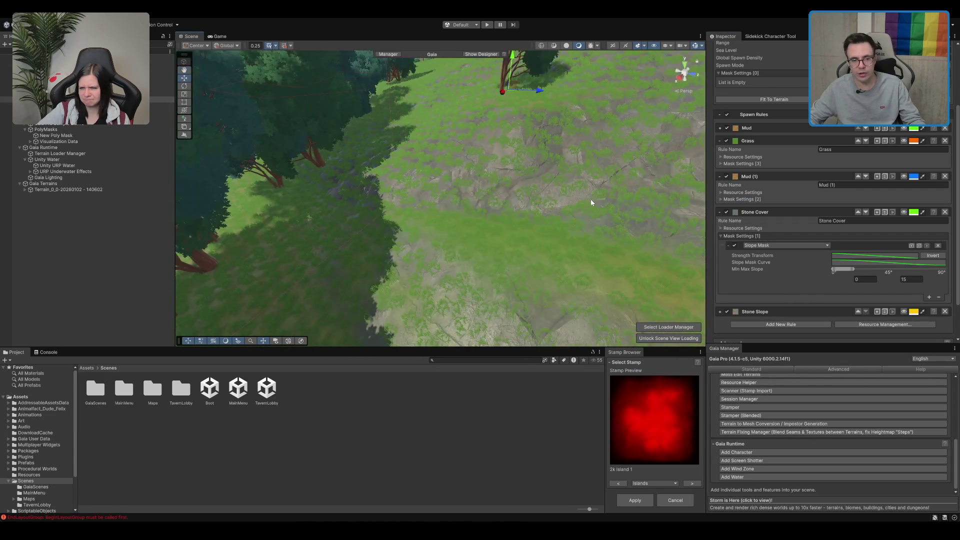
scroll(568, 216, "up", 2)
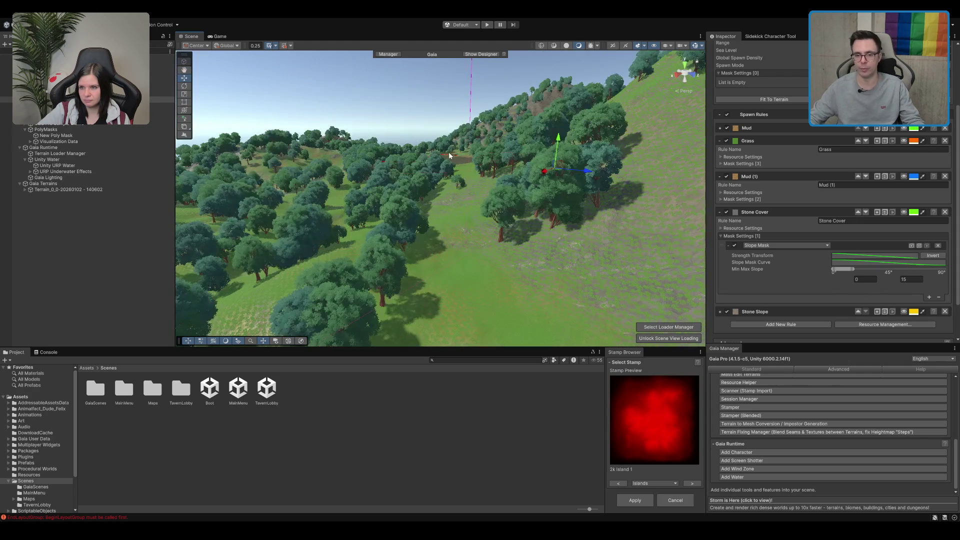
left_click(742, 228)
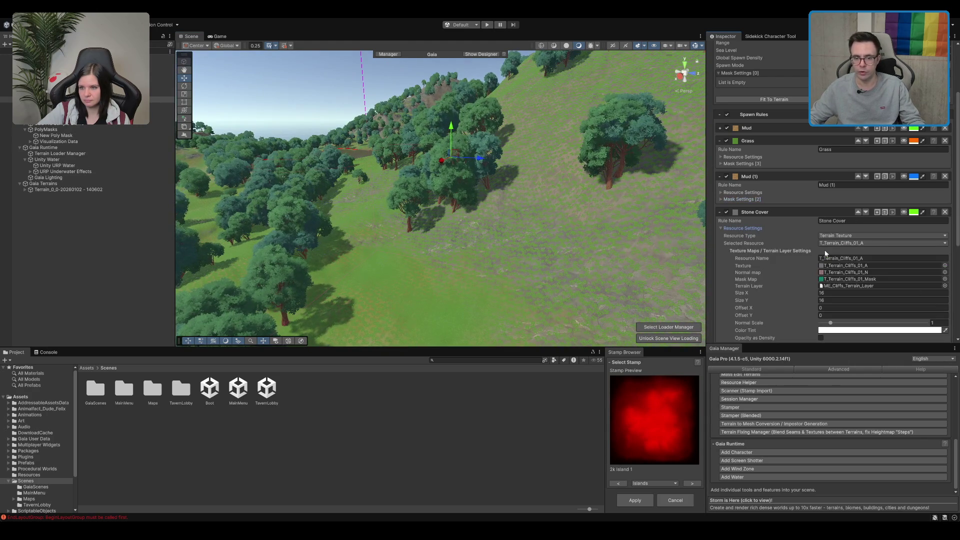
scroll(754, 238, "down", 2)
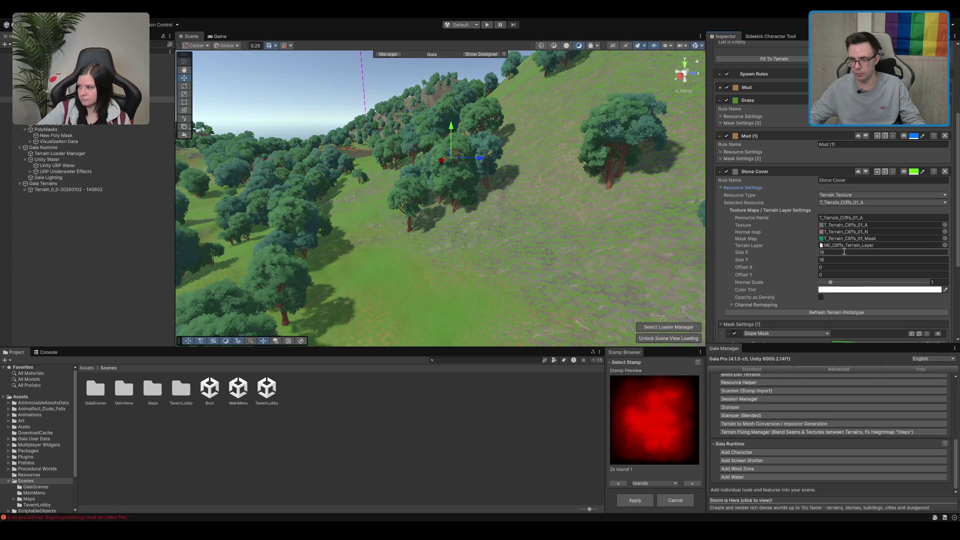
scroll(797, 232, "down", 3)
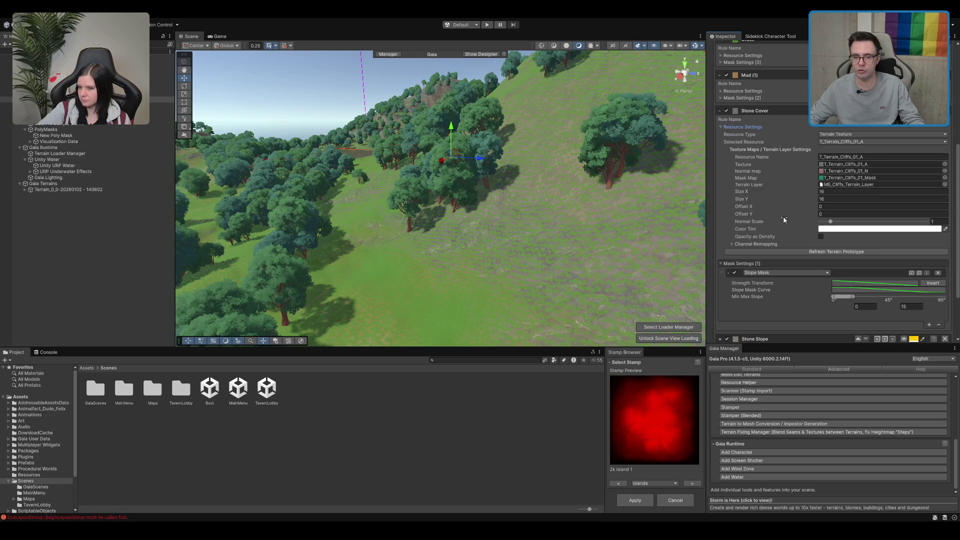
Step: Add a new spawn rule to the texture spawner and locate its terrain layer asset
left_click(730, 128)
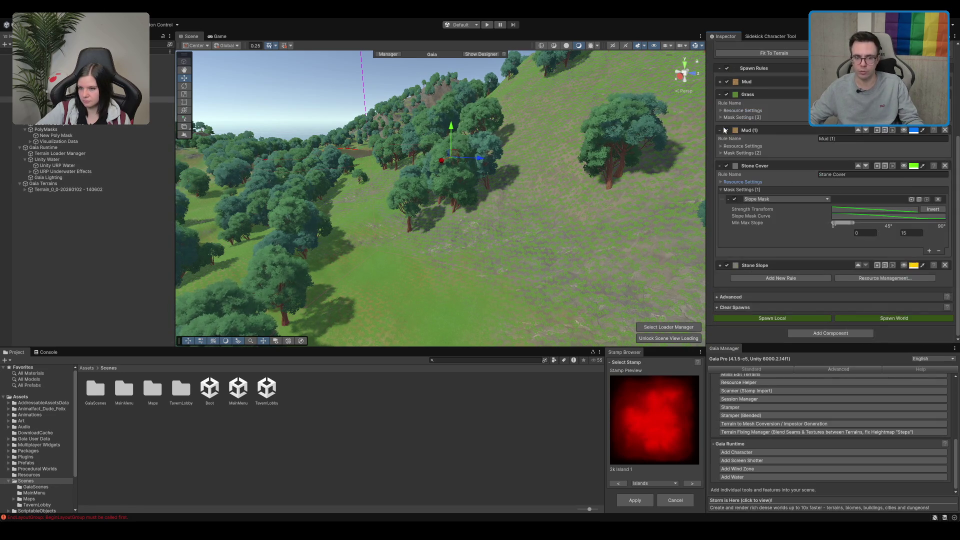
left_click(825, 278)
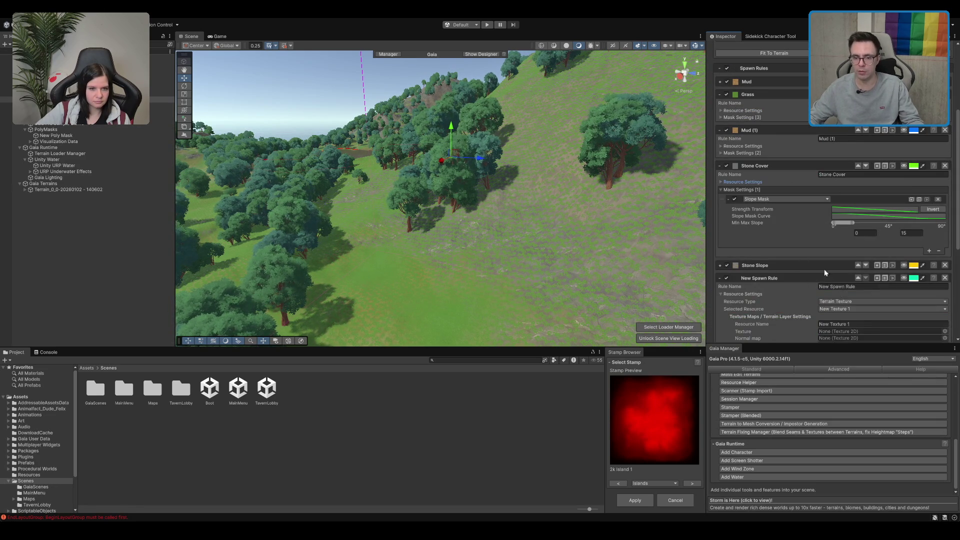
scroll(772, 242, "down", 3)
scroll(772, 244, "down", 5)
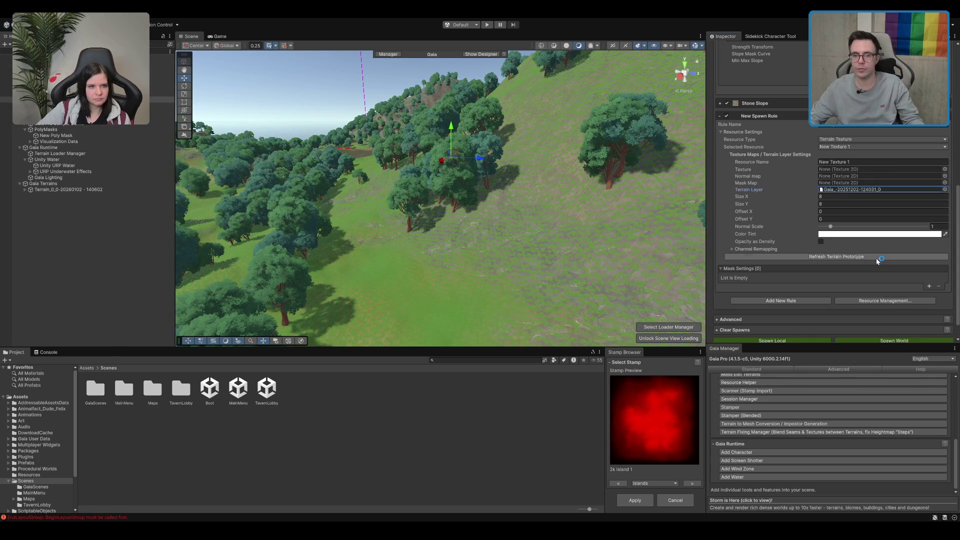
left_click(849, 193)
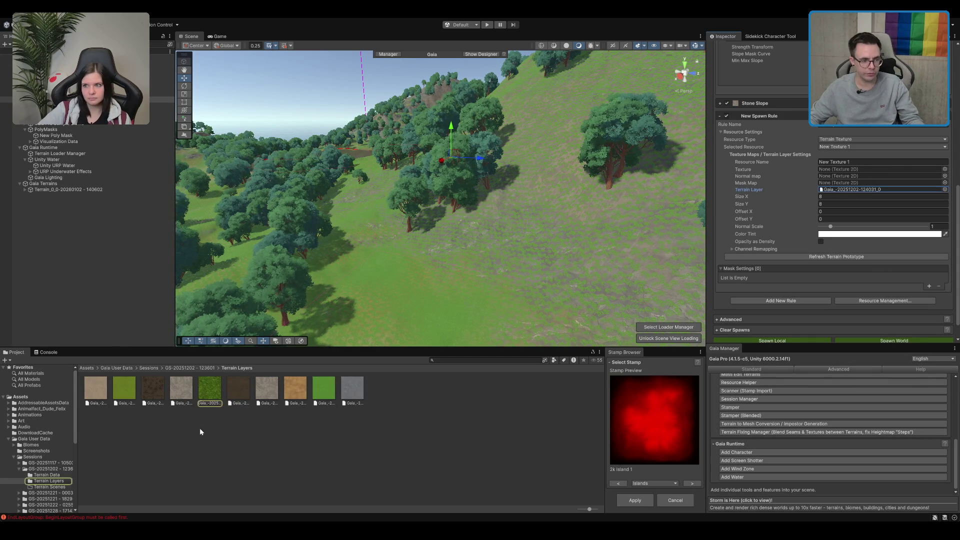
left_click(220, 403)
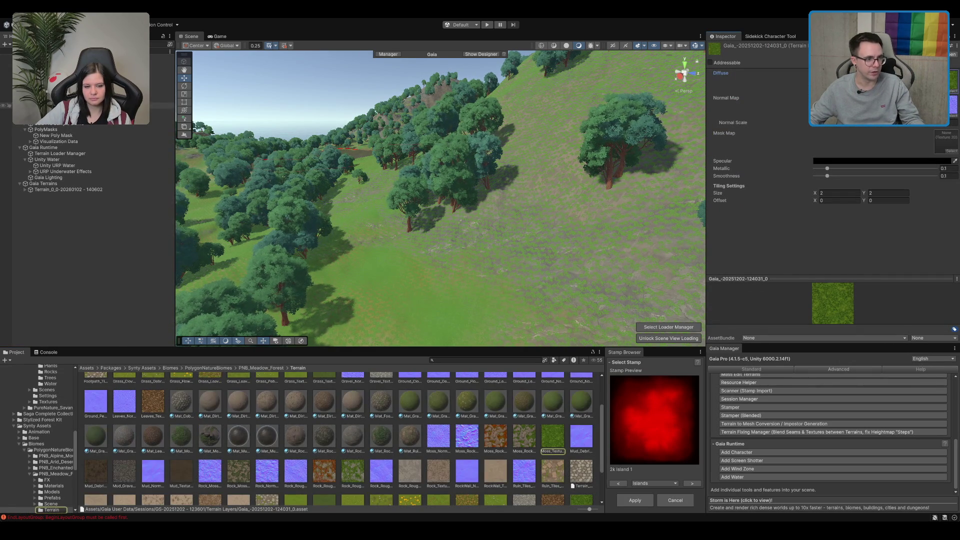
Step: Collapse the Grass, Mud (1) and Stone Cover rules and assign Moss_Texture_01 to the new rule
left_click(75, 99)
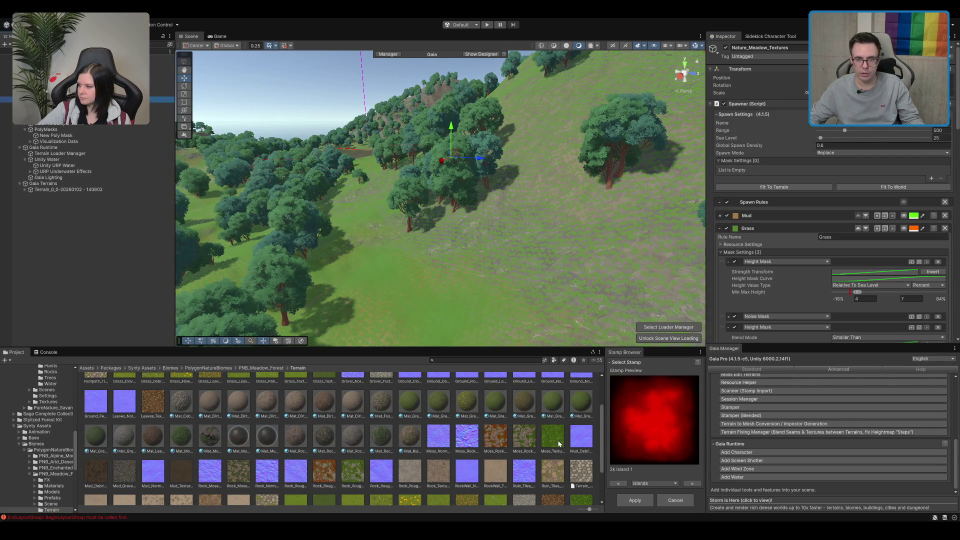
left_click(719, 228)
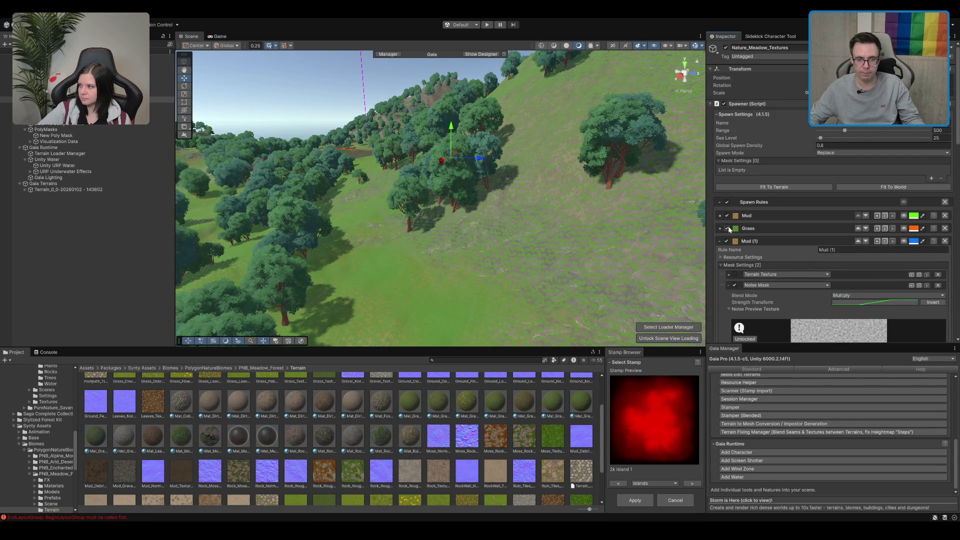
scroll(733, 192, "down", 3)
left_click(720, 180)
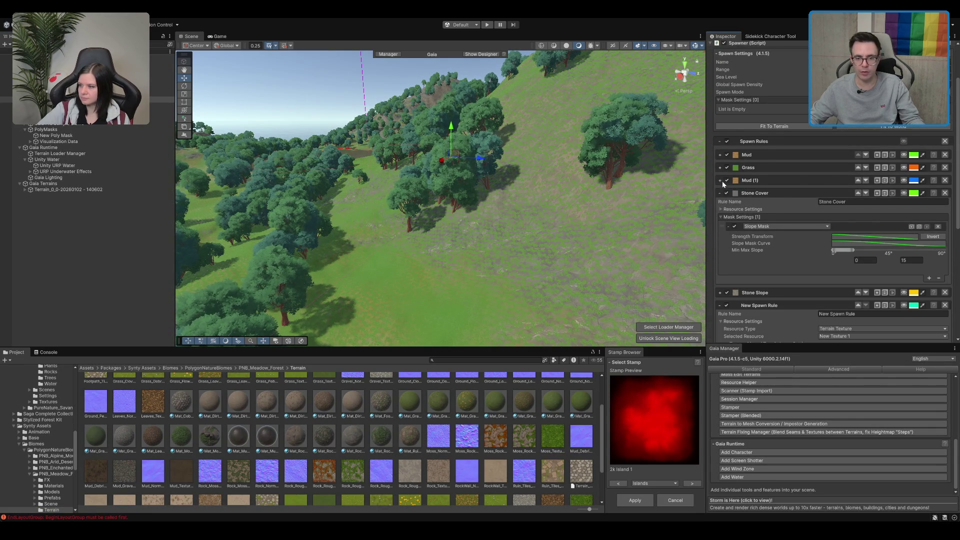
scroll(711, 196, "down", 1)
left_click(718, 173)
scroll(718, 173, "down", 1)
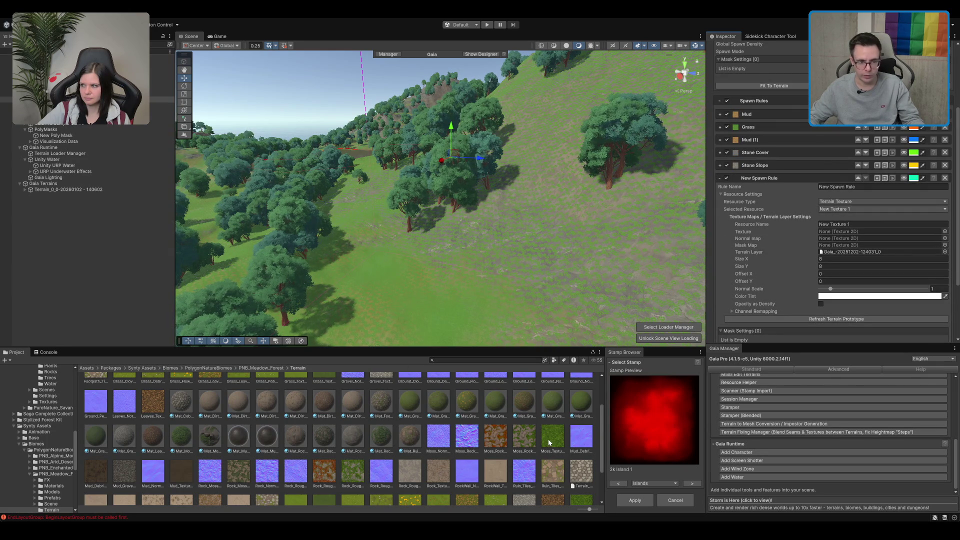
left_click_drag(549, 442, 833, 231)
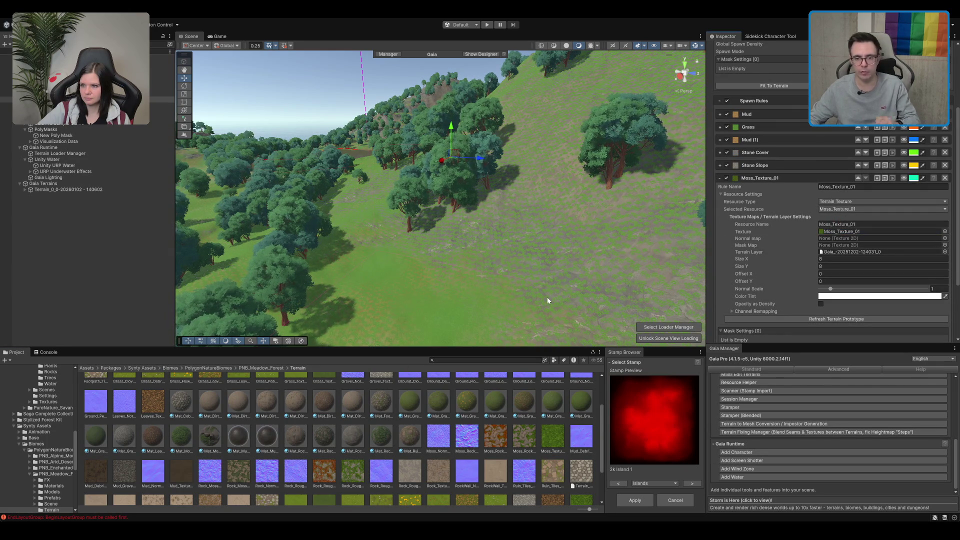
scroll(801, 229, "down", 2)
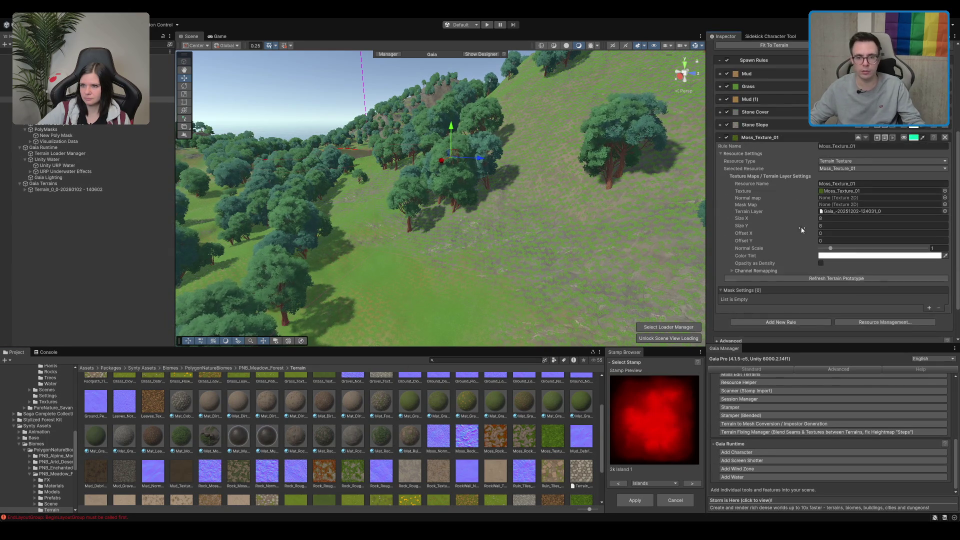
scroll(778, 198, "down", 2)
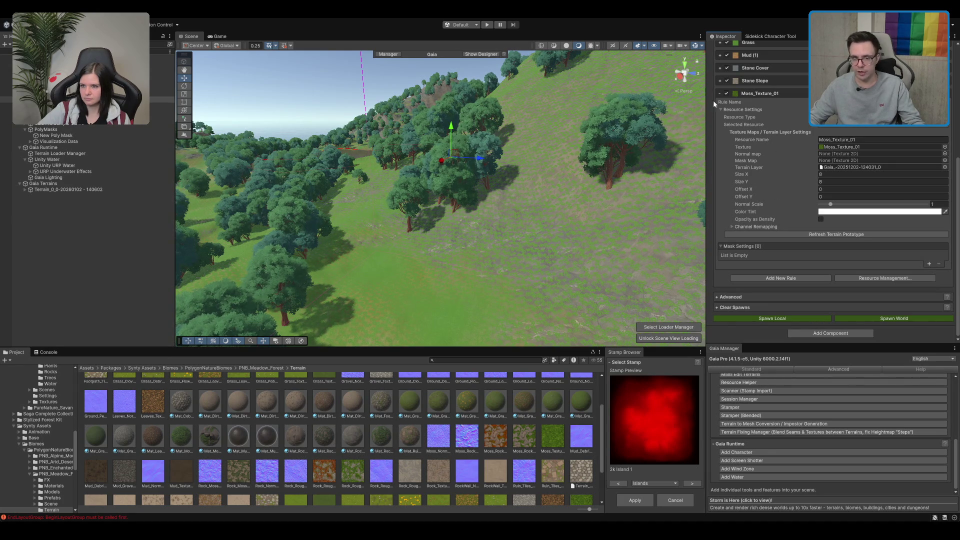
Step: Add a Noise Mask to the Moss_Texture_01 spawn rule
left_click(928, 263)
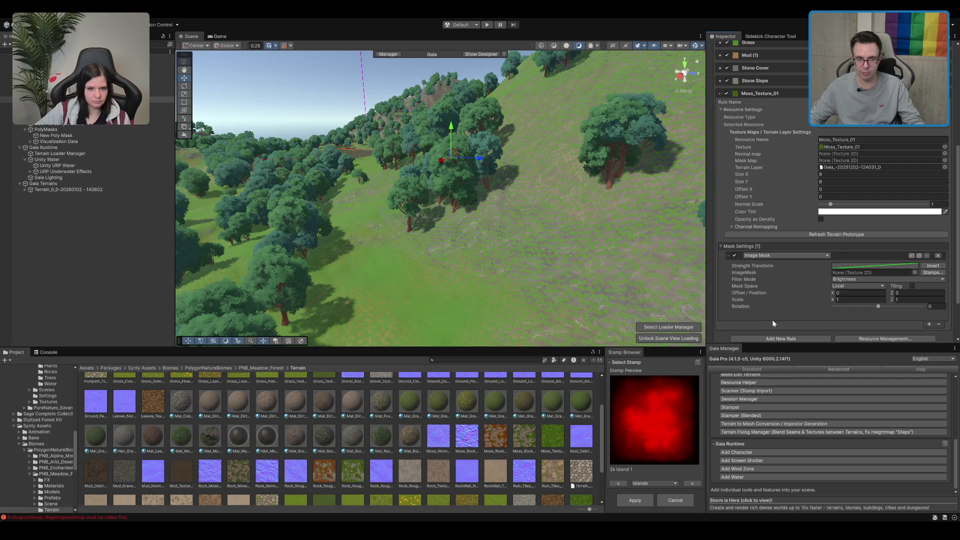
left_click(779, 256)
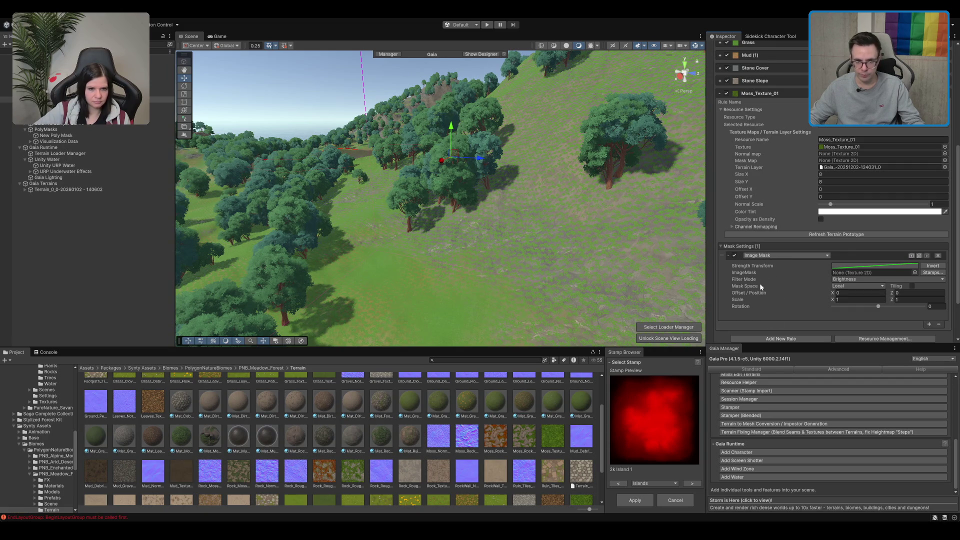
left_click(772, 322)
scroll(786, 186, "down", 5)
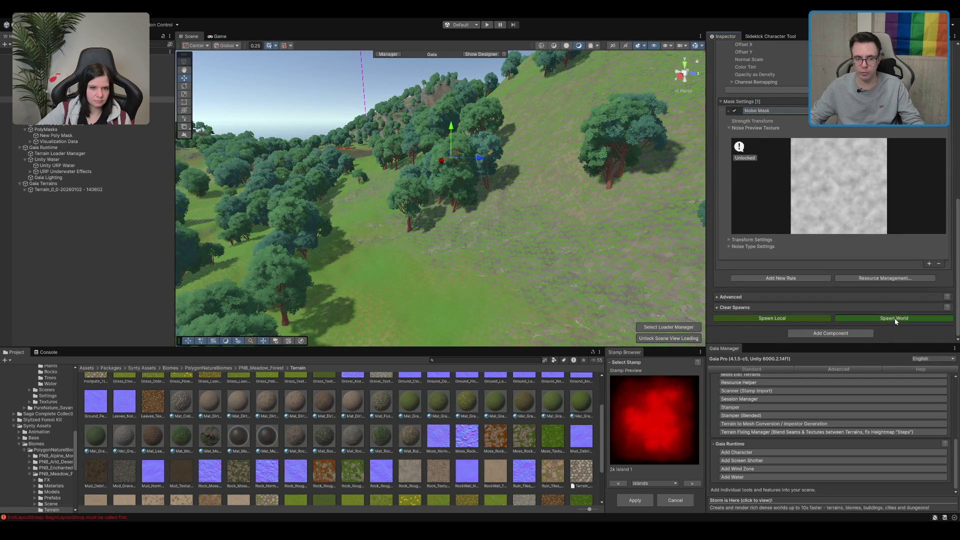
Step: Expand Clear Spawns and clear the spawned trees and grass from the terrain
mouse_move(397, 220)
left_mouse_down()
mouse_move(473, 214)
mouse_move(561, 250)
mouse_move(507, 254)
left_mouse_up()
scroll(527, 213, "down", 10)
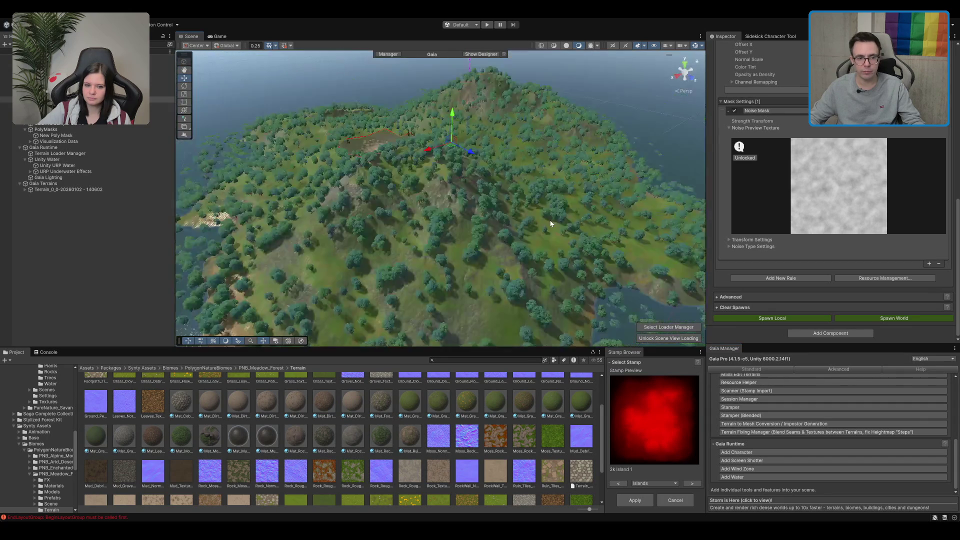
scroll(527, 213, "up", 12)
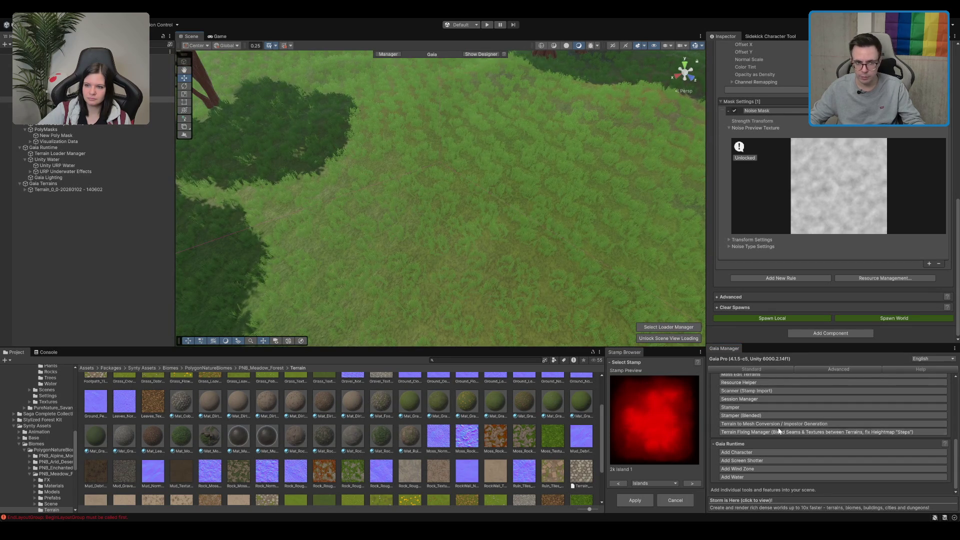
left_click(722, 307)
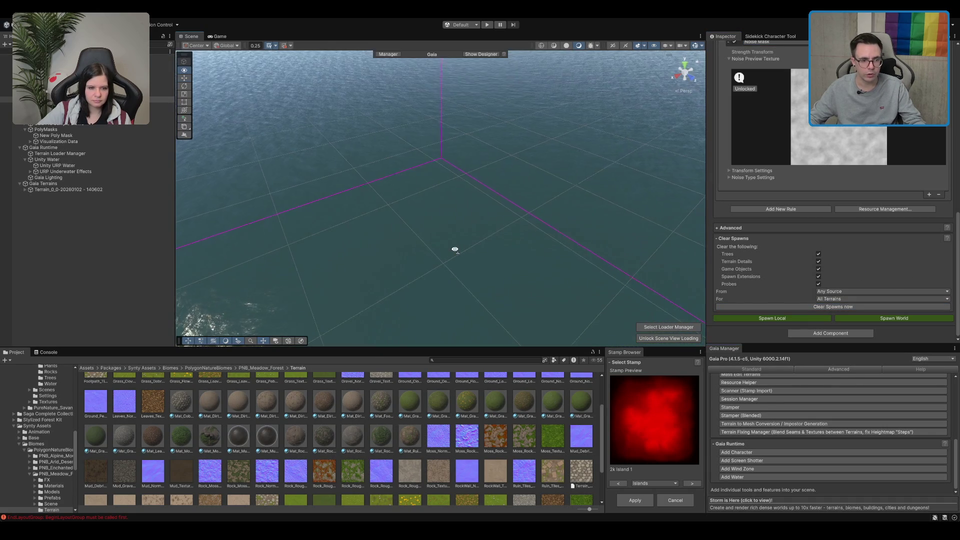
mouse_move(535, 239)
left_mouse_down()
mouse_move(435, 268)
mouse_move(496, 178)
mouse_move(312, 200)
mouse_move(386, 238)
mouse_move(368, 255)
mouse_move(420, 223)
mouse_move(495, 238)
left_mouse_up()
scroll(769, 258, "up", 2)
scroll(770, 258, "up", 10)
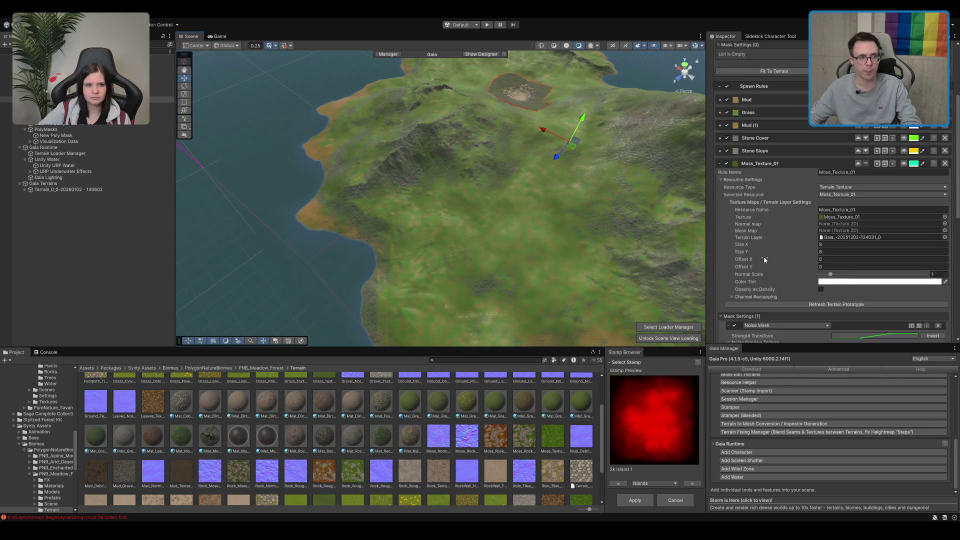
Step: Select the Nature_Meadow_Grass spawner and zoom the view toward the hillside by the crater
left_click(60, 105)
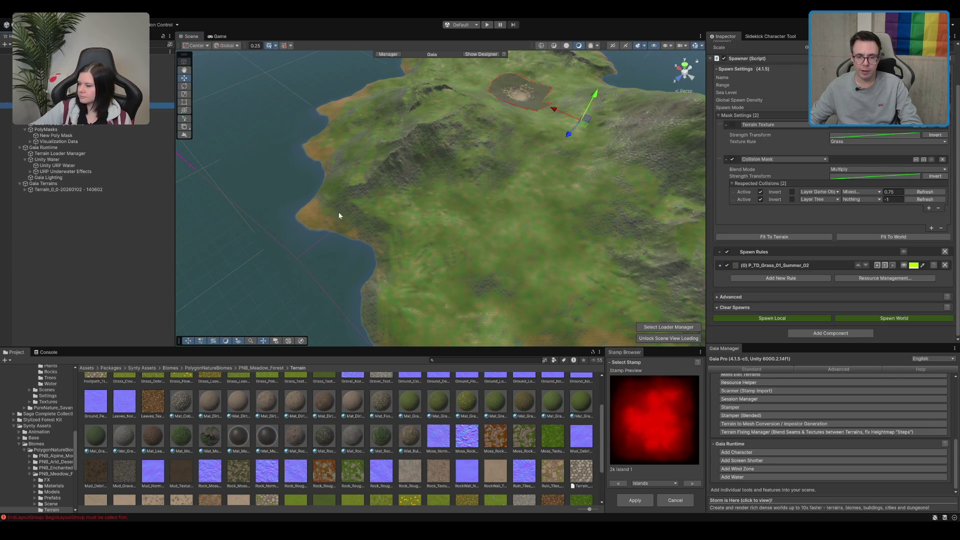
left_click_drag(470, 200, 499, 184)
scroll(433, 153, "up", 5)
left_click_drag(433, 156, 614, 194)
scroll(840, 132, "up", 2)
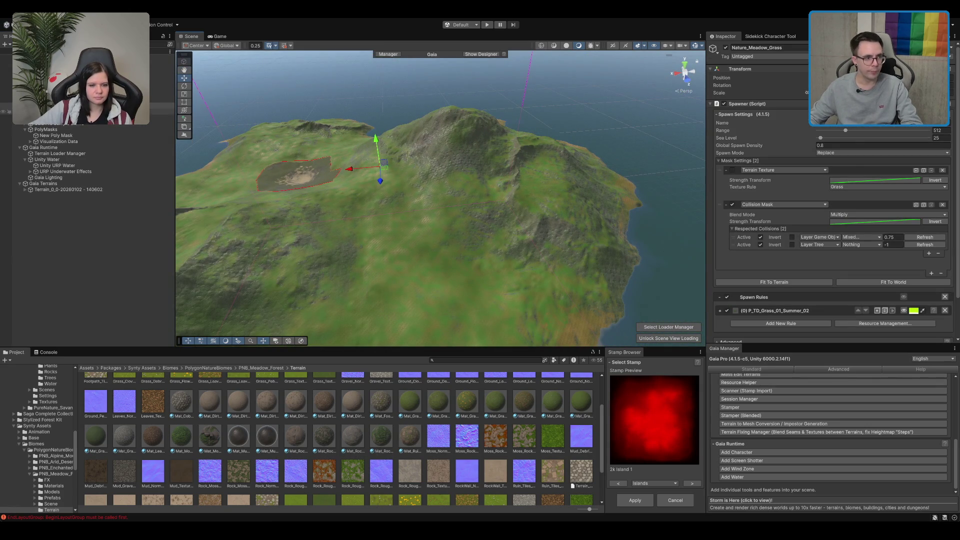
Step: Expand the P_TD_Grass_01_Summer_02 rule's resource settings and ping its grass prefab in Grass - Summer
left_click(759, 114)
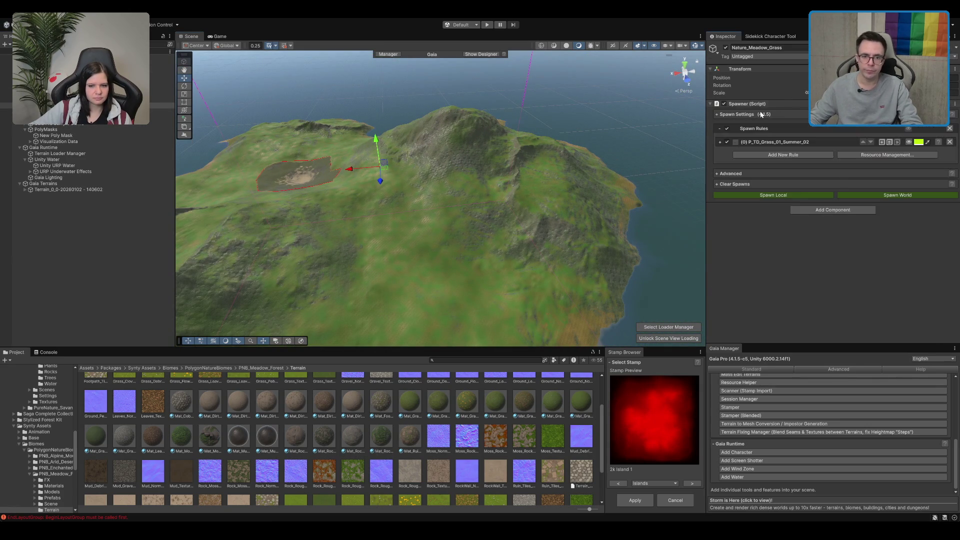
left_click(772, 143)
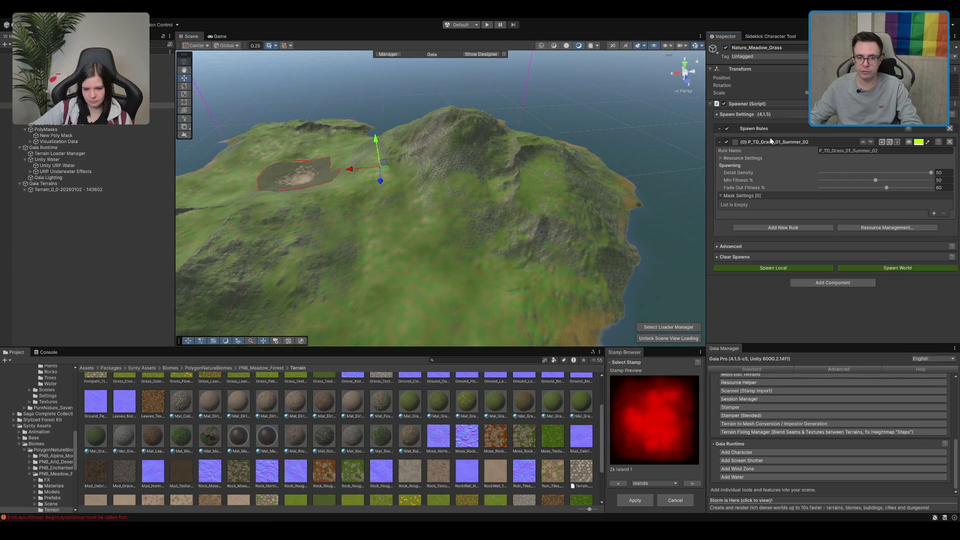
left_click(733, 159)
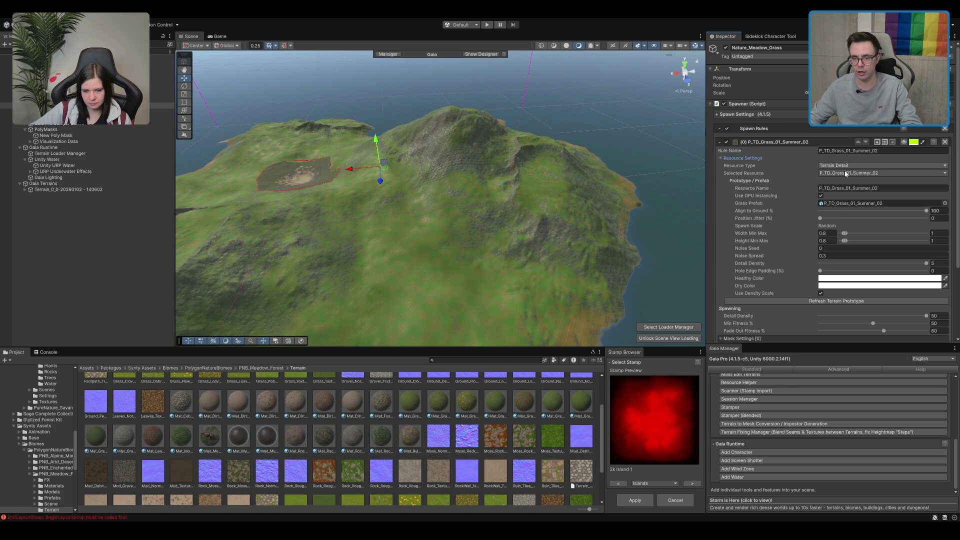
left_click(793, 167)
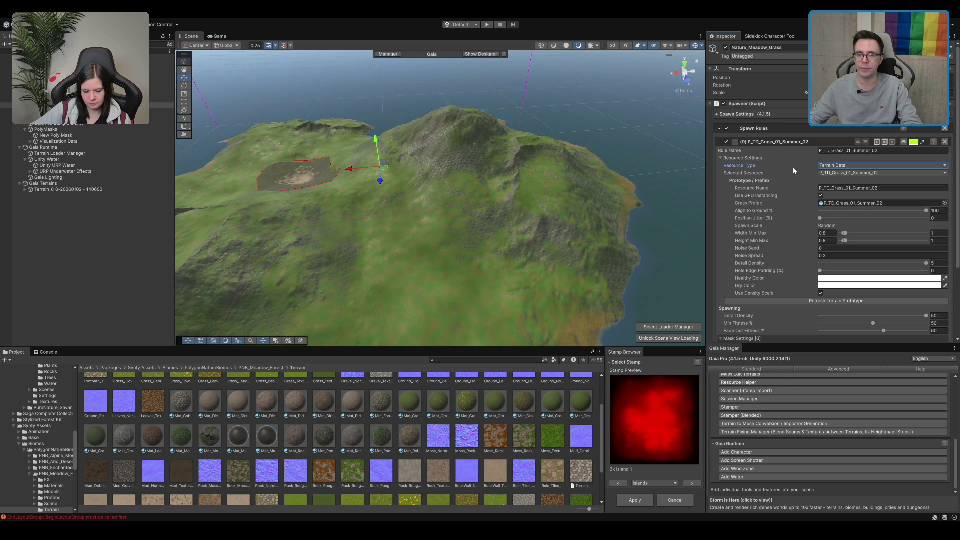
left_click(853, 203)
left_click(223, 423)
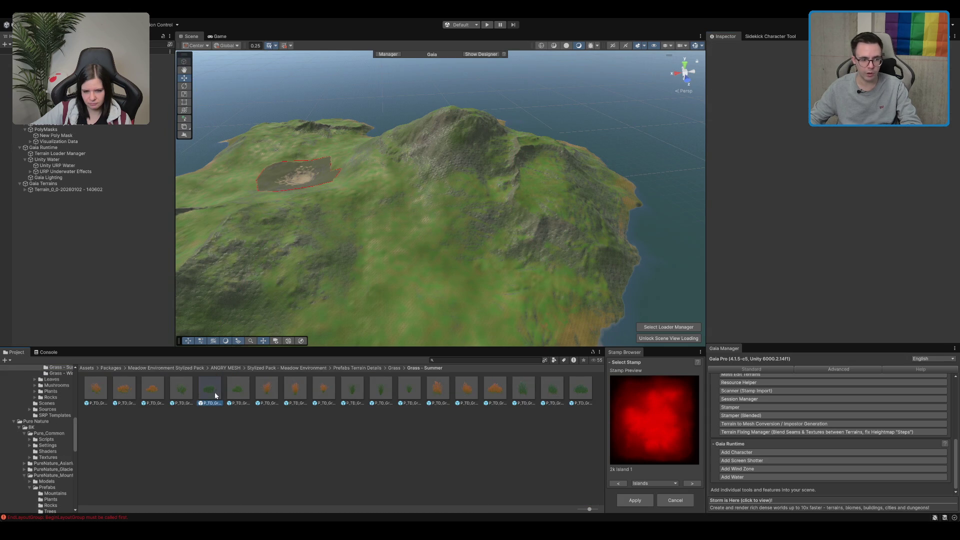
Step: Place the grass prefab in the scene as a test, frame it, then delete it
left_click_drag(215, 392, 393, 287)
key("f")
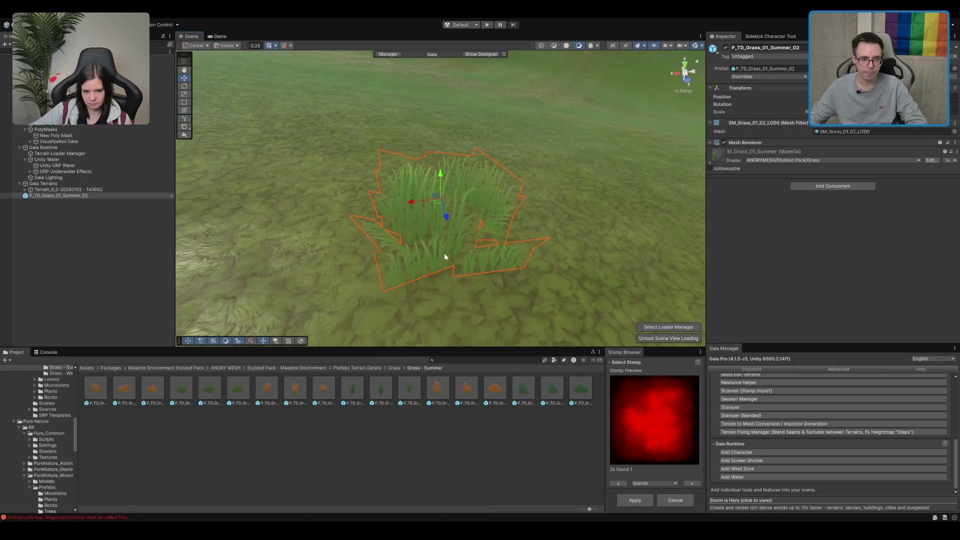
key("Delete")
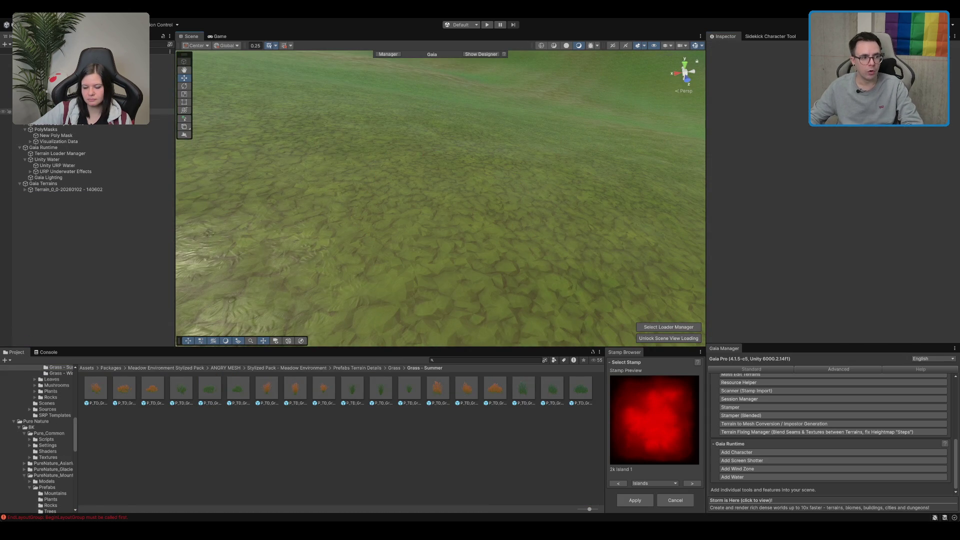
Step: On the Nature_Meadow_Grass spawner, collapse Collision Mask and enable the Terrain Texture mask
left_click(75, 105)
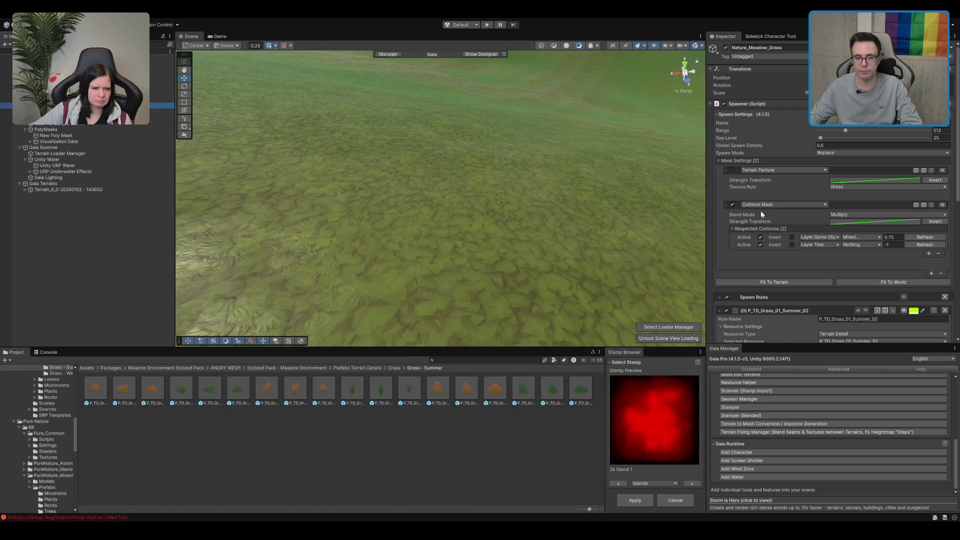
scroll(761, 211, "down", 10)
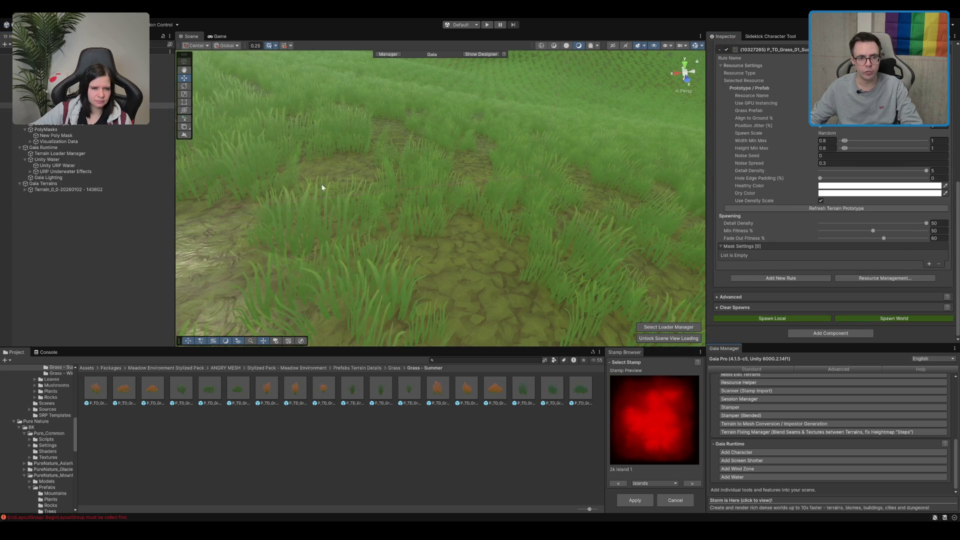
scroll(769, 200, "up", 8)
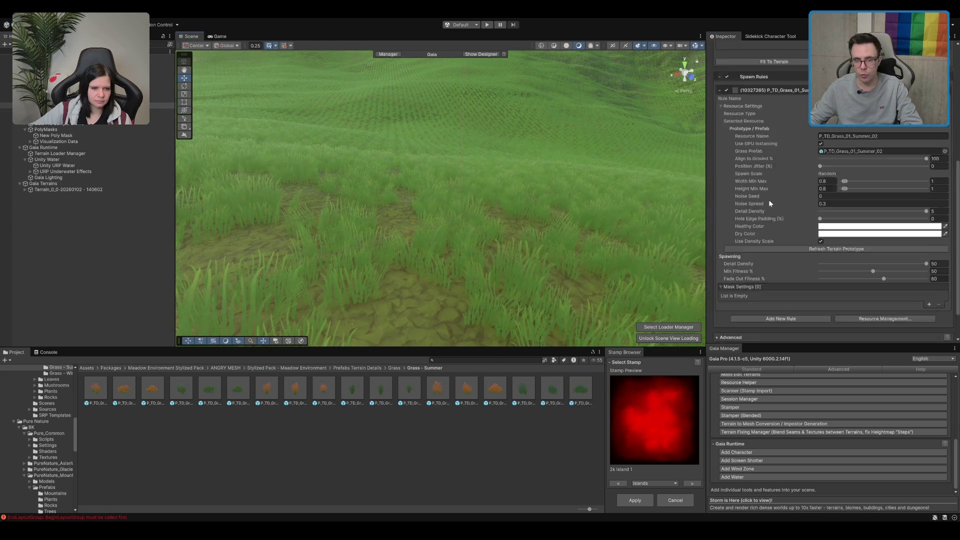
scroll(750, 128, "up", 2)
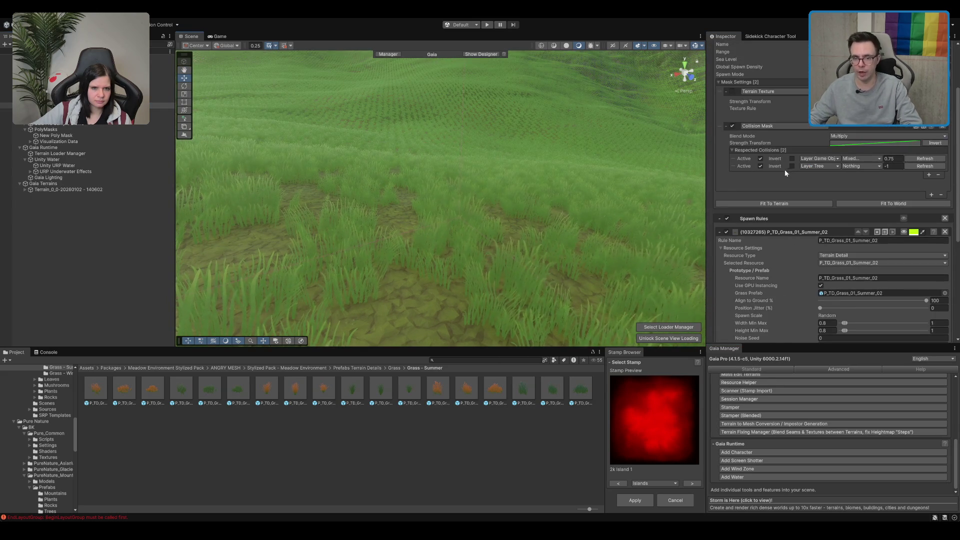
left_click(726, 127)
scroll(718, 138, "up", 3)
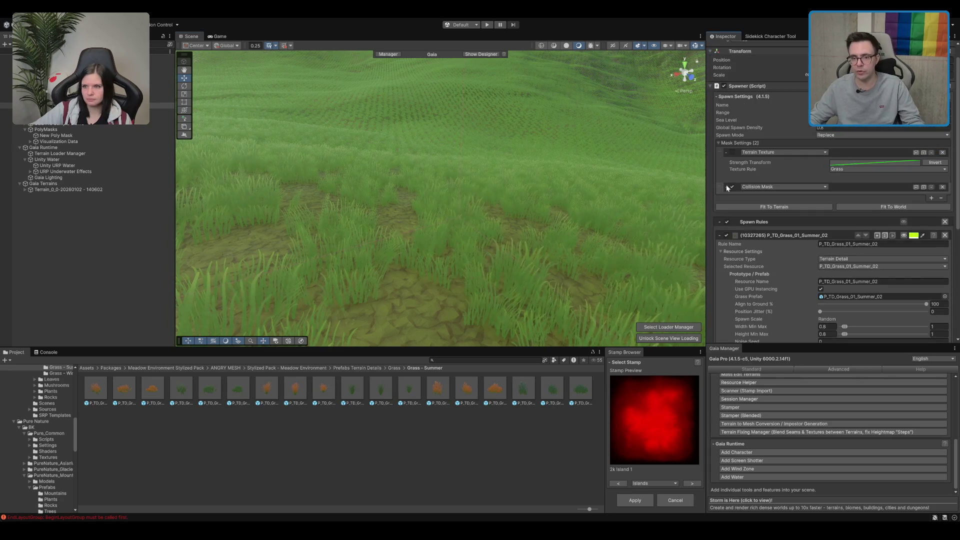
left_click(731, 152)
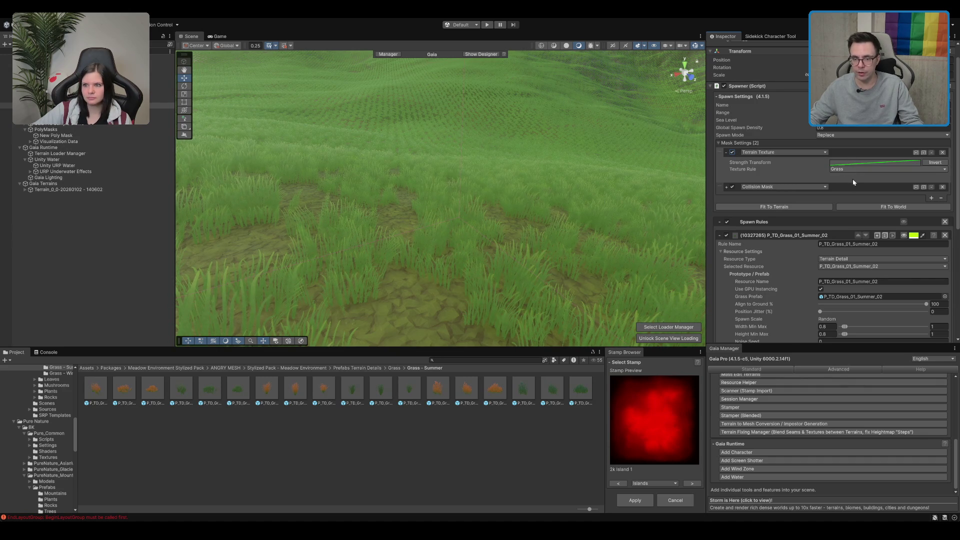
scroll(854, 293, "down", 4)
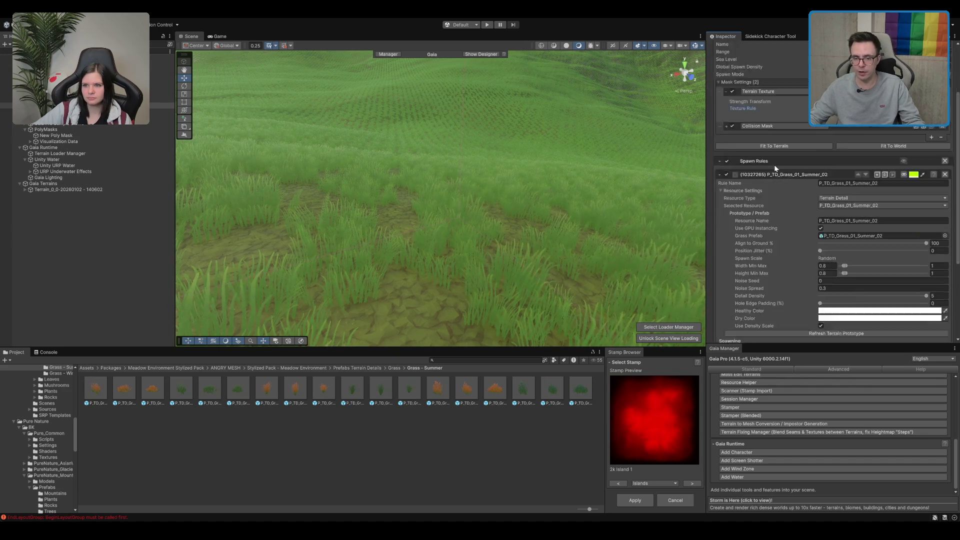
scroll(854, 293, "down", 4)
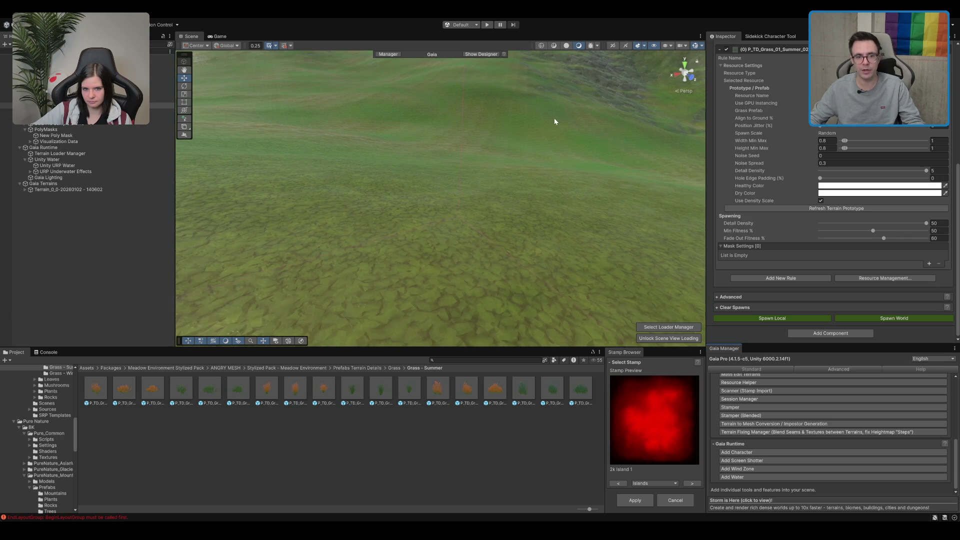
Step: Pan across the terrain, then select the Nature_Meadow biome to show its Poly Mask and spawners
mouse_move(484, 187)
left_mouse_down()
mouse_move(469, 199)
mouse_move(400, 205)
mouse_move(542, 138)
mouse_move(572, 112)
mouse_move(482, 148)
left_mouse_up()
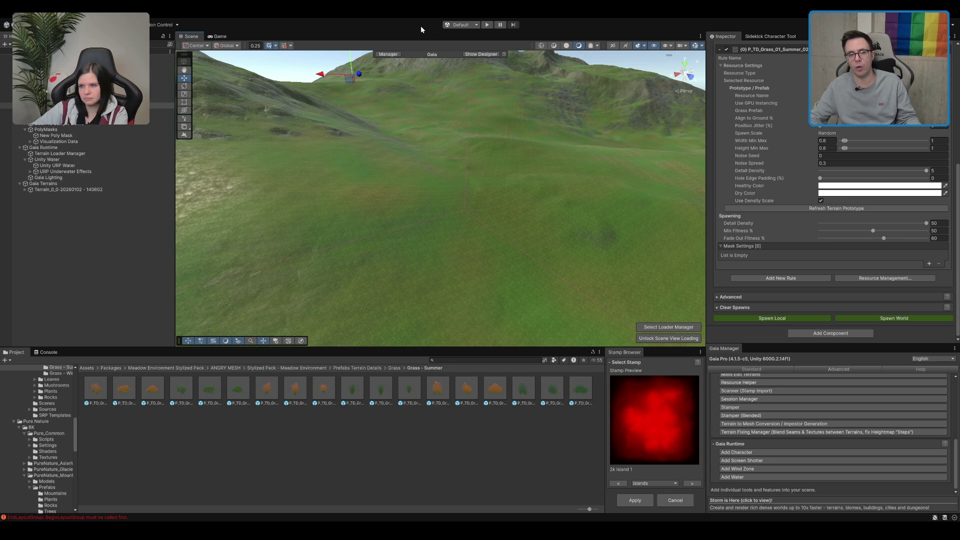
mouse_move(441, 118)
left_mouse_down()
mouse_move(434, 132)
mouse_move(459, 141)
mouse_move(452, 203)
mouse_move(548, 120)
left_mouse_up()
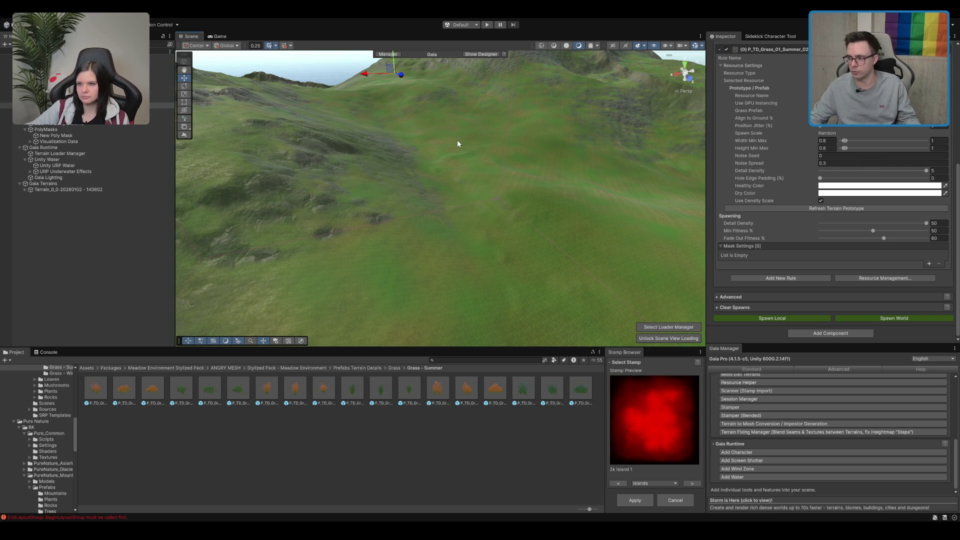
left_click(75, 99)
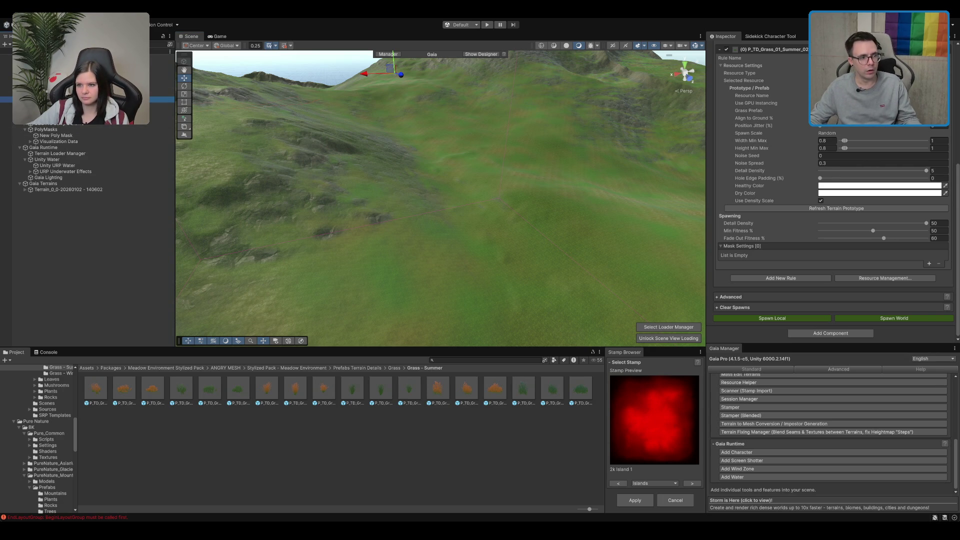
left_click(75, 93)
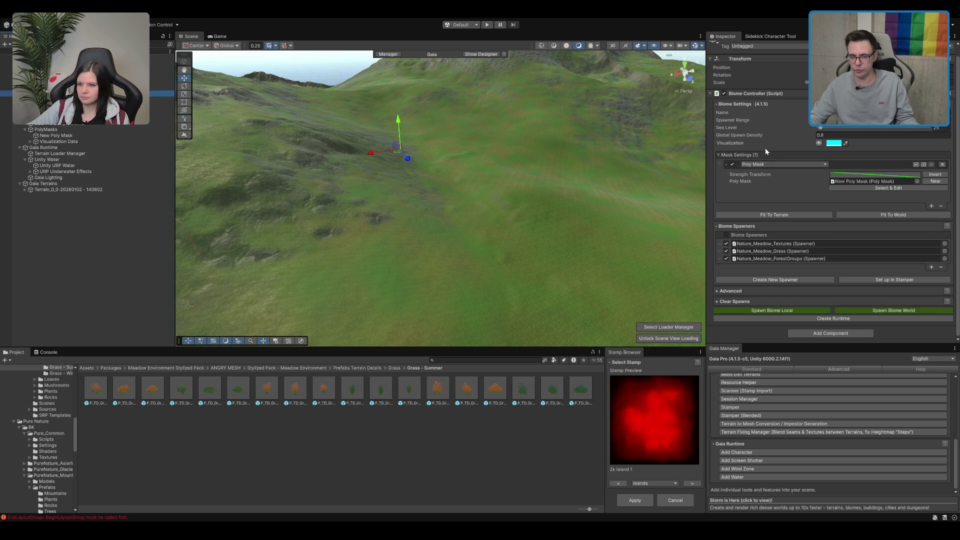
Step: Expand the biome's Advanced options, collapse its mask settings, and show Save and Load
left_click(743, 289)
scroll(788, 166, "down", 1)
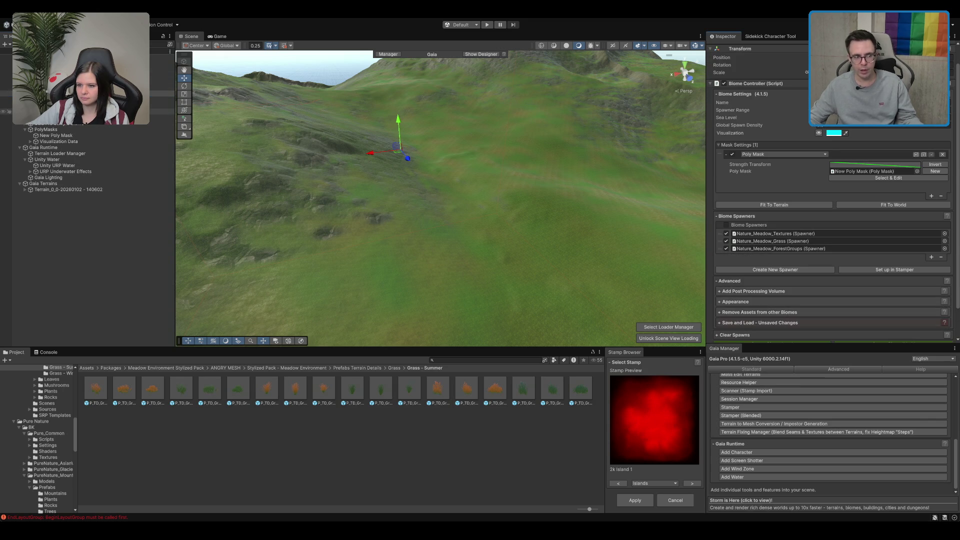
left_click(750, 147)
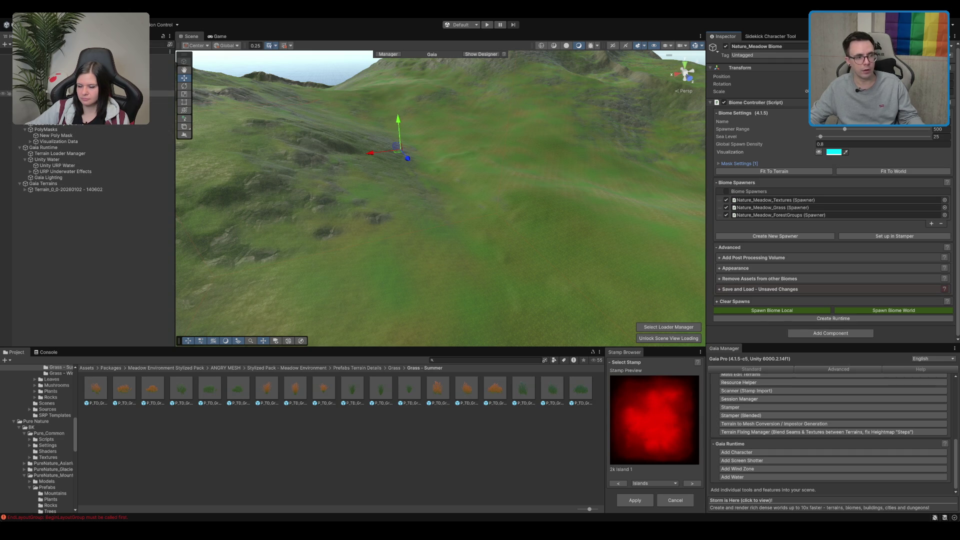
left_click(739, 289)
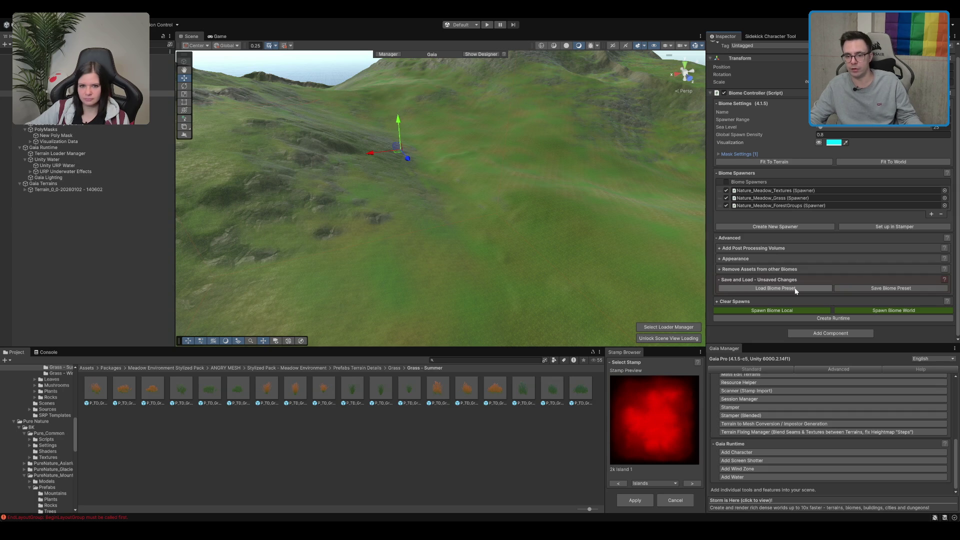
left_click(856, 288)
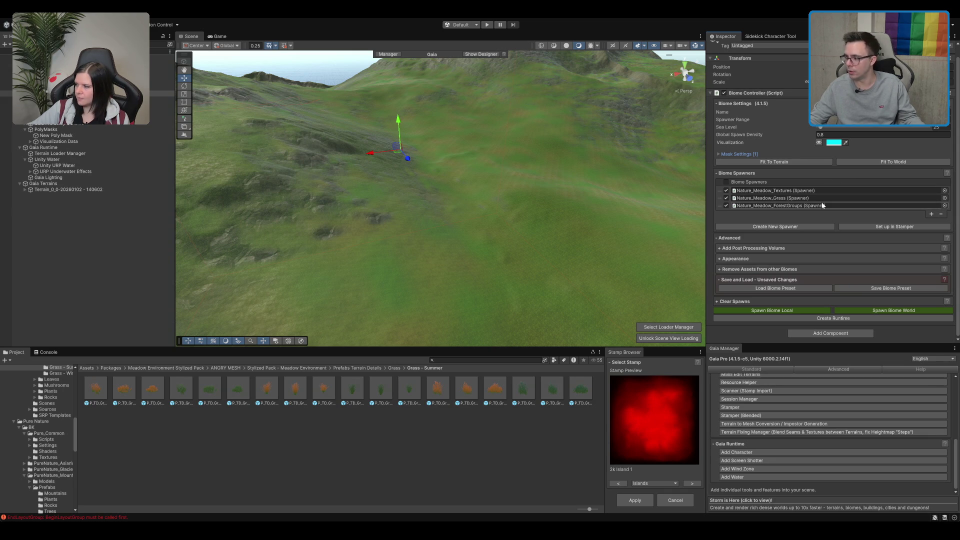
Step: Orbit the view up over the mountain and deselect the biome
mouse_move(492, 210)
left_mouse_down()
mouse_move(489, 184)
mouse_move(498, 177)
left_mouse_up()
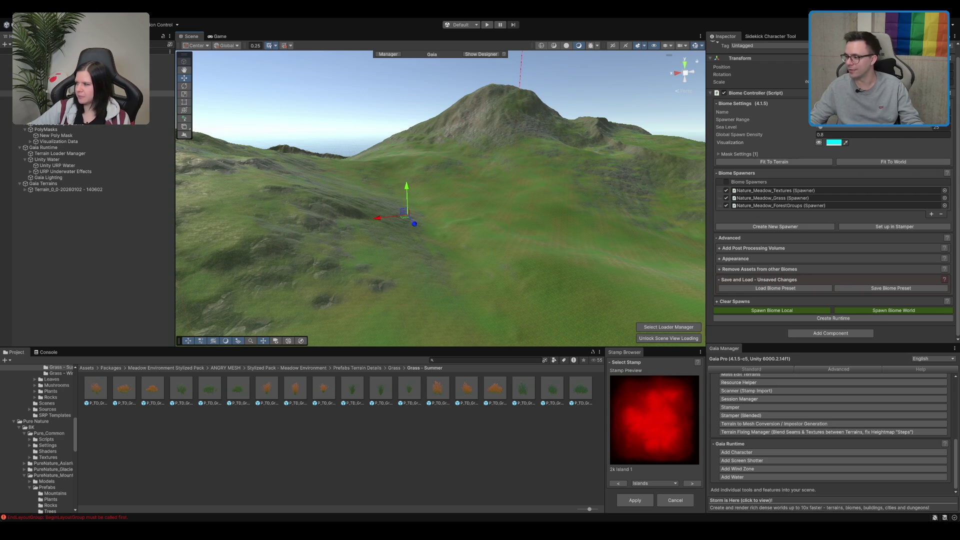
mouse_move(570, 108)
left_mouse_down()
mouse_move(575, 91)
mouse_move(511, 128)
left_mouse_up()
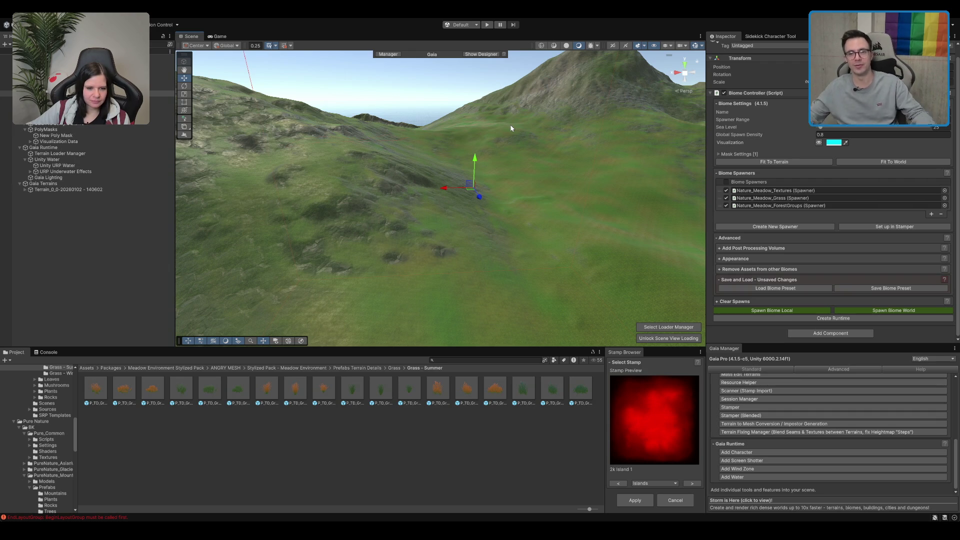
left_click(482, 95)
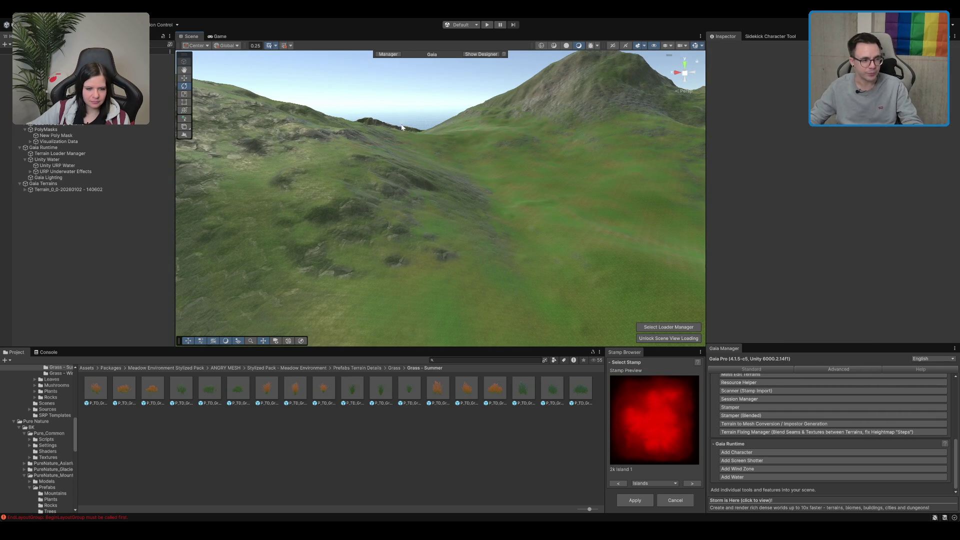
Step: Collapse the Gaia Runtime group, frame PolyMasks, and reselect the Nature_Meadow biome object
left_click(123, 159)
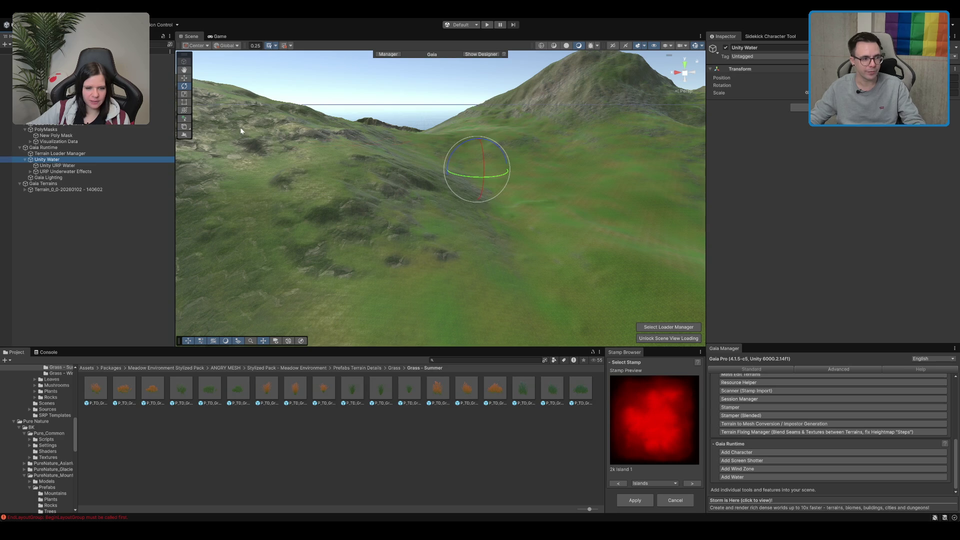
left_click(122, 149)
key("Left")
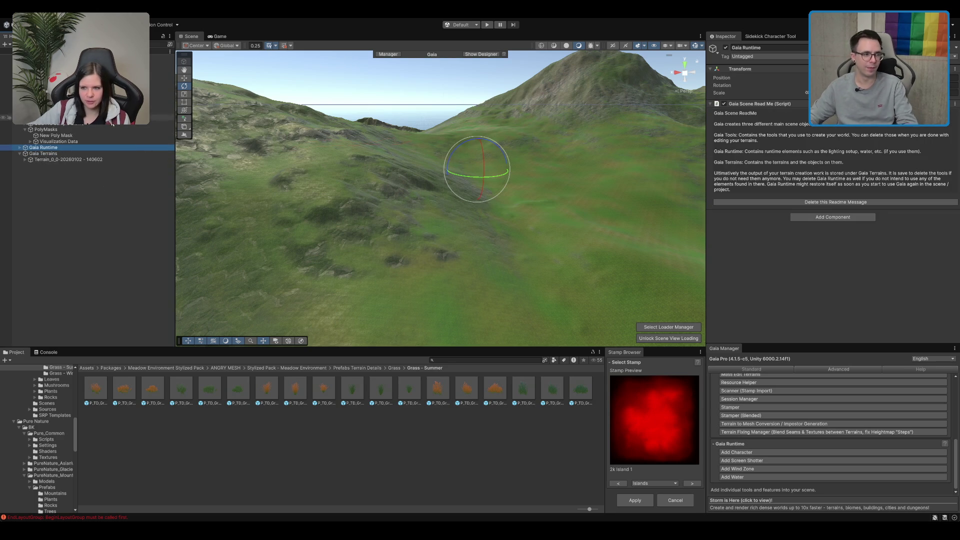
left_click(64, 129)
key("f")
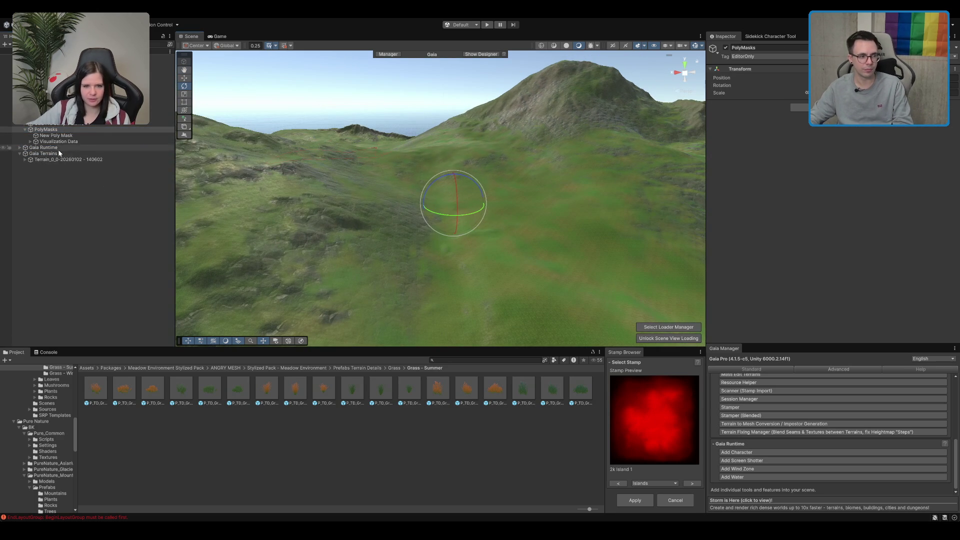
left_click(55, 129)
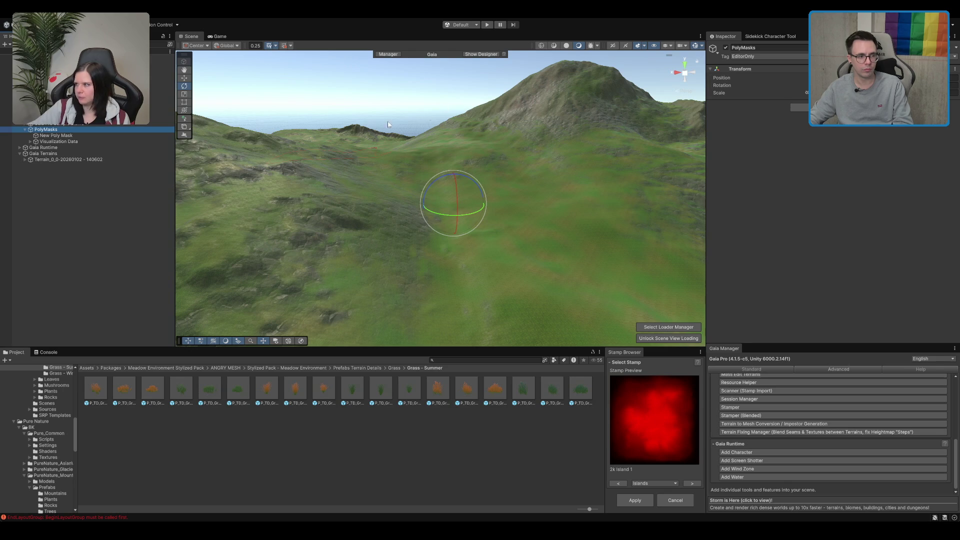
left_click(50, 93)
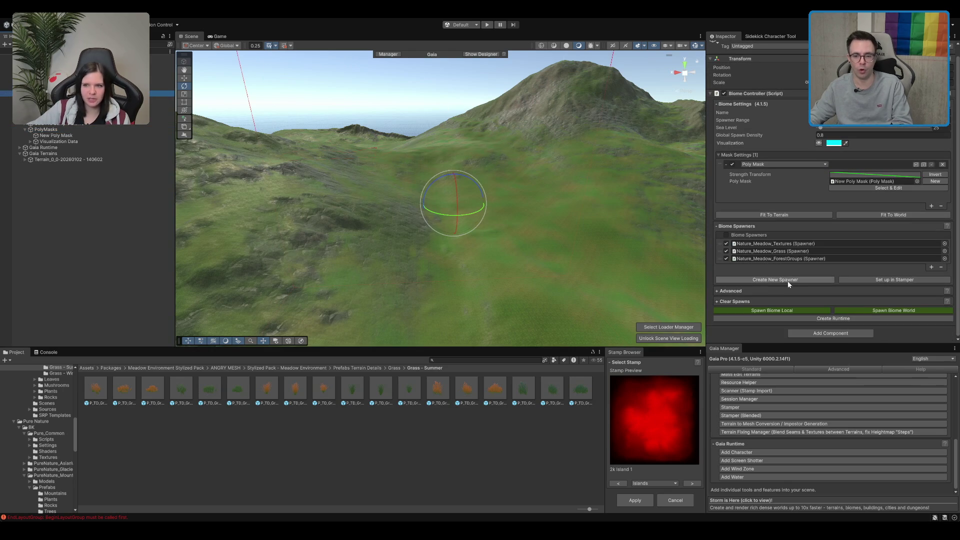
Step: Spawn the meadow biome locally, then shrink the Spawner Range toward the island centre
left_click(900, 309)
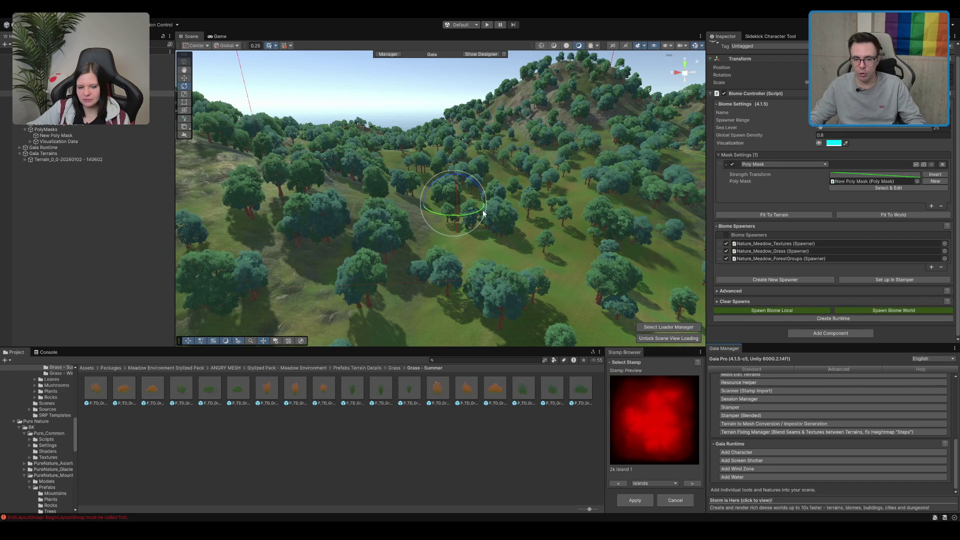
scroll(547, 169, "down", 5)
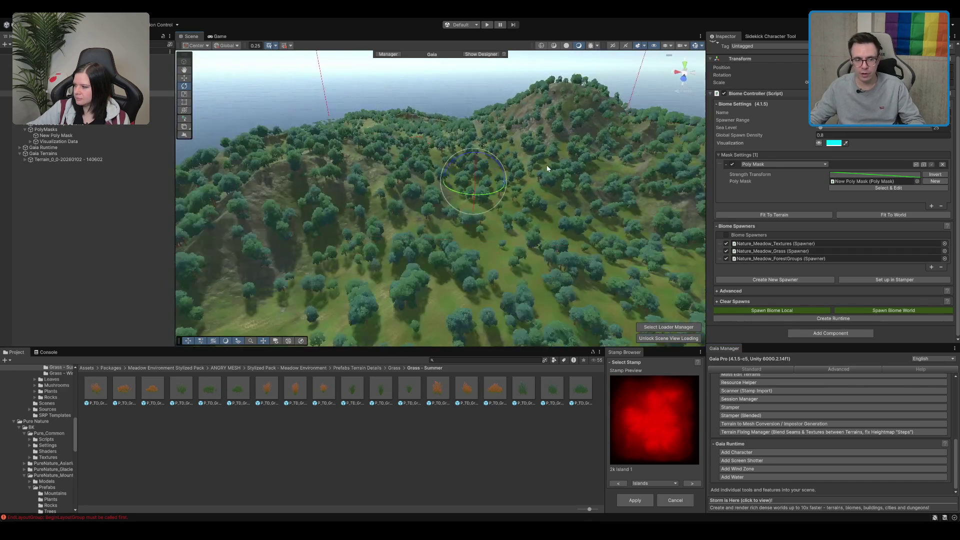
scroll(547, 169, "down", 10)
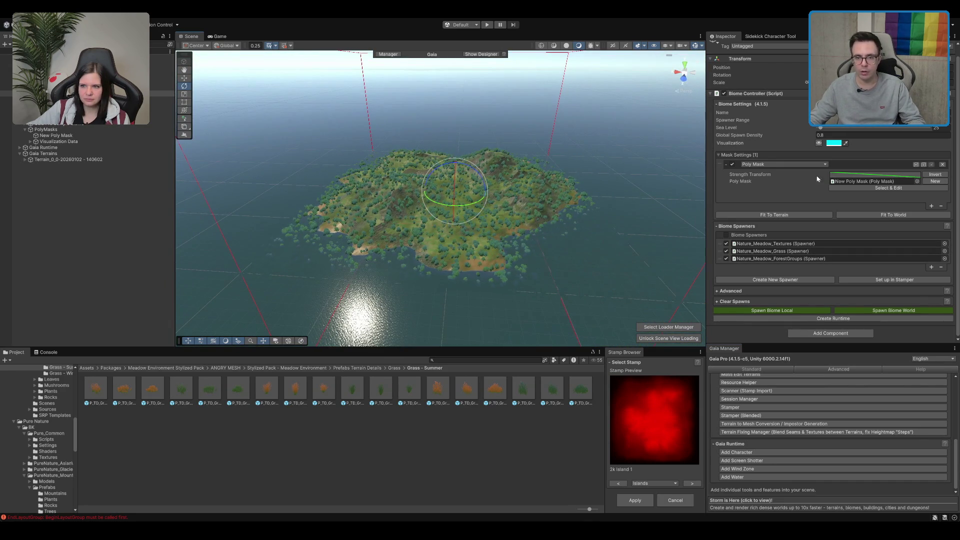
left_click_drag(842, 127, 821, 121)
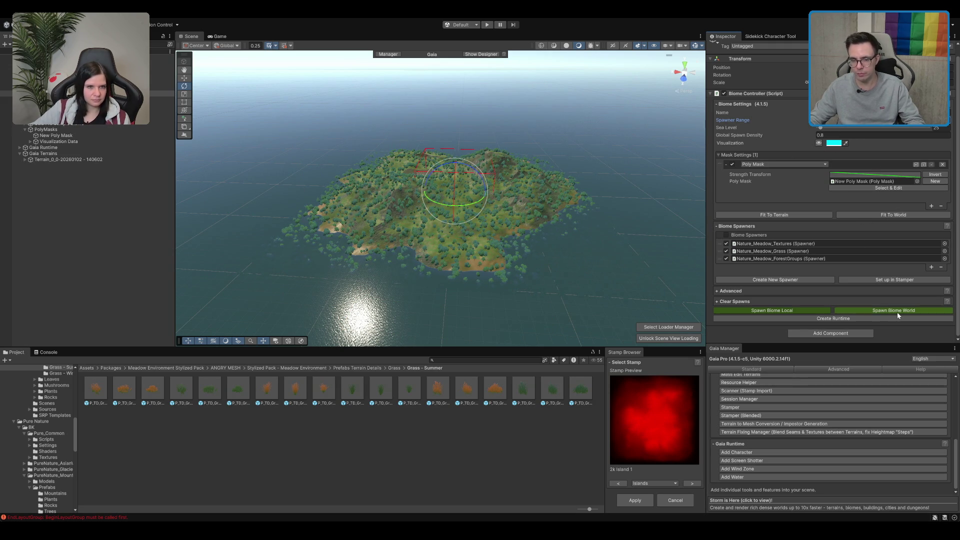
scroll(560, 189, "up", 3)
scroll(559, 189, "up", 5)
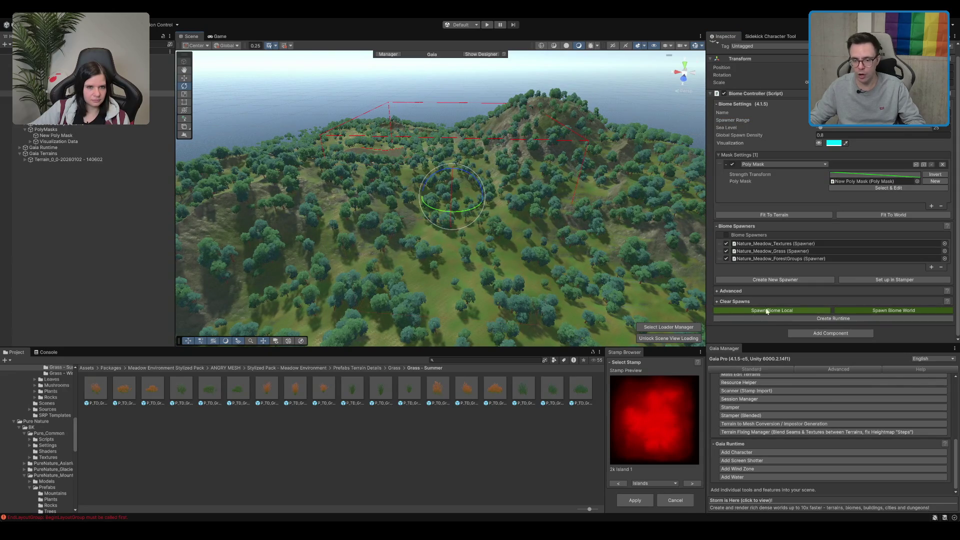
Step: Spawn the biome across the whole world and orbit around the forested hill to inspect it
left_click(884, 310)
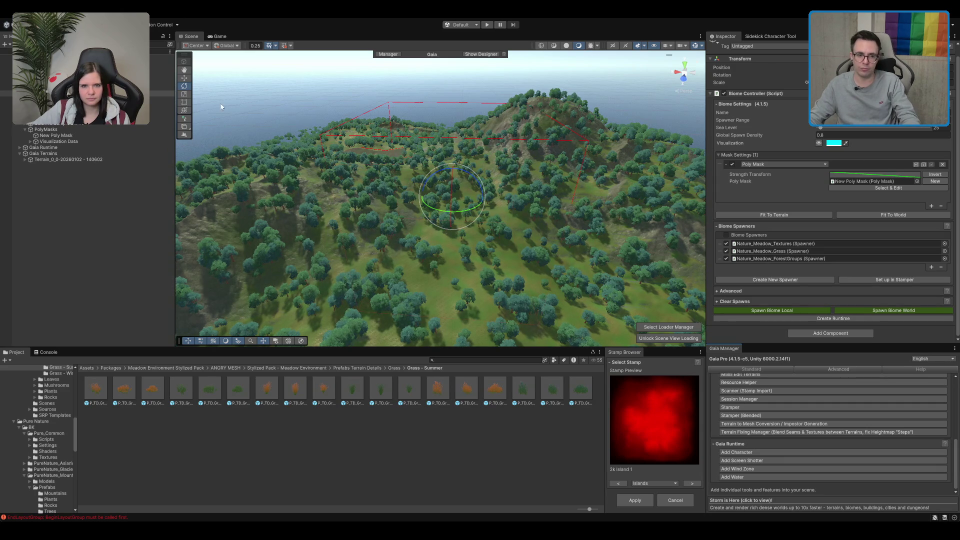
scroll(400, 155, "up", 3)
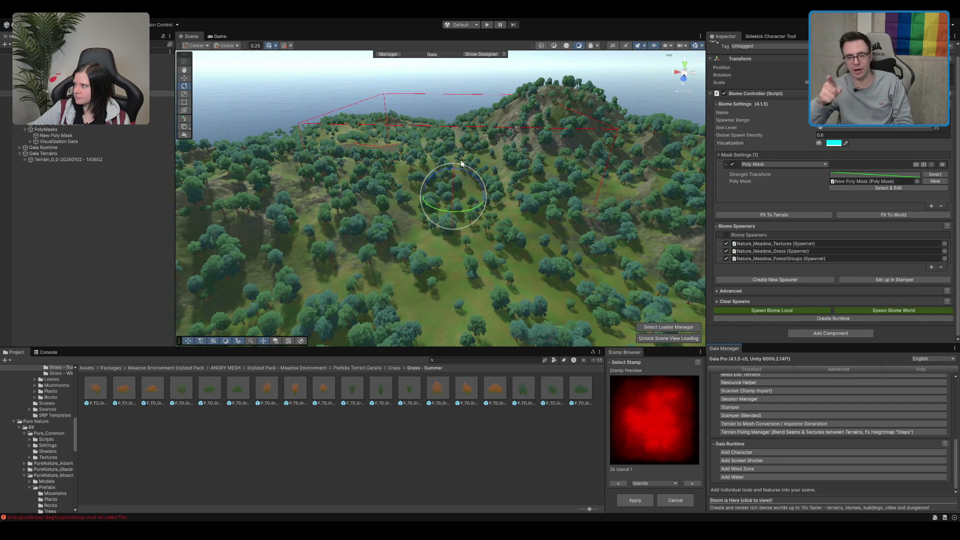
left_click_drag(461, 163, 530, 165)
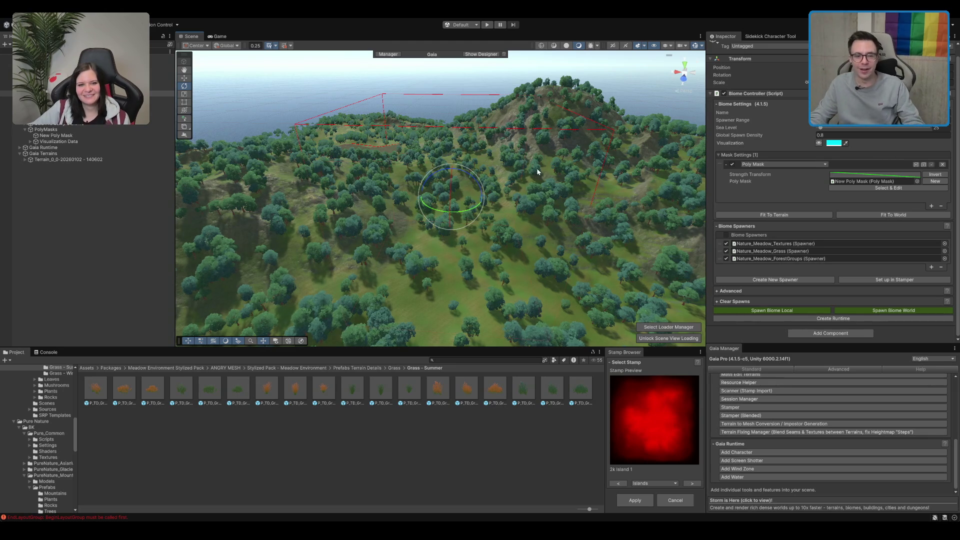
scroll(542, 180, "down", 1)
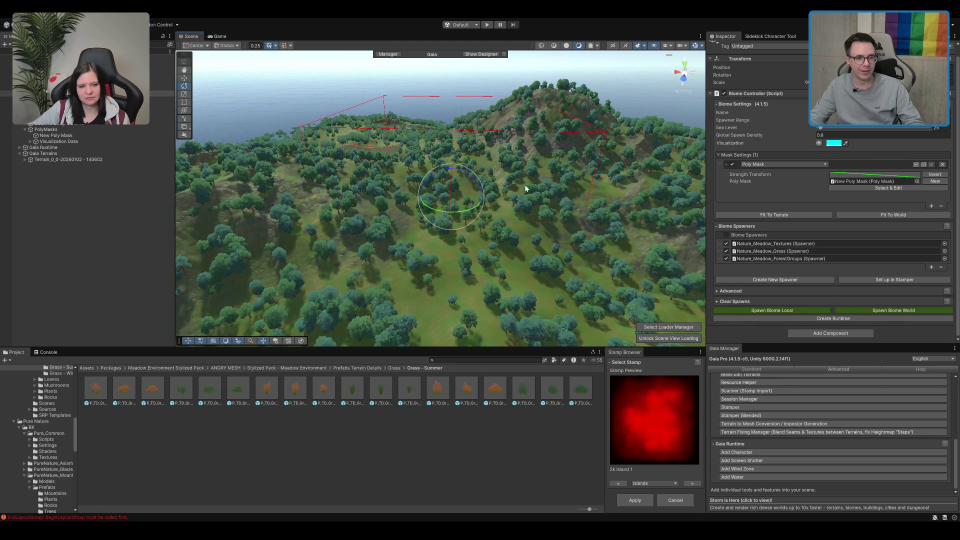
mouse_move(545, 197)
left_mouse_down()
mouse_move(538, 176)
mouse_move(494, 172)
left_mouse_up()
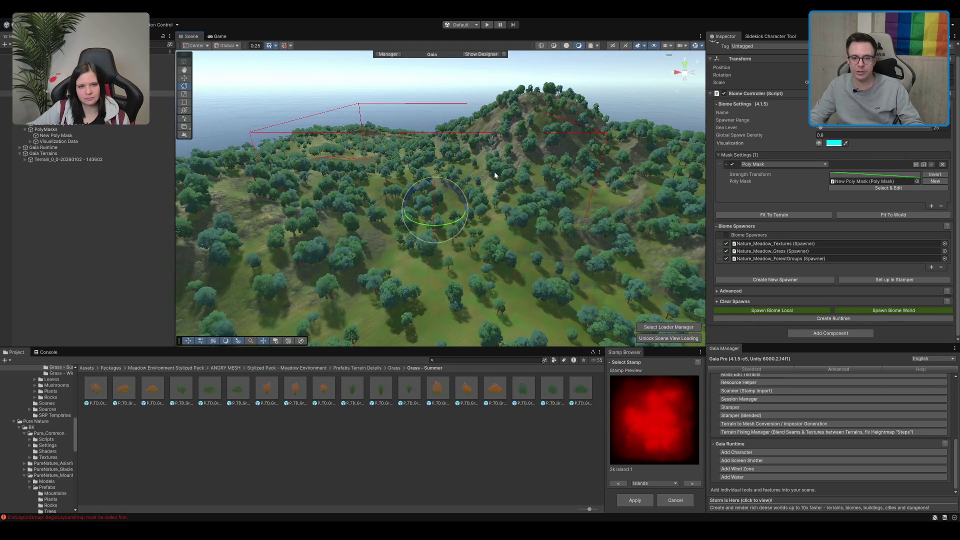
Step: Collapse the biome's spawner list and mask settings, and collapse the Gaia Tools group
left_click(757, 226)
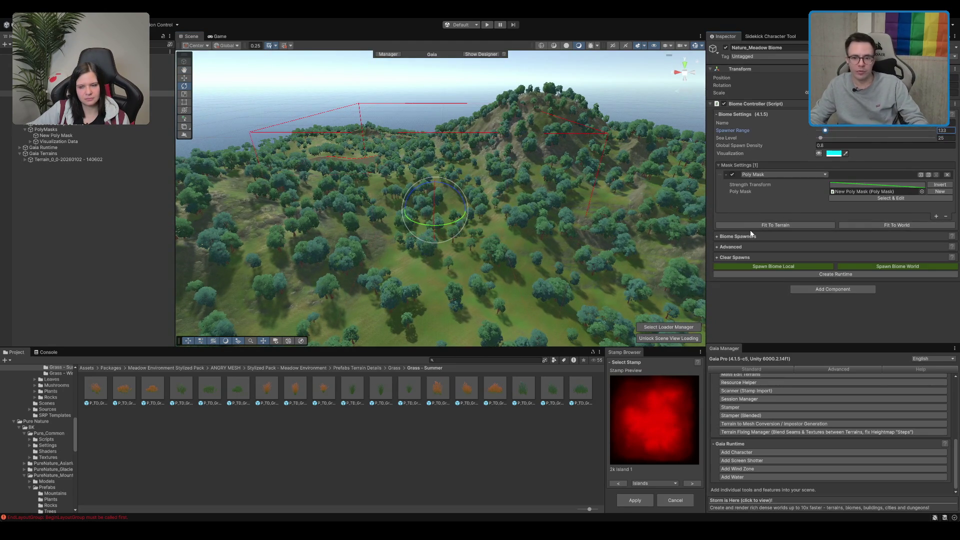
left_click(757, 164)
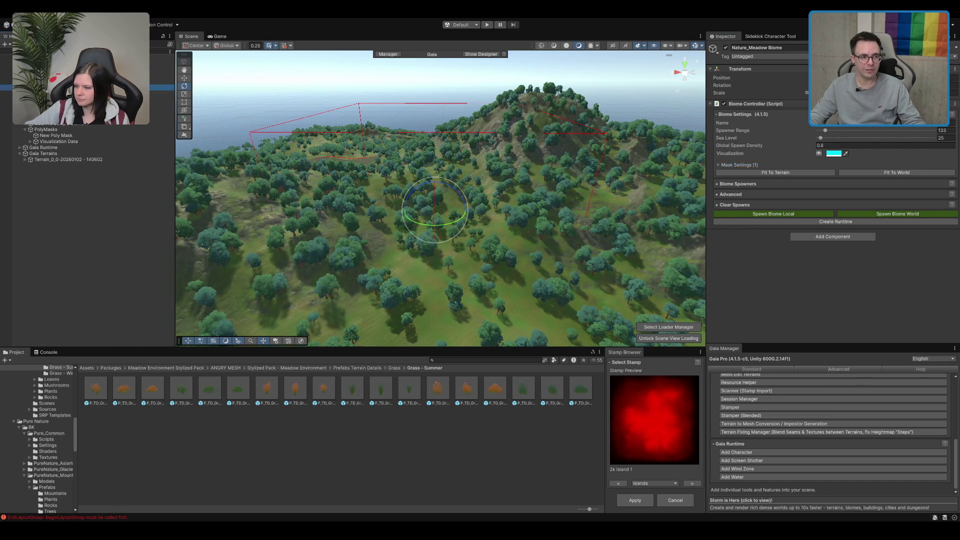
left_click(160, 88)
left_click(75, 70)
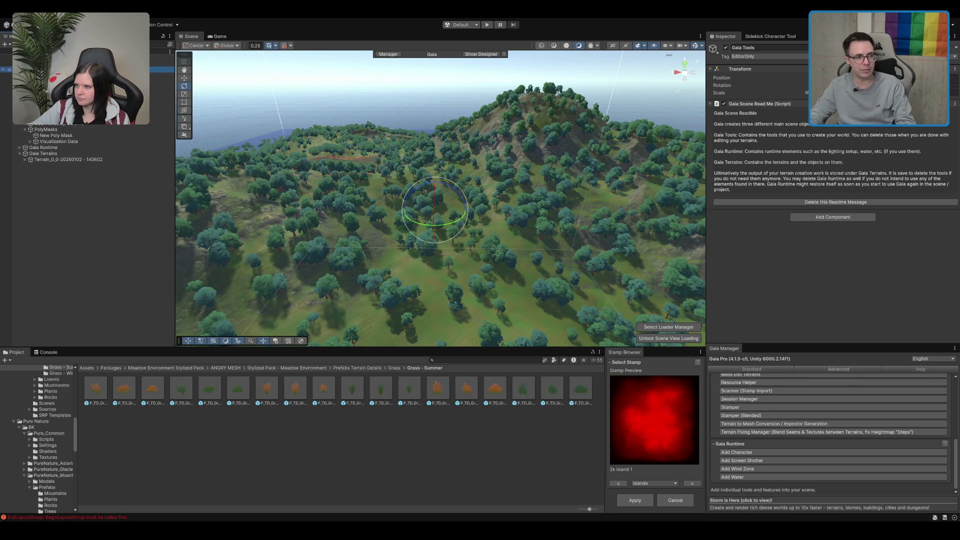
key("Left")
Step: Select the terrain tile and Terrain Loader Manager, then the Stamper to preview 2k Island 1
left_click(160, 87)
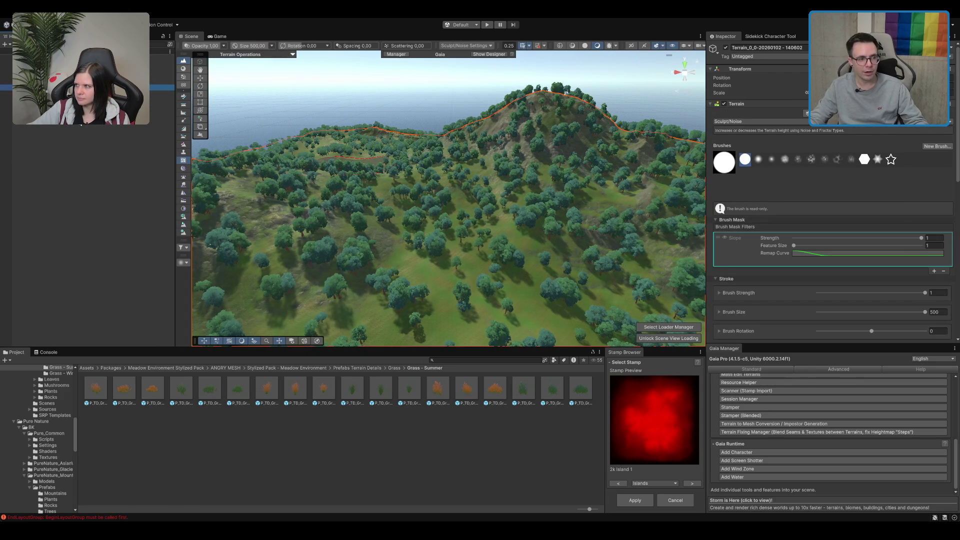
key("shift+d")
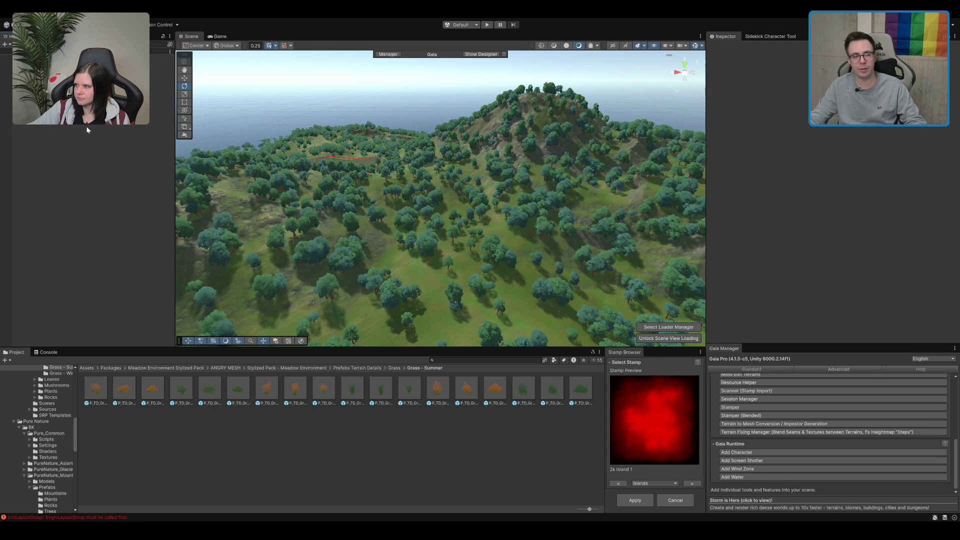
left_click(60, 88)
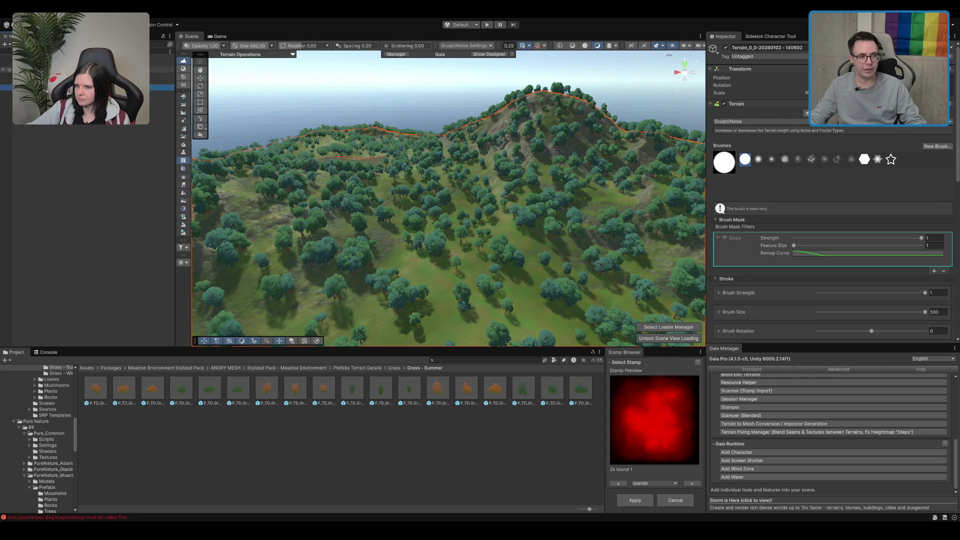
left_click(75, 81)
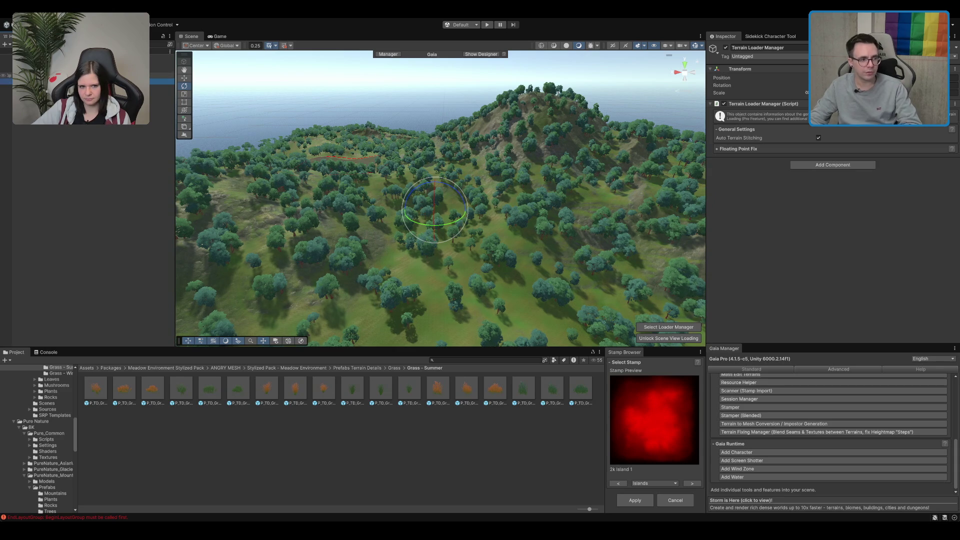
left_click(75, 69)
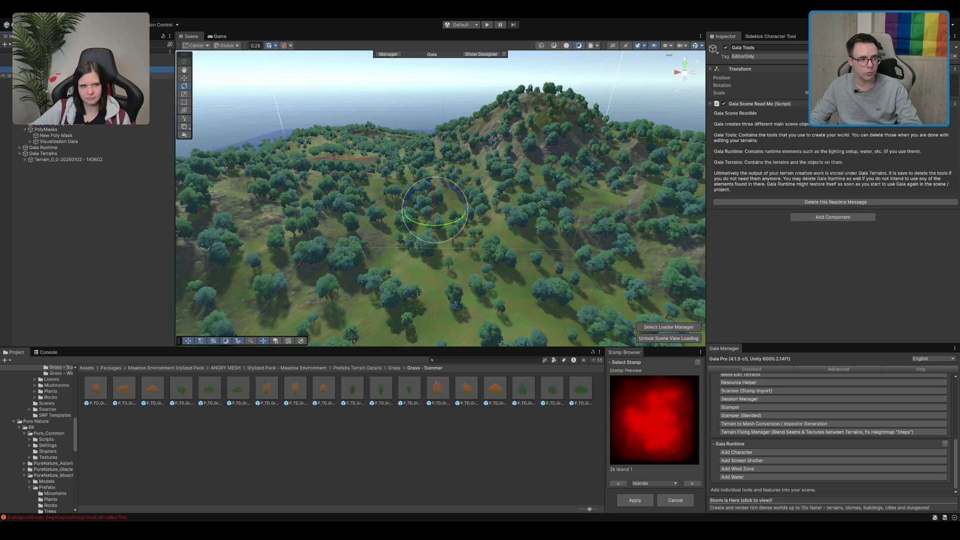
left_click(75, 81)
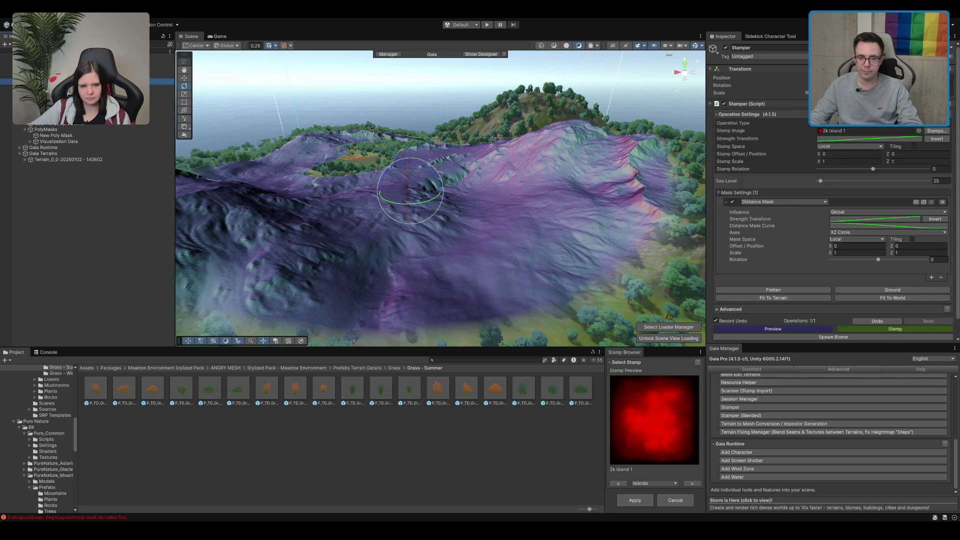
Step: Show the World Designer preview and open Gaia Manager's Standard 2. Create World step
left_click(481, 54)
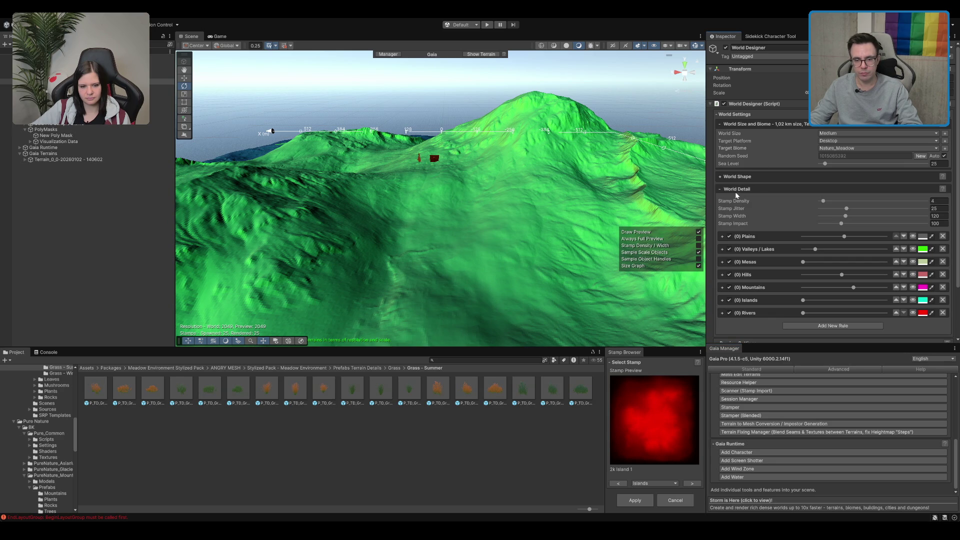
left_click(736, 189)
left_click(753, 371)
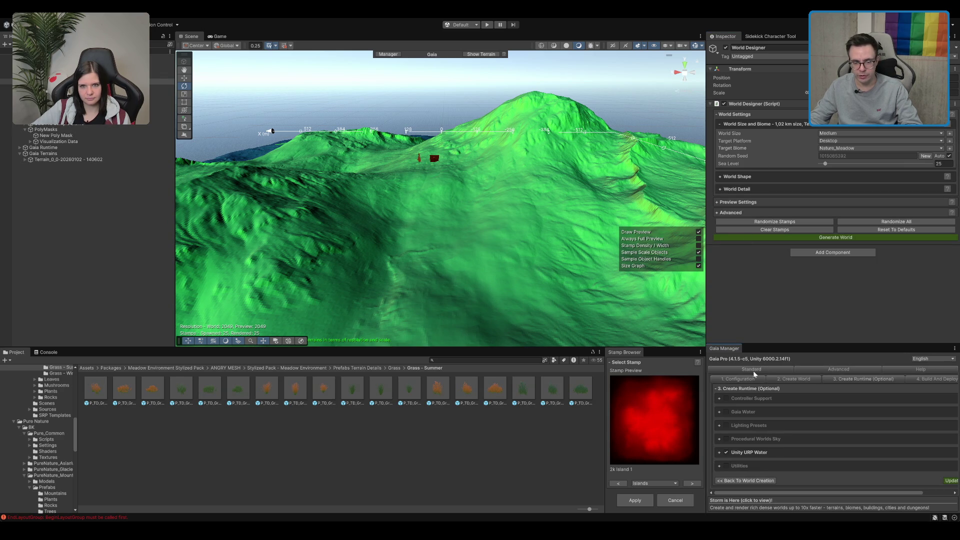
left_click(750, 380)
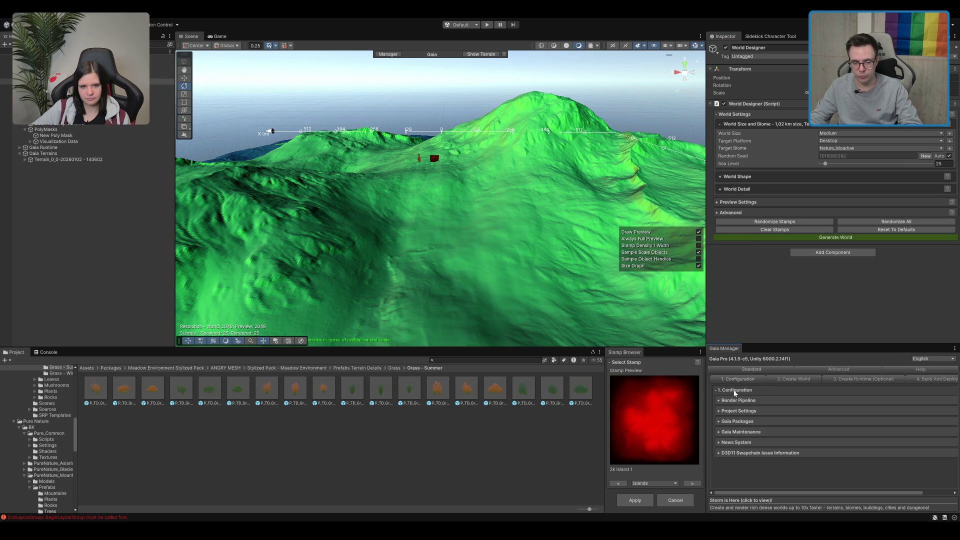
left_click(782, 380)
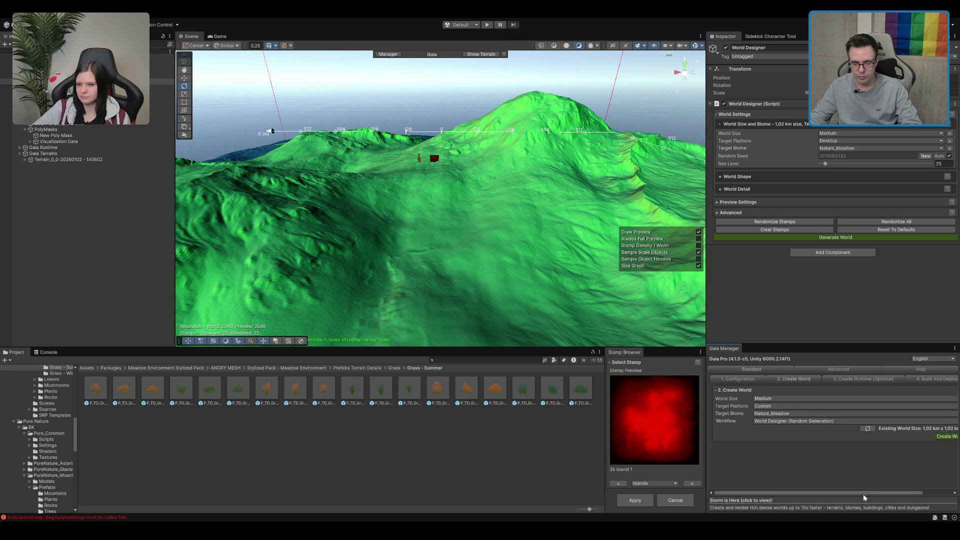
Step: Set World Size to Custom and enlarge the world creation settings panel
scroll(862, 496, "right", 2)
scroll(859, 500, "left", 2)
scroll(859, 500, "right", 2)
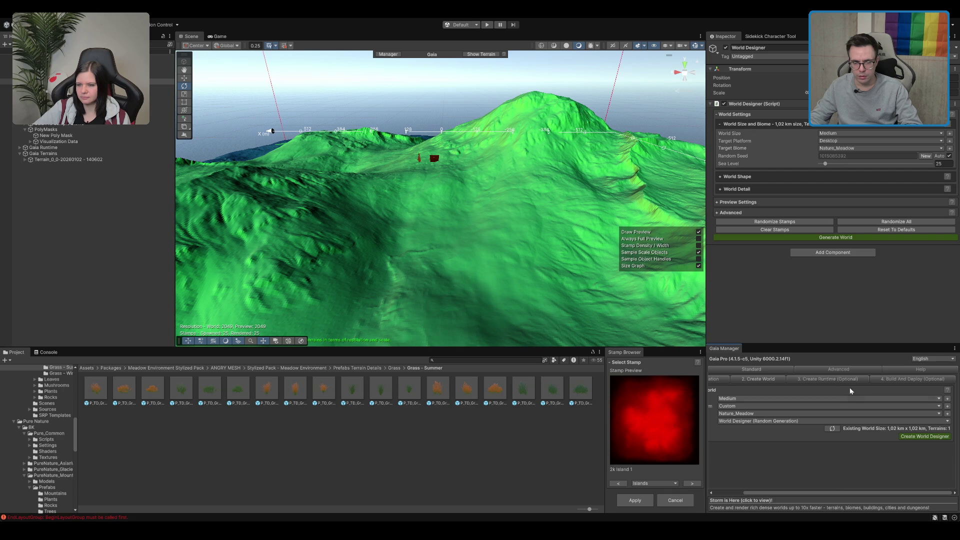
scroll(745, 495, "left", 2)
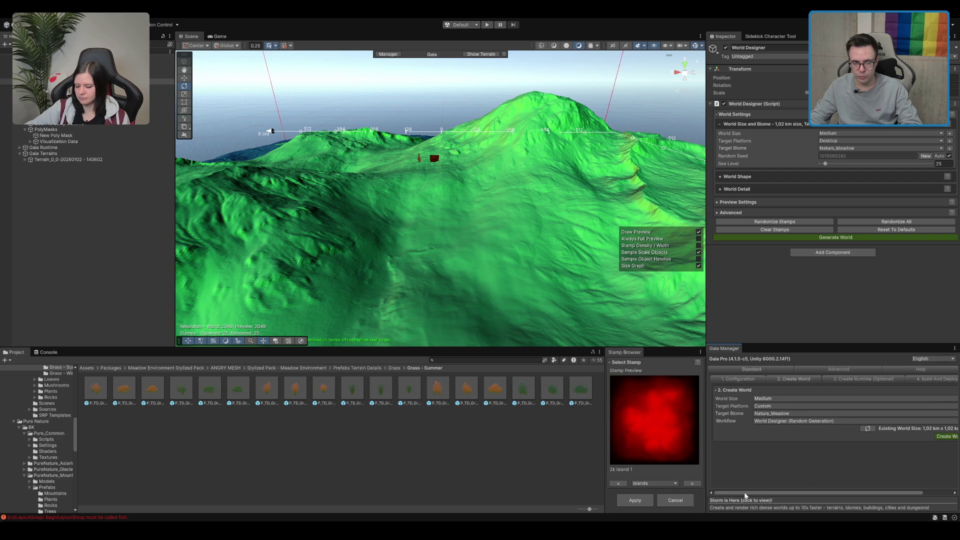
left_click(784, 399)
left_click(775, 448)
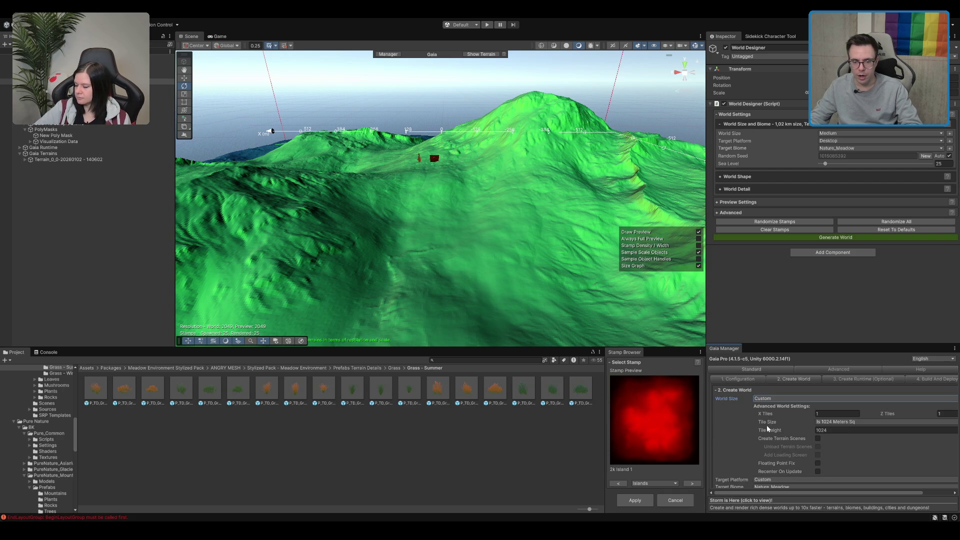
scroll(775, 401, "down", 2)
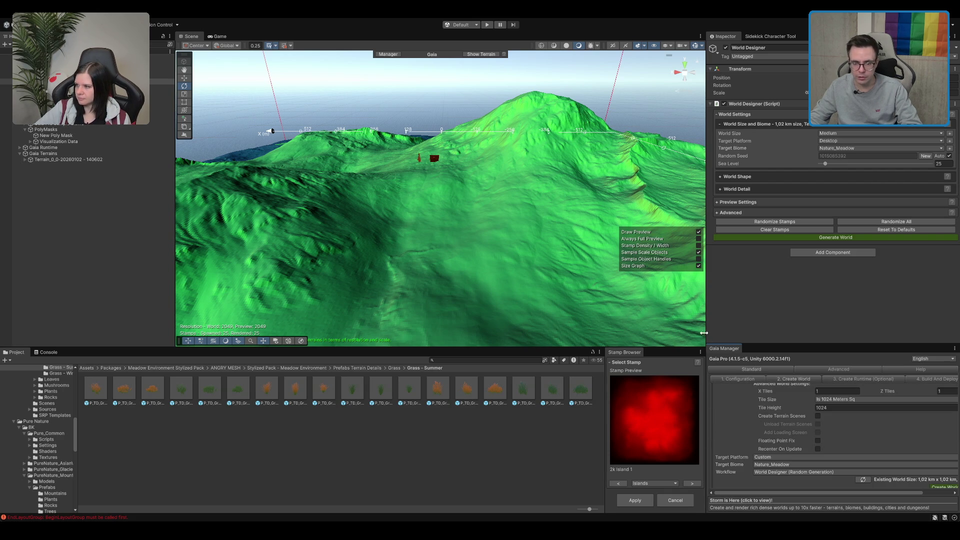
left_click_drag(764, 345, 772, 226)
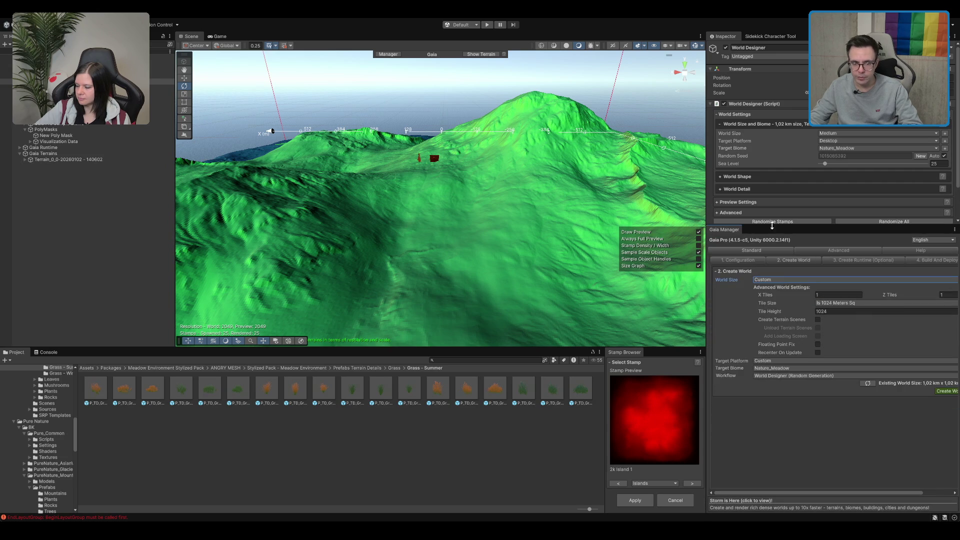
Step: Set World Size to Tiny, enable Create Terrain Scenes, and enter 5 X and 5 Z tiles
left_click_drag(703, 284, 661, 285)
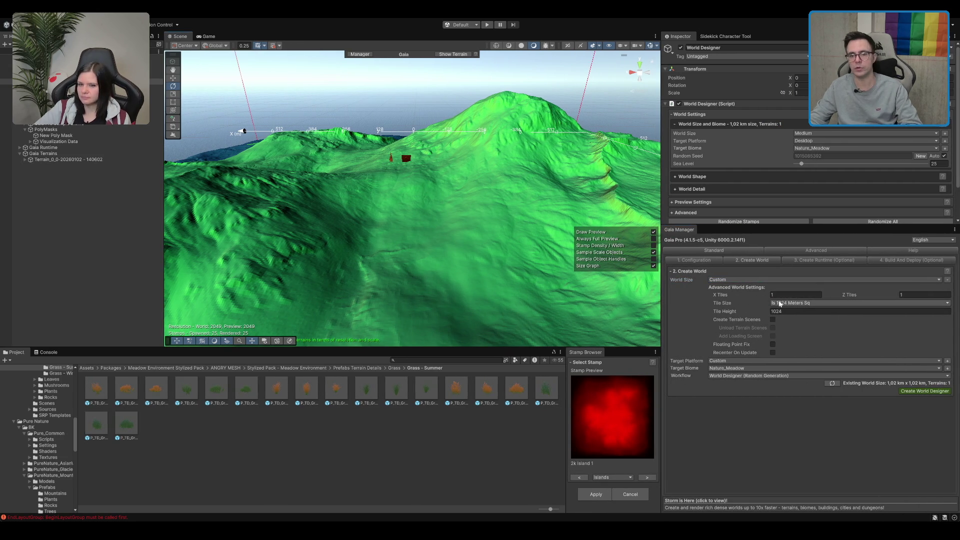
left_click(732, 280)
left_click(738, 286)
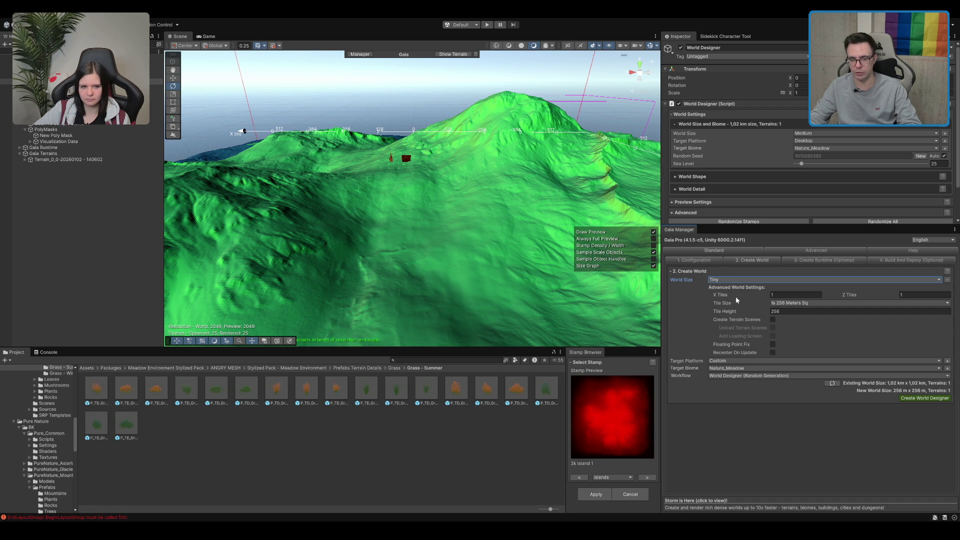
left_click(773, 319)
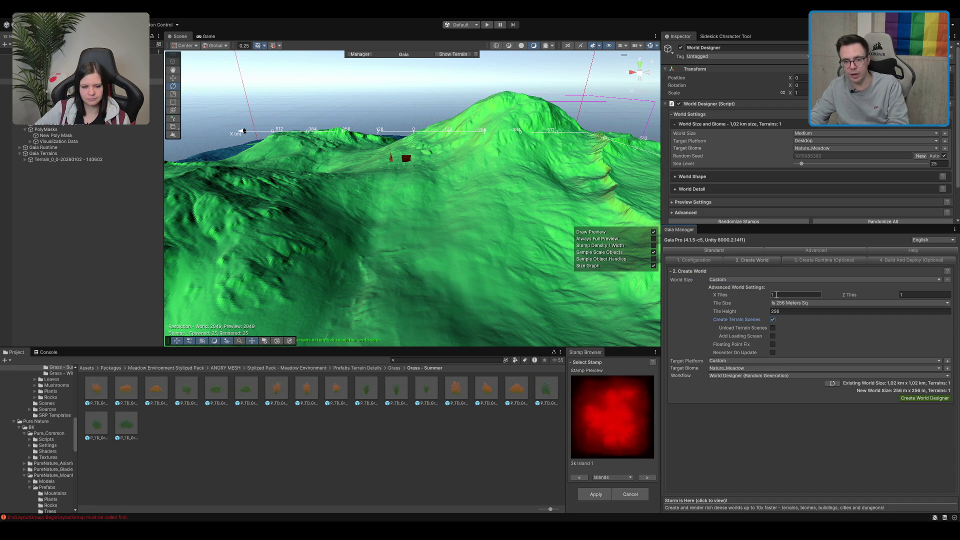
type("5")
key("Tab")
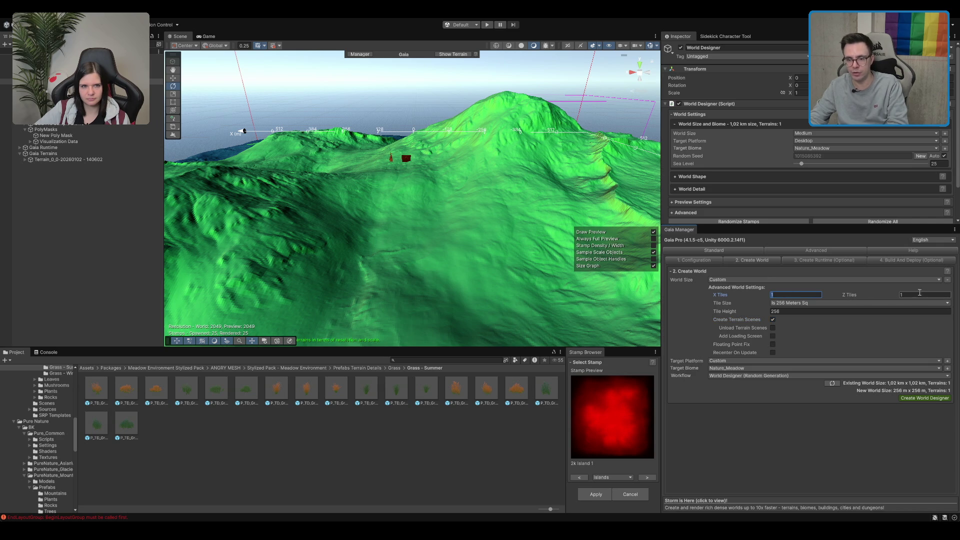
type("5")
Step: Set the tile size to 512 Meters Sq and move on to 3. Create Runtime
scroll(574, 203, "down", 10)
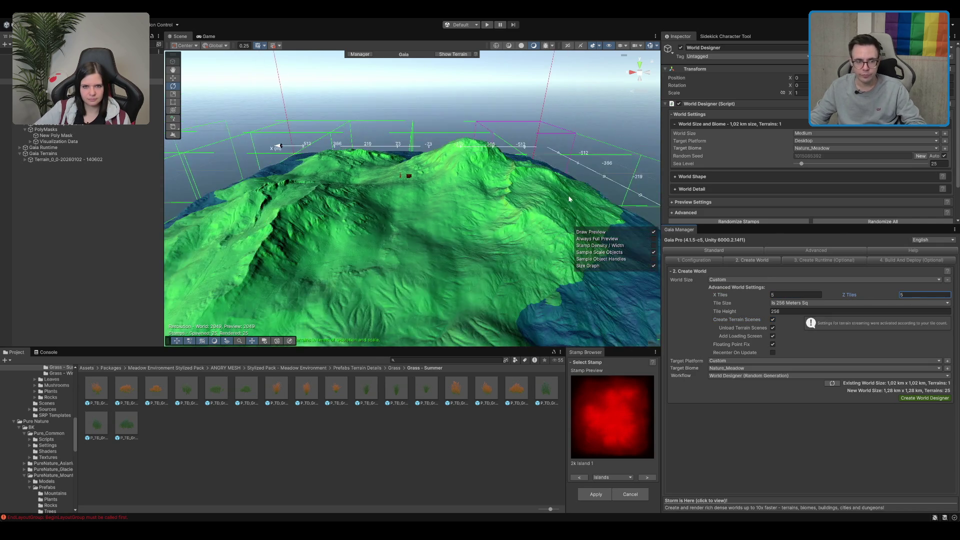
mouse_move(550, 210)
left_mouse_down()
mouse_move(499, 217)
mouse_move(486, 258)
mouse_move(400, 180)
left_mouse_up()
scroll(493, 203, "down", 5)
scroll(397, 179, "up", 3)
scroll(396, 178, "up", 5)
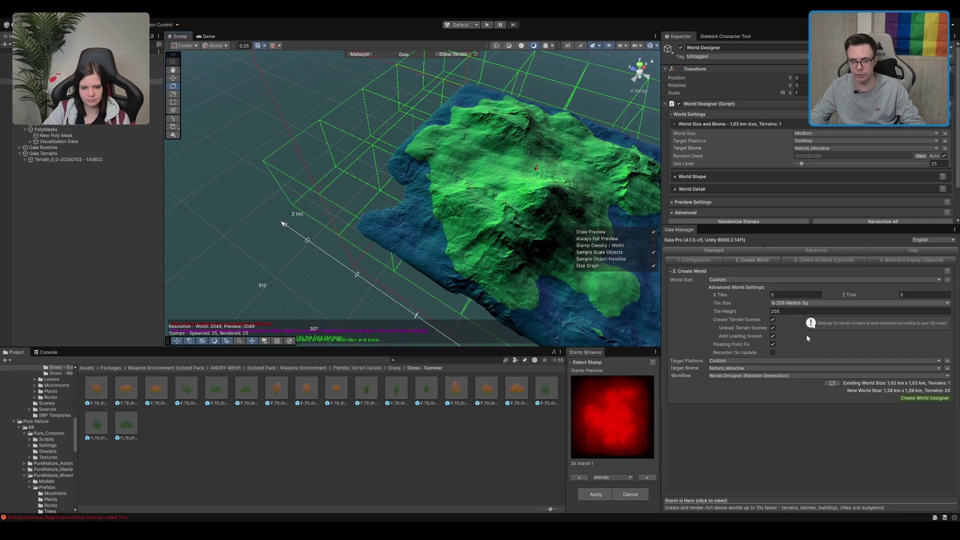
left_click(860, 303)
left_click(859, 311)
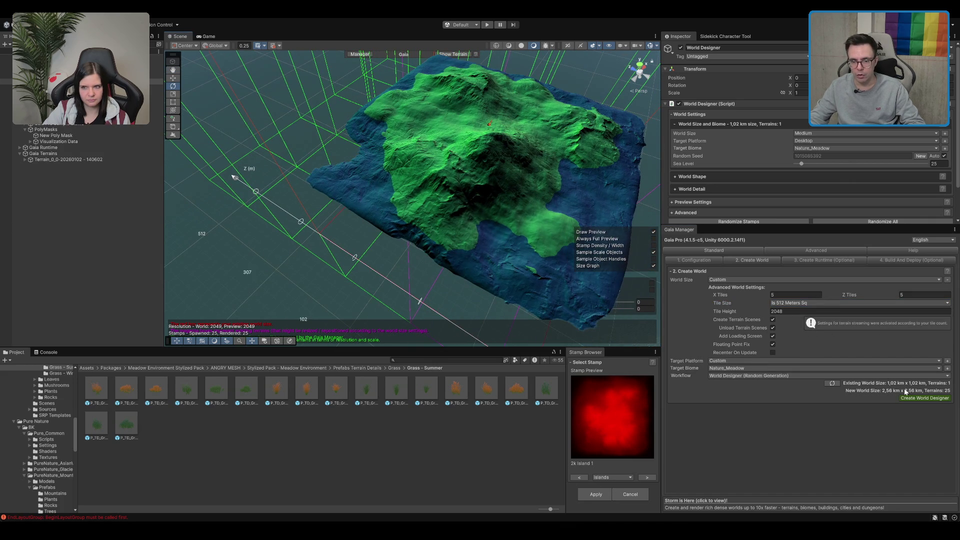
left_click(918, 398)
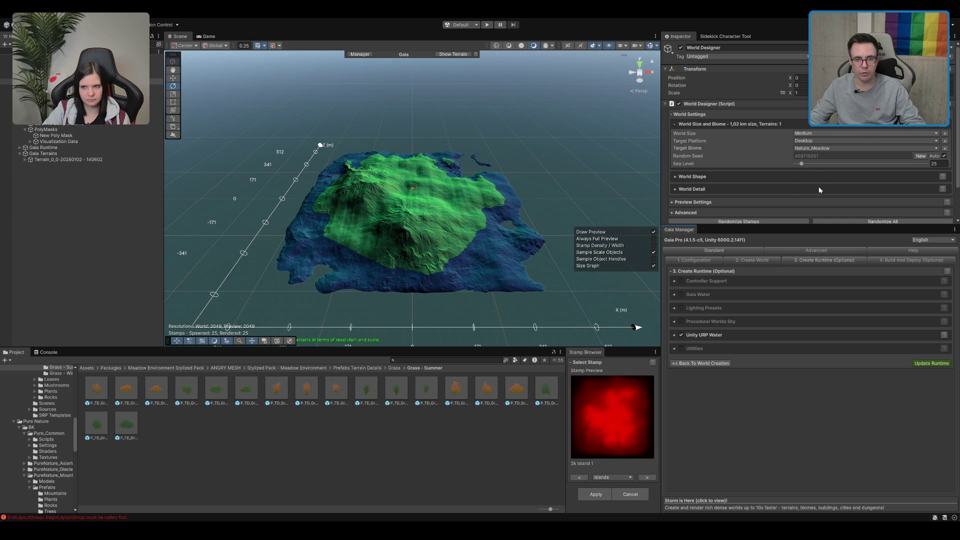
Step: In World Designer's World Size, enable Create scenes for terrains and Unload scenes immediately, then select Tiles
left_click(738, 134)
scroll(820, 164, "down", 1)
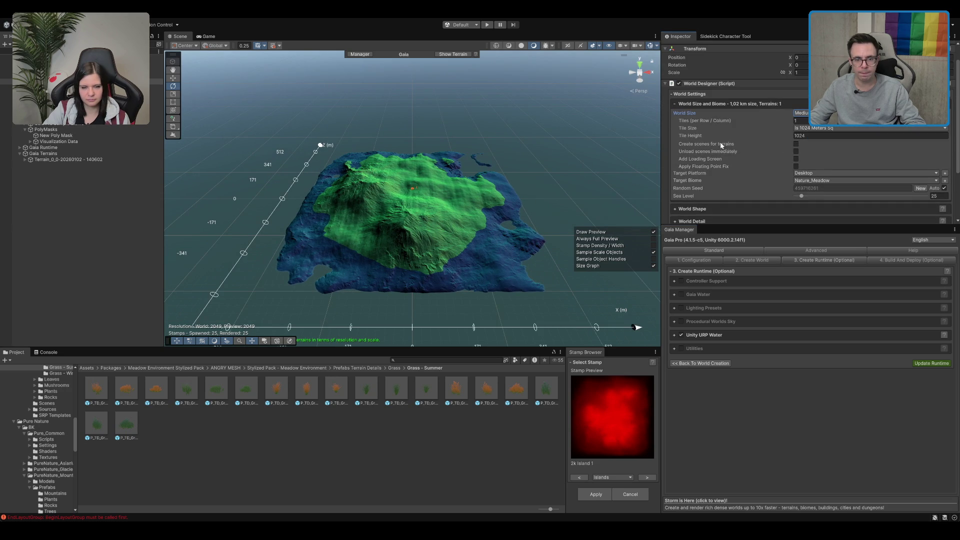
left_click(796, 144)
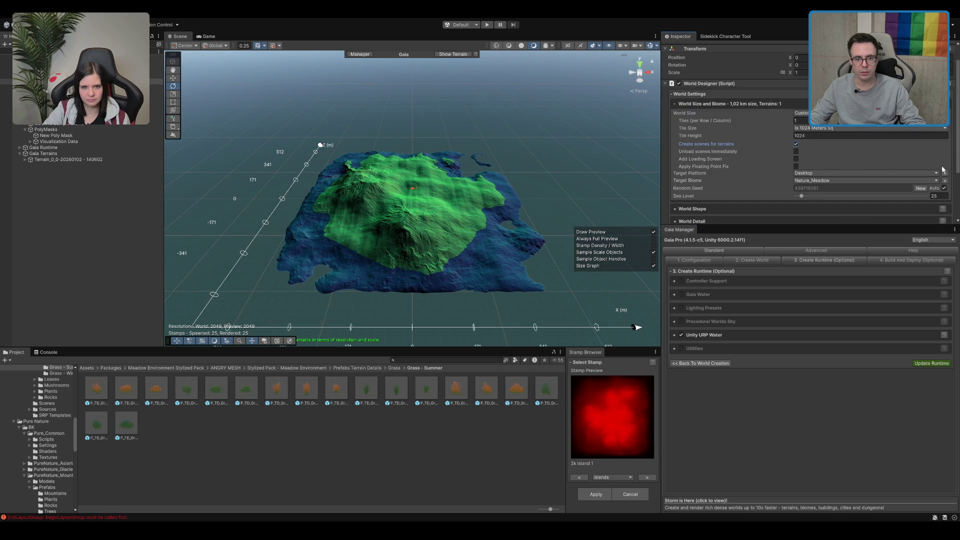
left_click(703, 153)
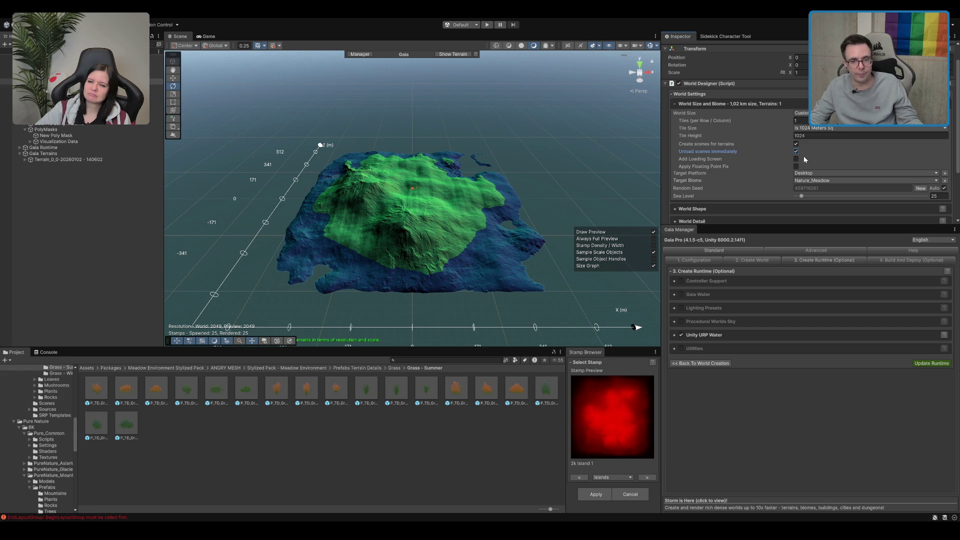
scroll(800, 139, "down", 1)
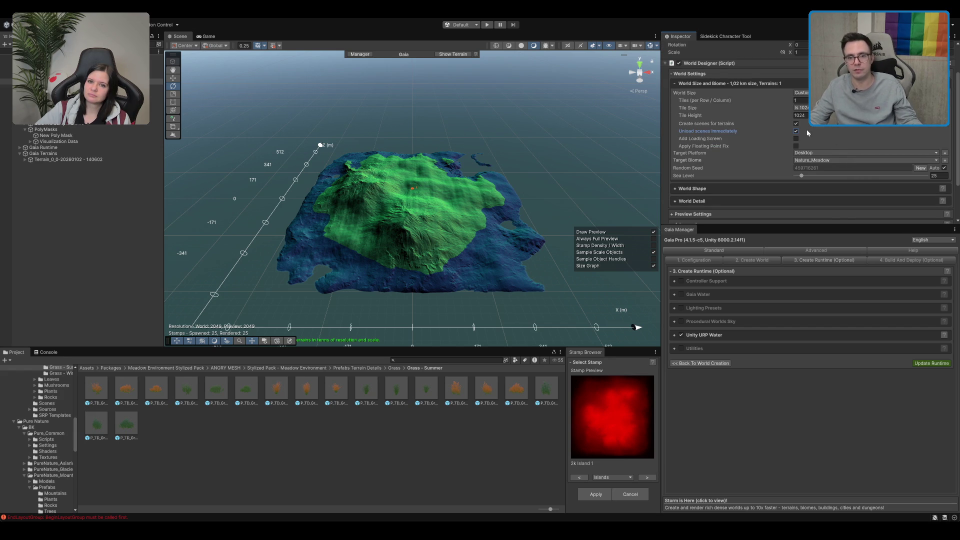
scroll(810, 129, "down", 1)
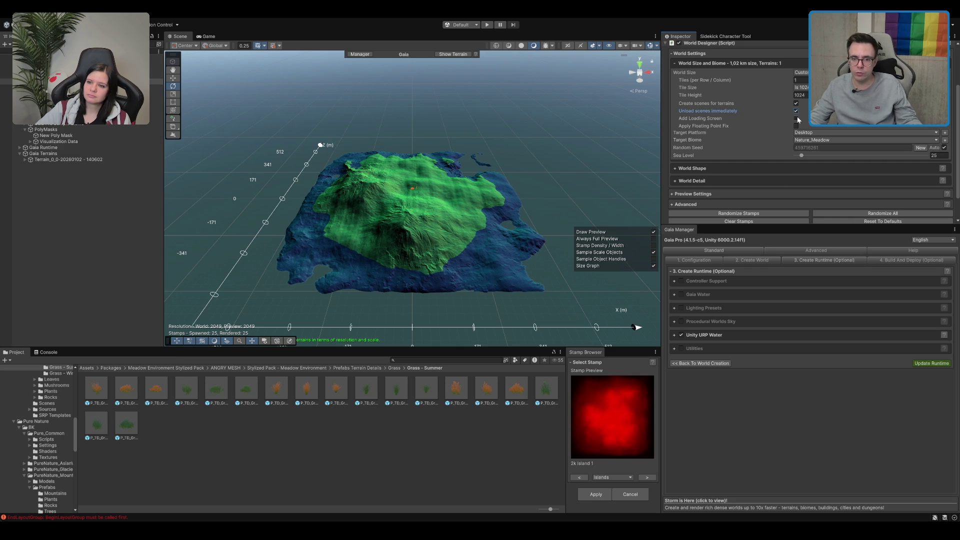
left_click(800, 80)
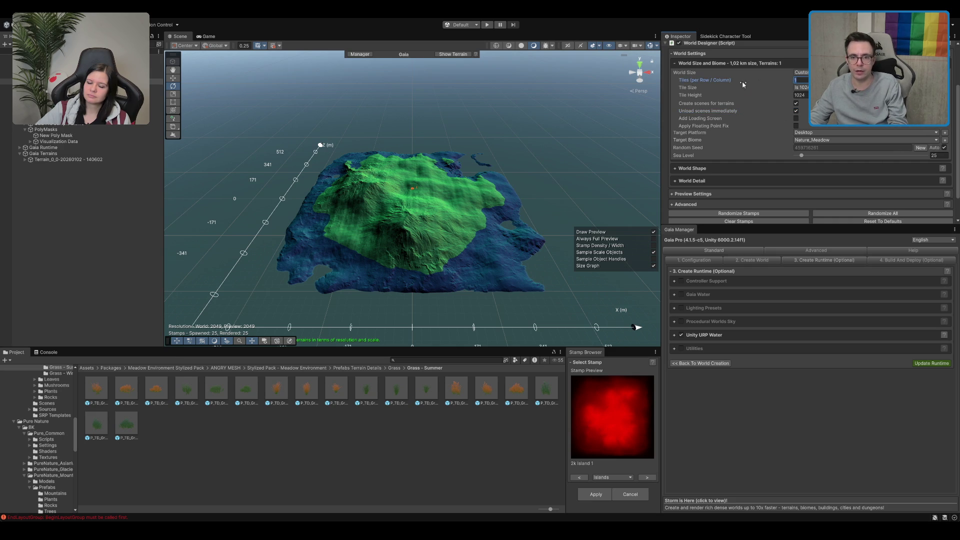
Step: Enter 5, then randomize the stamps several times for a new island shape
type("5")
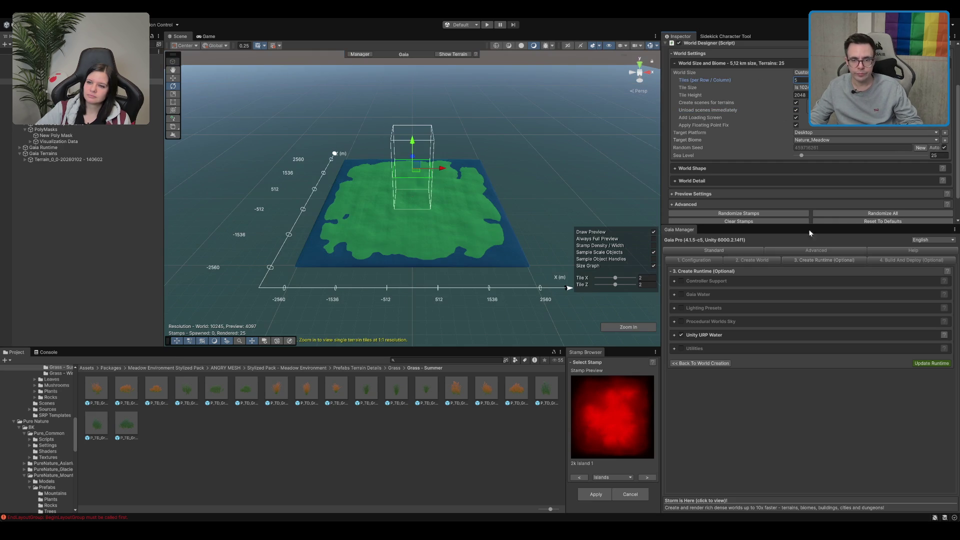
left_click(770, 212)
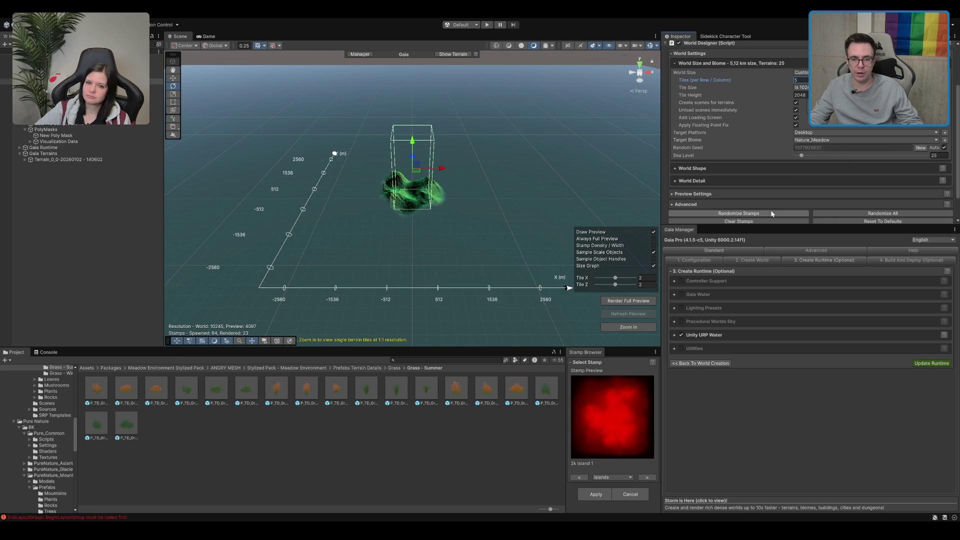
left_click(759, 213)
left_click(763, 211)
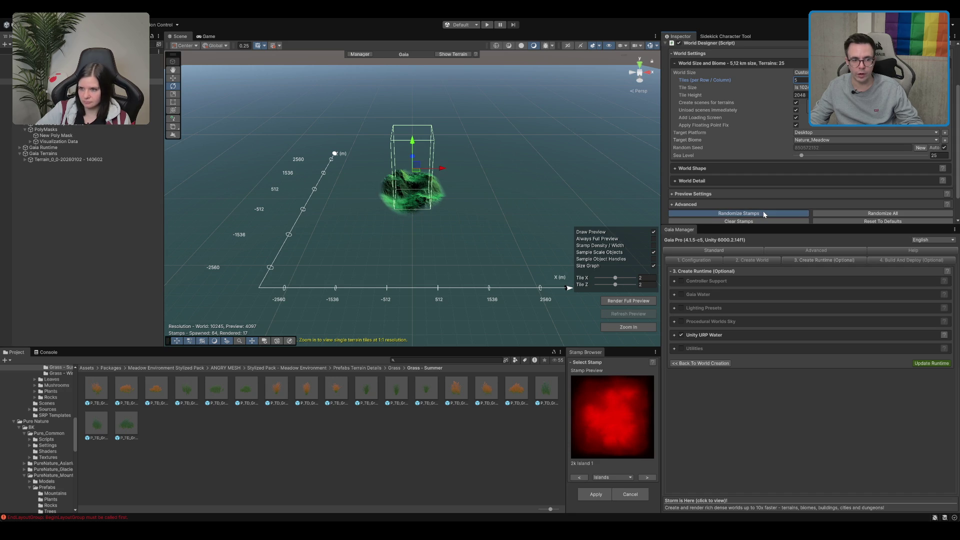
Step: Shift the tile preview one tile along X and randomize the island again
scroll(506, 185, "up", 5)
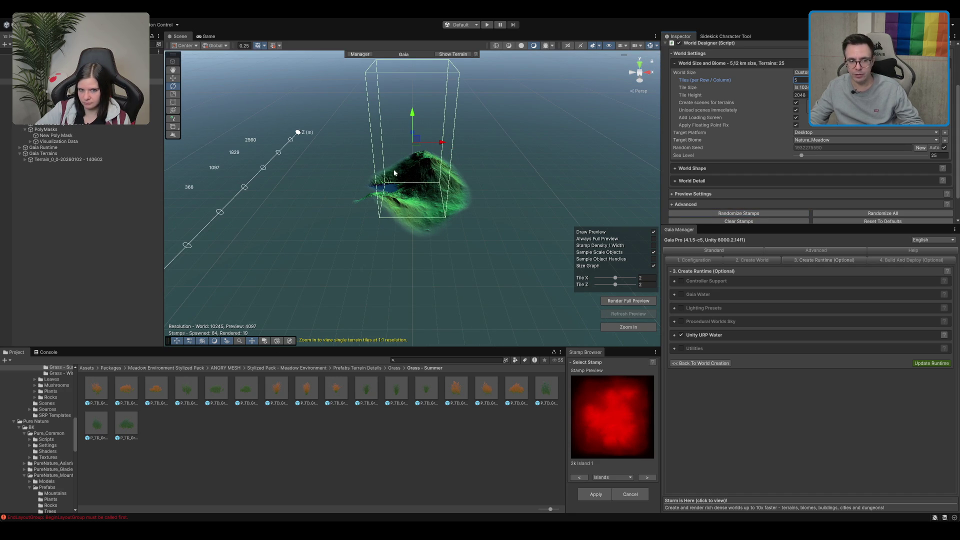
left_click_drag(412, 146, 485, 146)
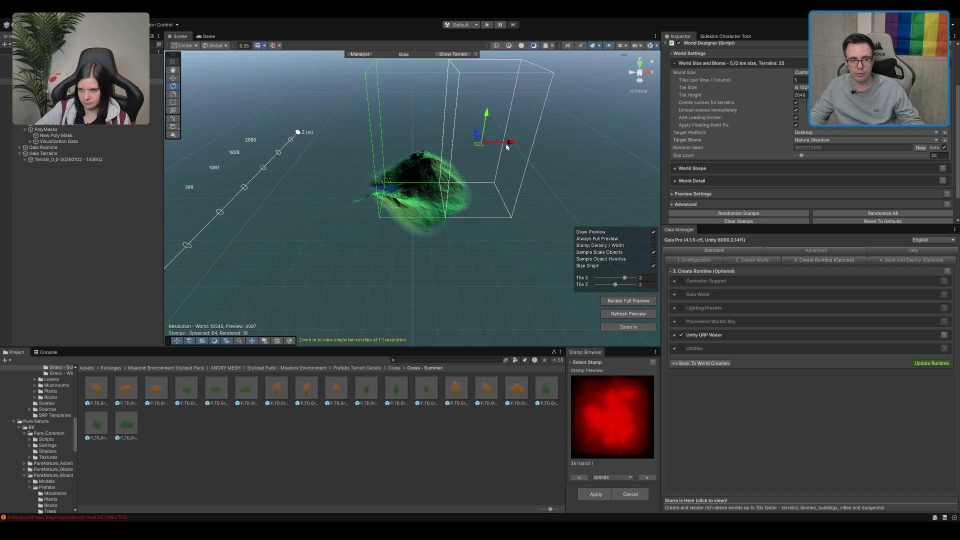
left_click(784, 214)
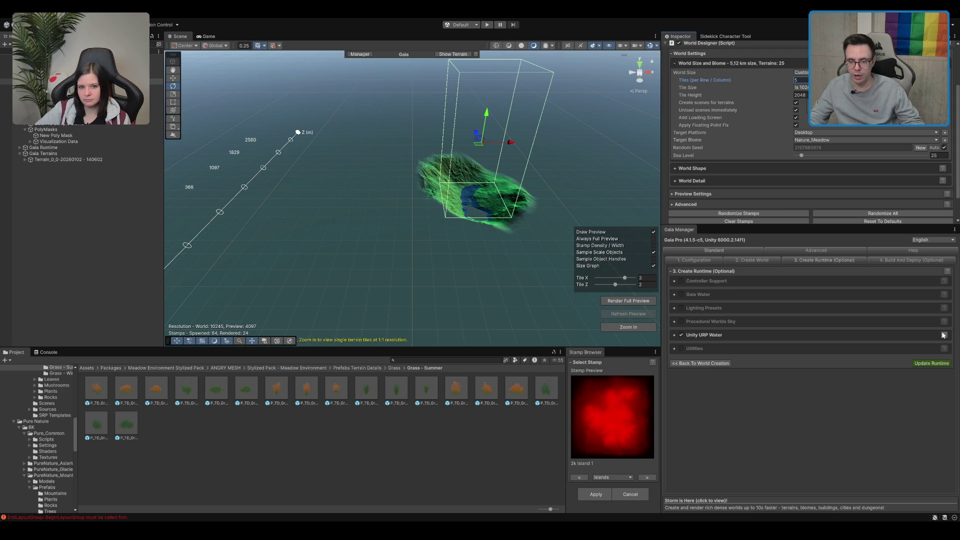
scroll(863, 206, "down", 2)
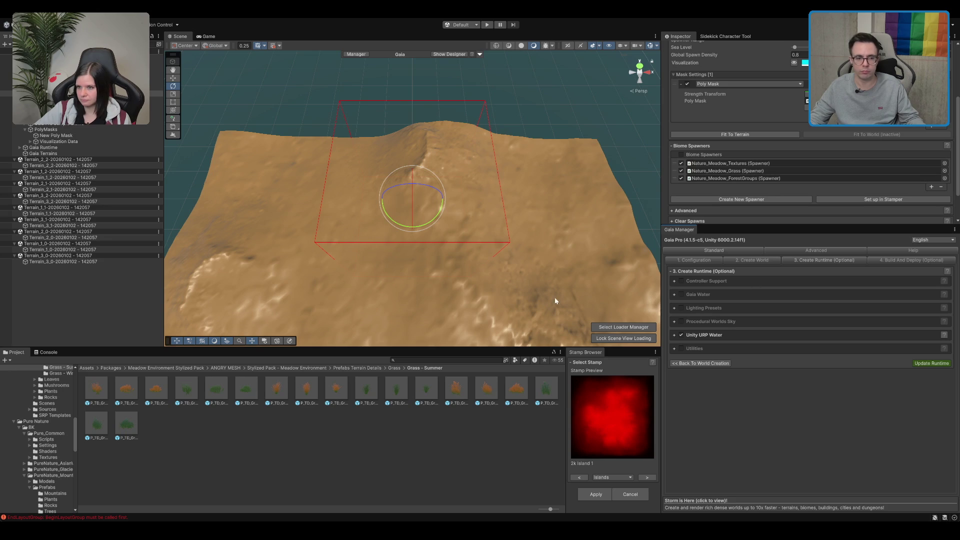
Step: Orbit close over the loaded terrain, then select Terrain Loader Manager under Gaia Runtime
scroll(451, 156, "down", 4)
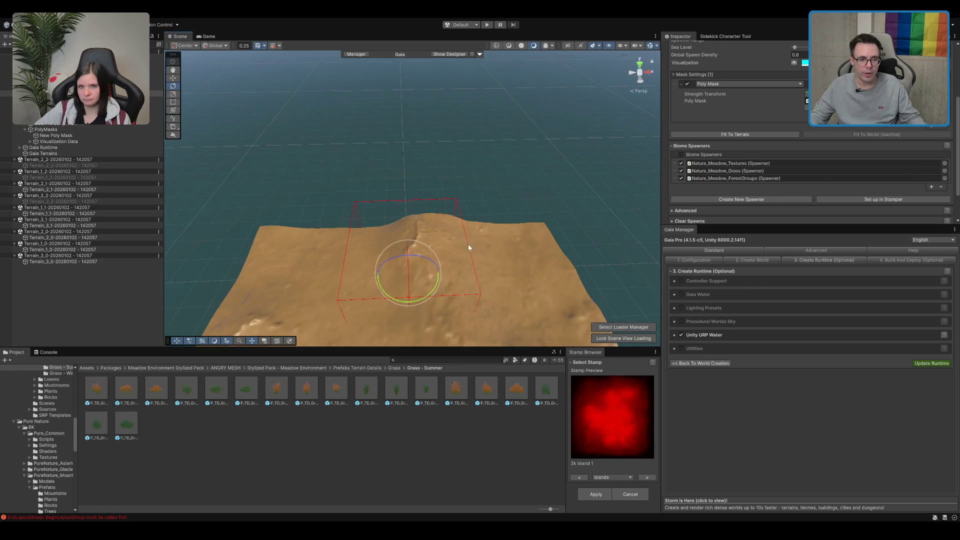
left_click_drag(468, 244, 380, 209)
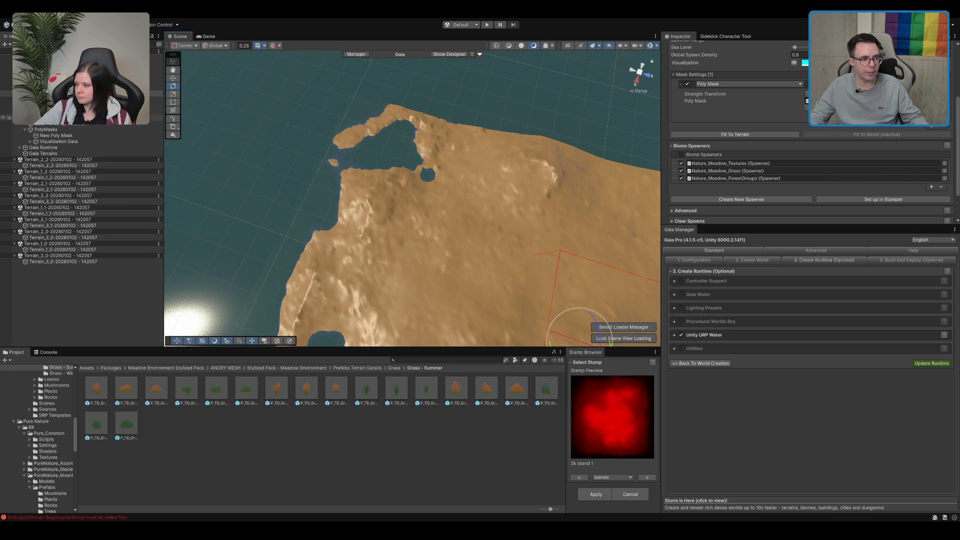
left_click(85, 123)
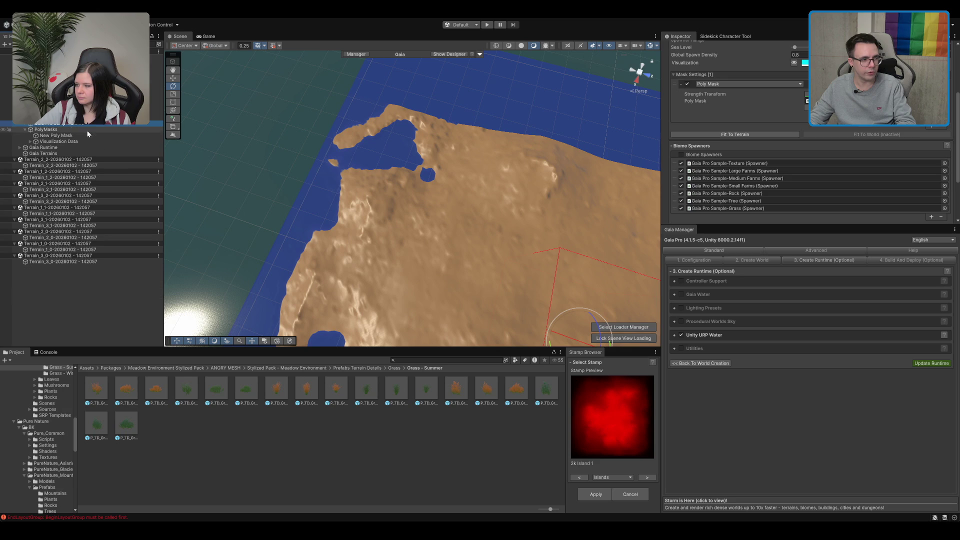
left_click(50, 147)
key("Right")
left_click(65, 154)
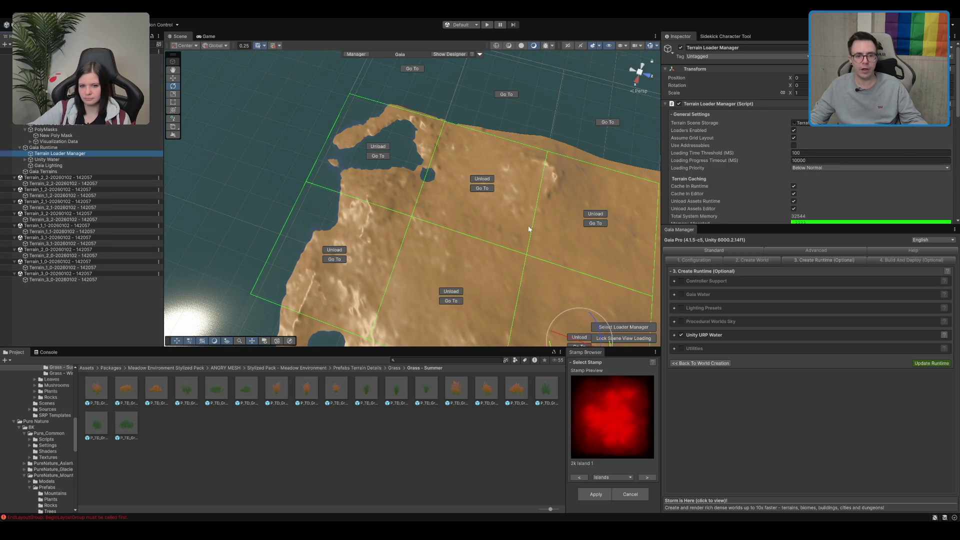
Step: Orbit and pan the view low across the loaded terrain tiles
scroll(529, 228, "down", 5)
mouse_move(529, 229)
left_mouse_down()
mouse_move(622, 246)
mouse_move(492, 228)
mouse_move(469, 275)
mouse_move(550, 210)
left_mouse_up()
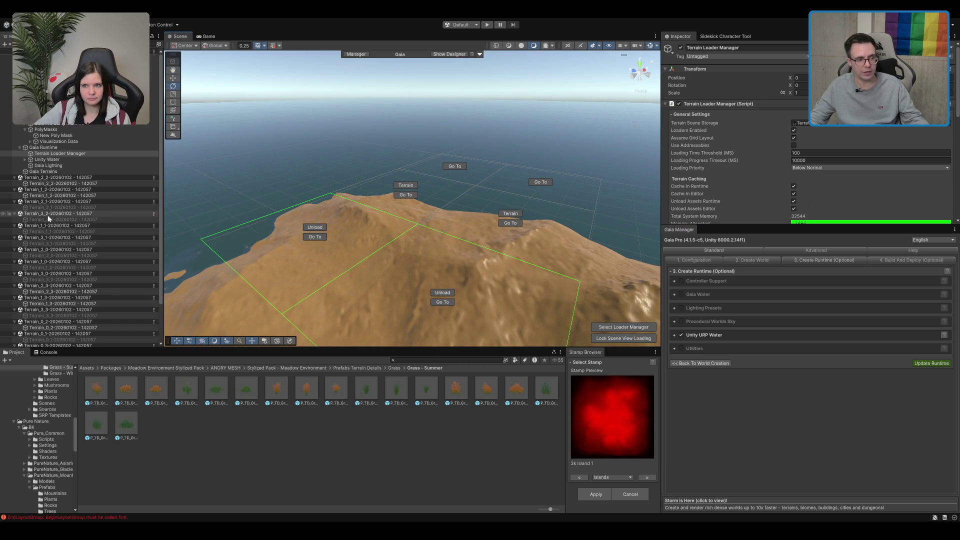
mouse_move(280, 227)
left_mouse_down()
mouse_move(440, 227)
mouse_move(525, 242)
mouse_move(617, 281)
mouse_move(422, 216)
mouse_move(372, 229)
mouse_move(467, 223)
mouse_move(436, 235)
mouse_move(476, 233)
left_mouse_up()
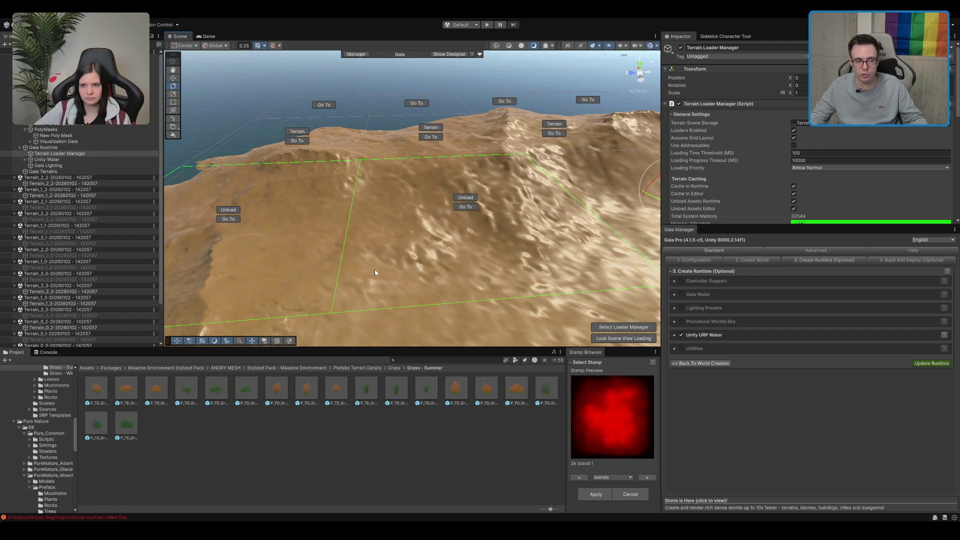
mouse_move(375, 272)
left_mouse_down()
mouse_move(471, 231)
mouse_move(344, 235)
mouse_move(395, 220)
mouse_move(442, 230)
mouse_move(463, 205)
mouse_move(454, 209)
left_mouse_up()
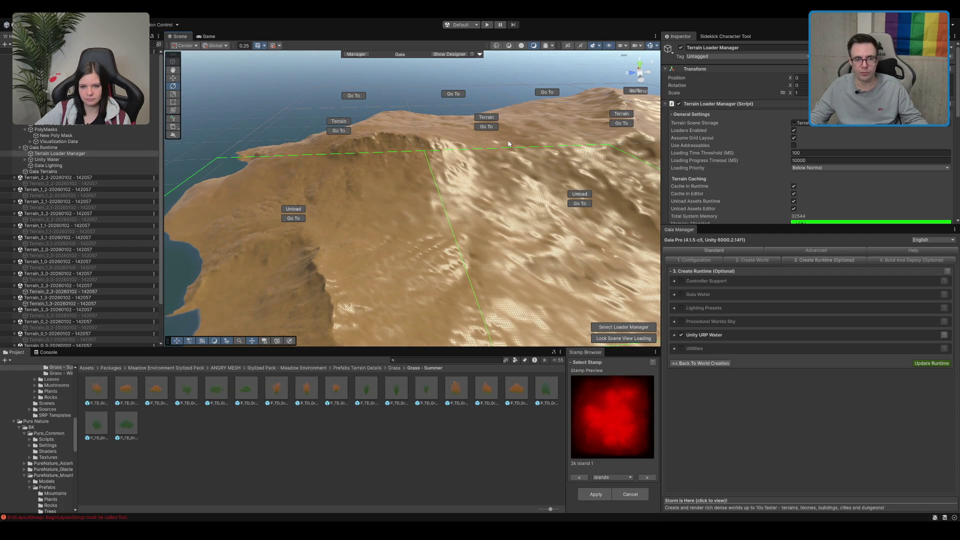
Step: Jump to another terrain tile with Go To, then select Nature_Meadow_Biome
left_click(546, 92)
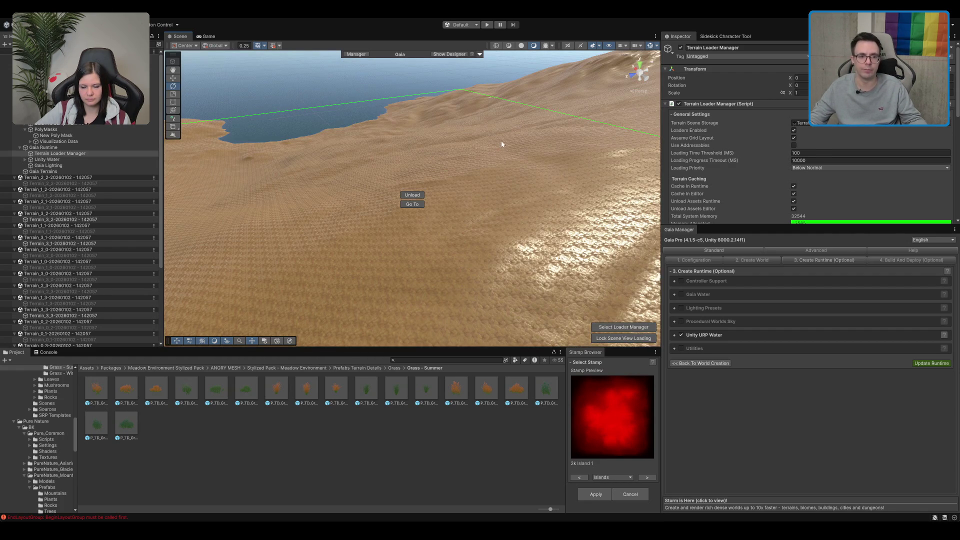
left_click_drag(502, 179, 312, 177)
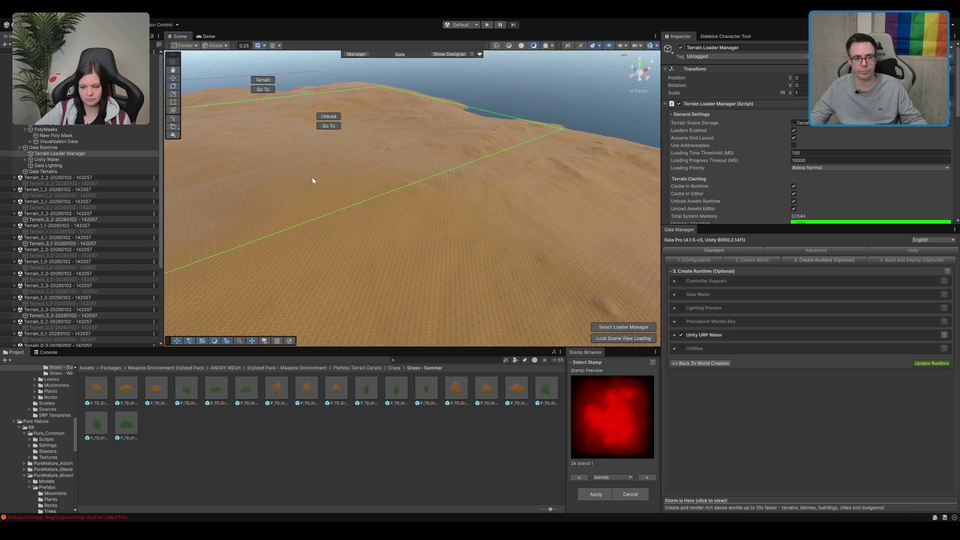
scroll(320, 188, "down", 10)
scroll(424, 240, "up", 8)
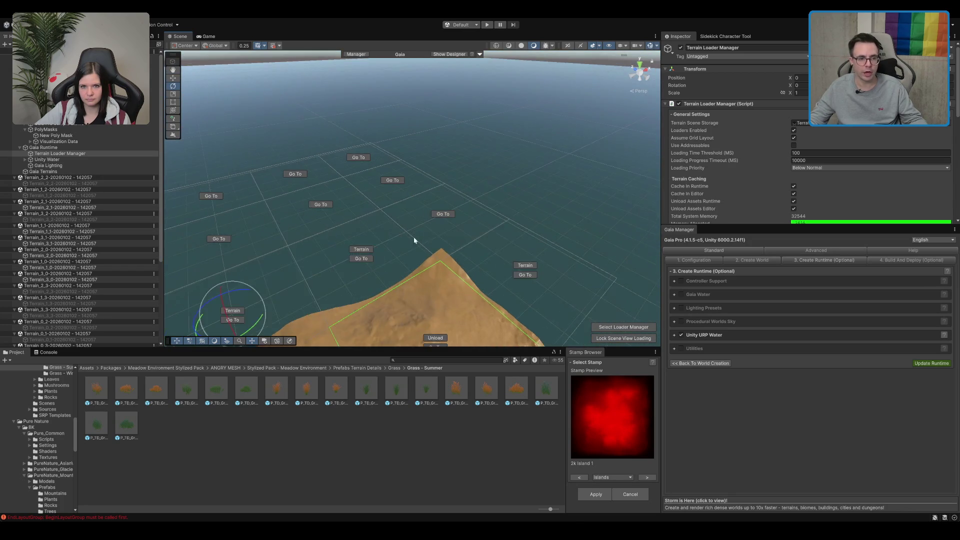
mouse_move(424, 240)
left_mouse_down()
mouse_move(373, 265)
mouse_move(300, 253)
left_mouse_up()
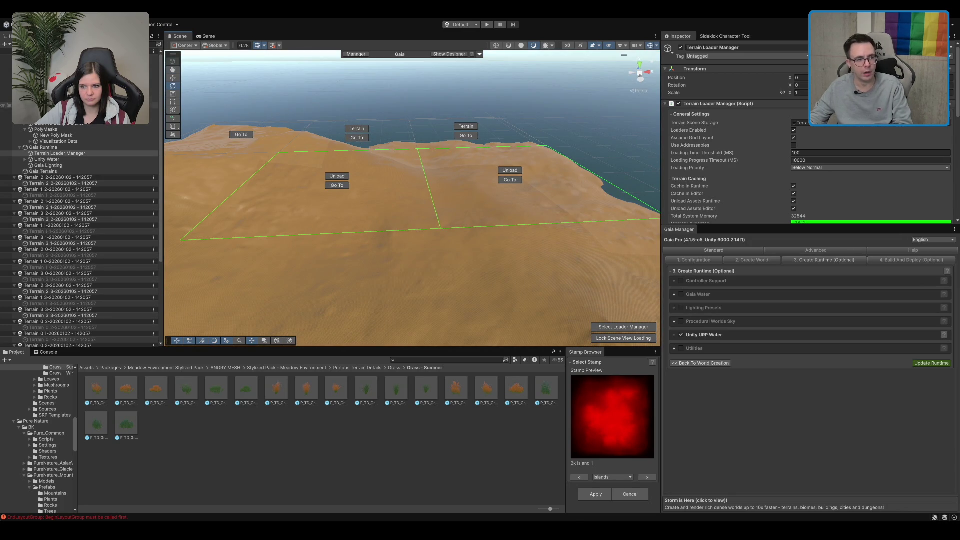
left_click(6, 93)
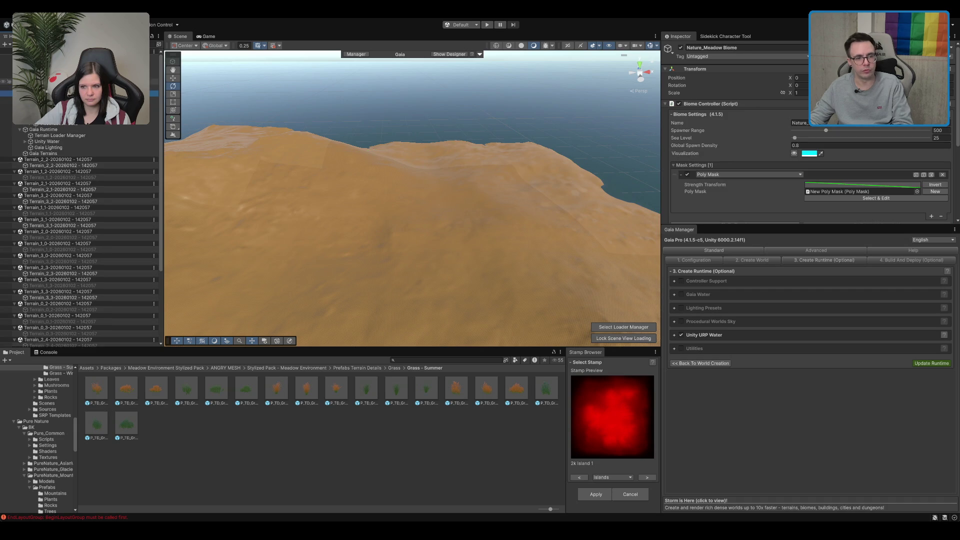
key("f")
scroll(233, 221, "up", 3)
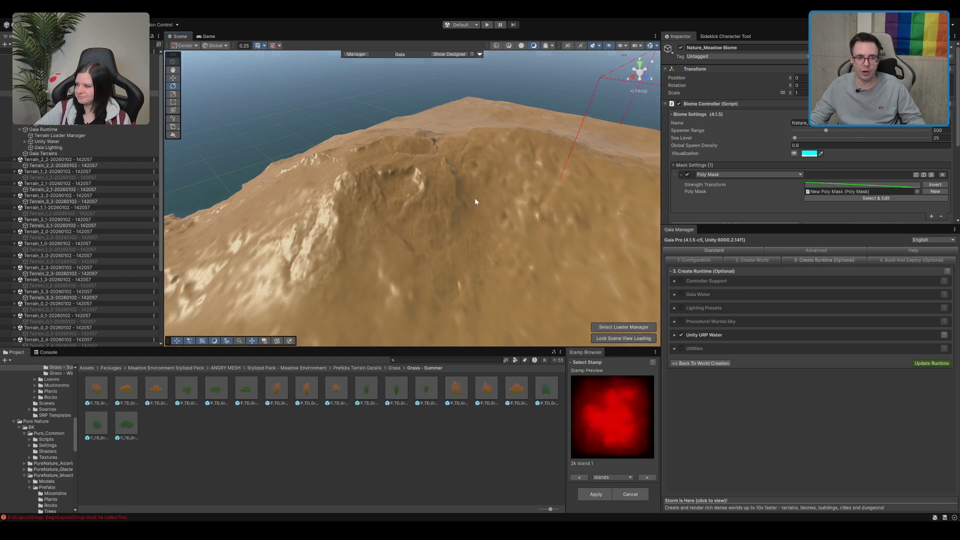
key("f")
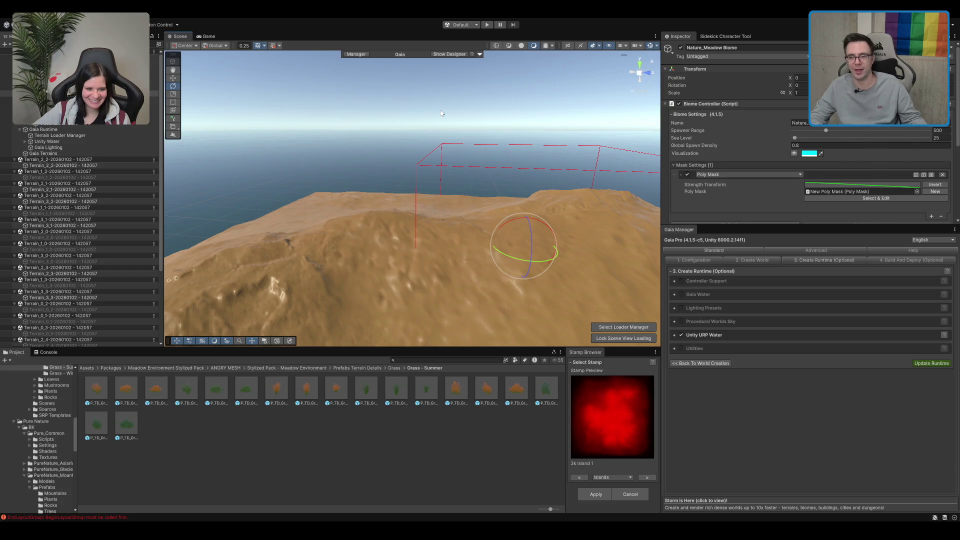
left_click_drag(450, 151, 450, 160)
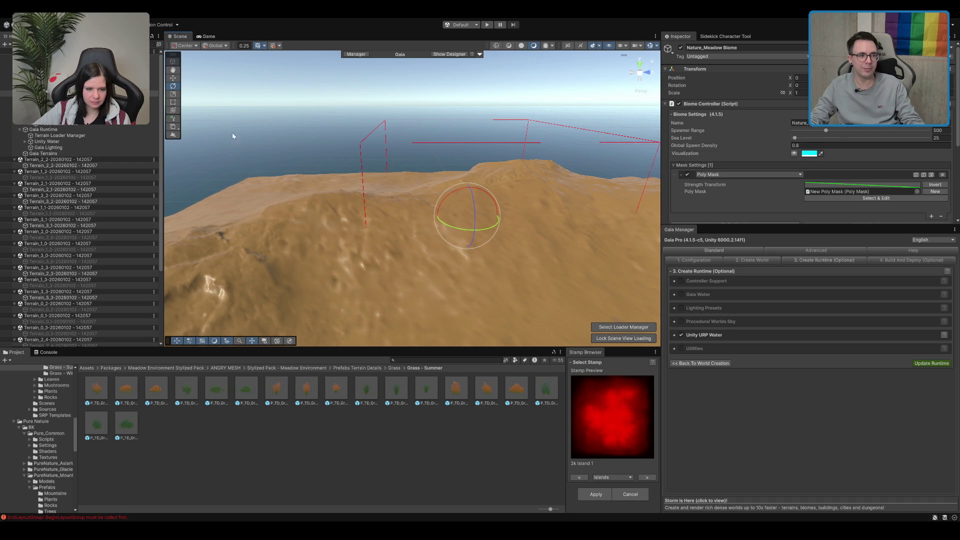
left_click(6, 111)
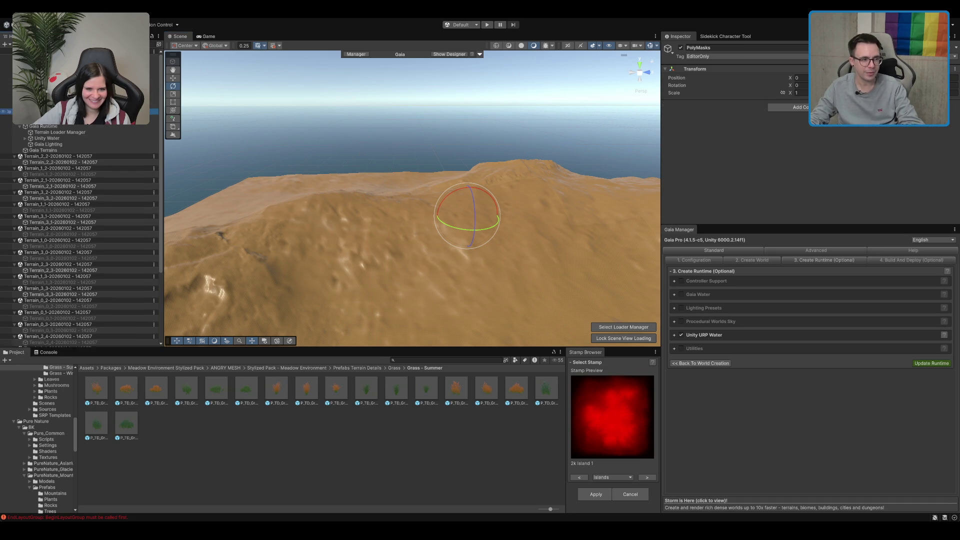
scroll(80, 235, "down", 1)
left_click_drag(404, 65, 399, 98)
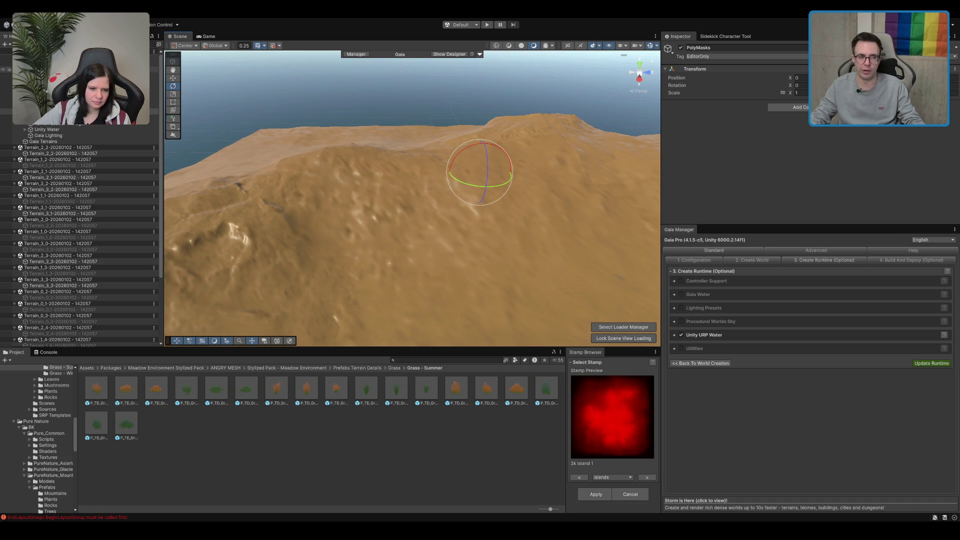
left_click(75, 69)
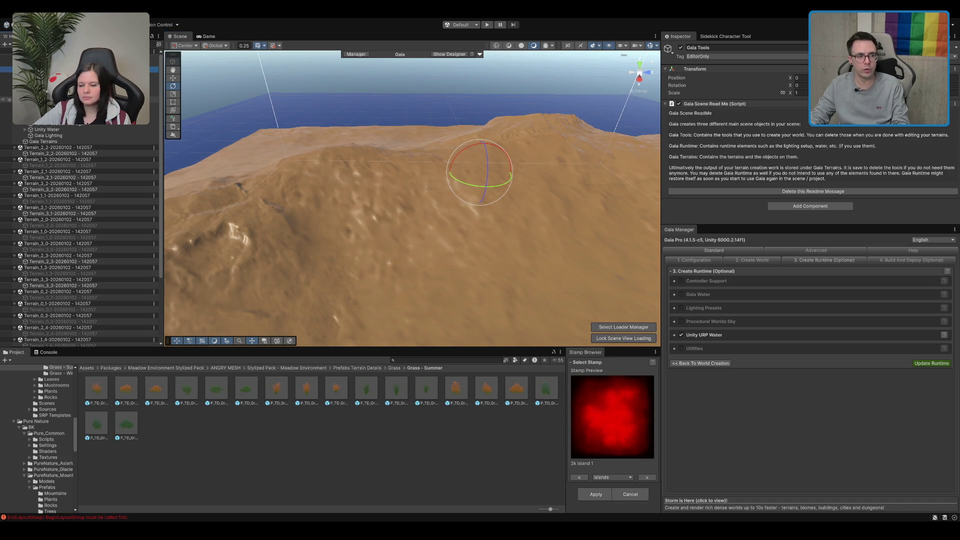
left_click(75, 93)
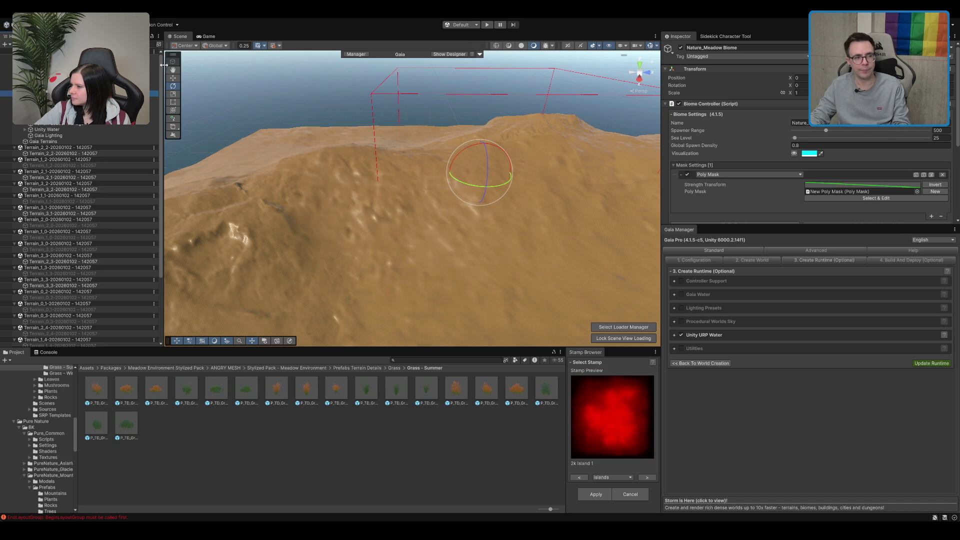
Step: Zoom in and tilt toward the island, then select the Unity URP Water plane
scroll(361, 122, "up", 2)
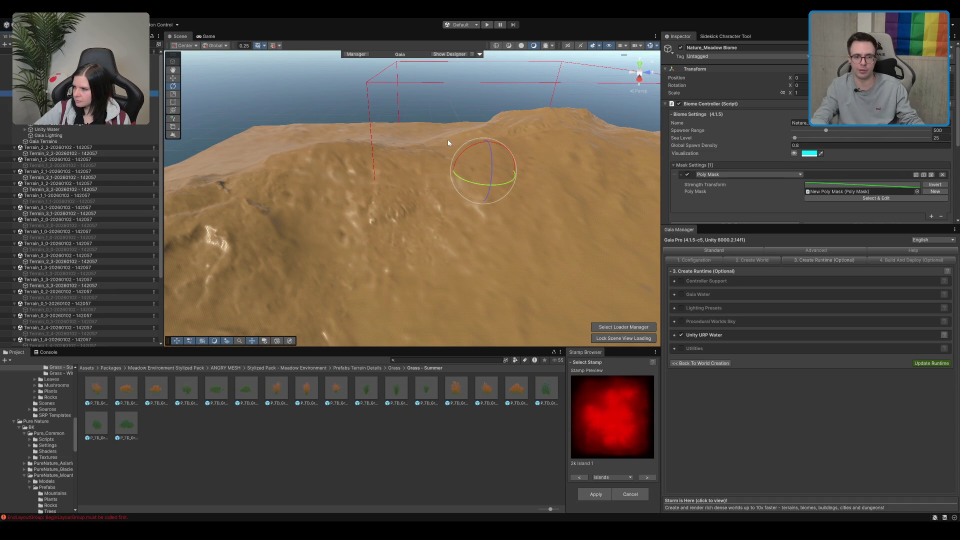
scroll(486, 146, "up", 2)
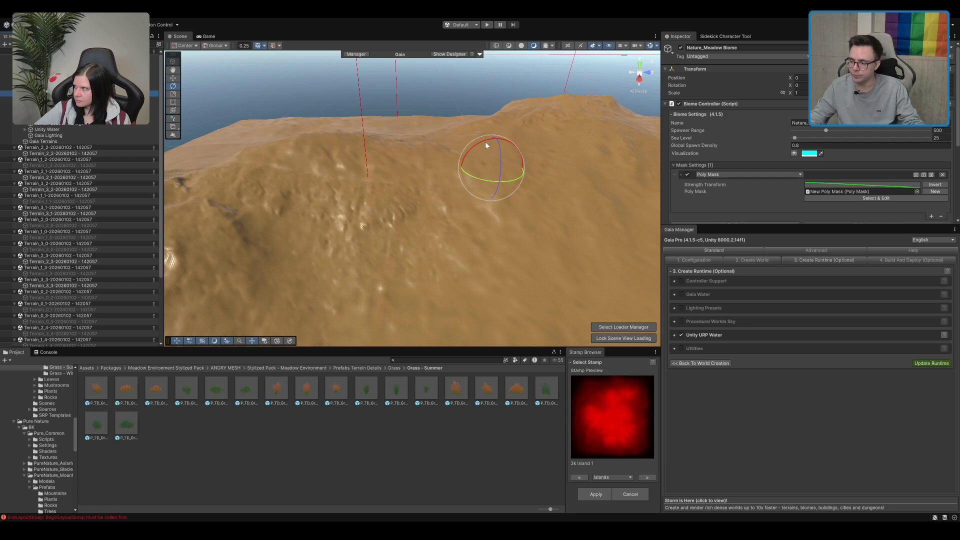
scroll(482, 147, "up", 2)
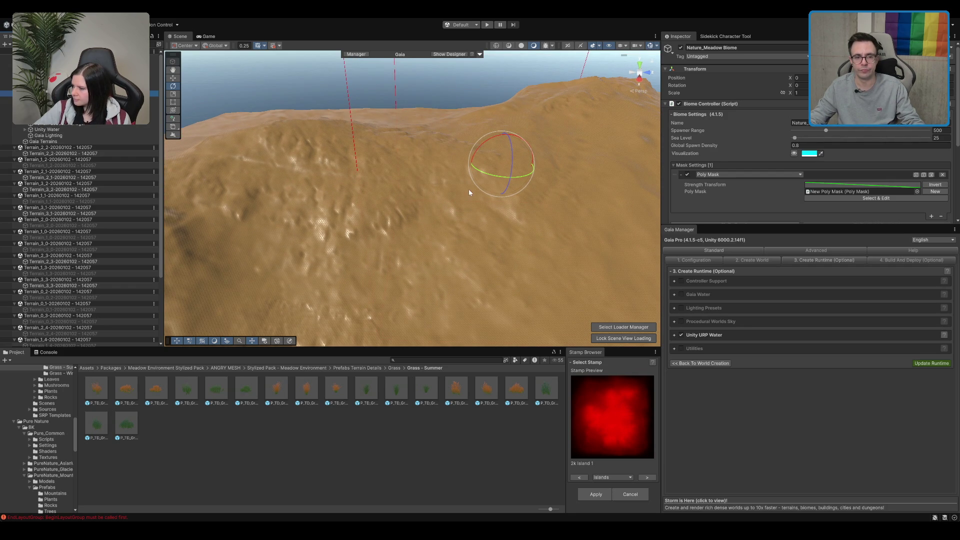
left_click_drag(469, 189, 479, 178)
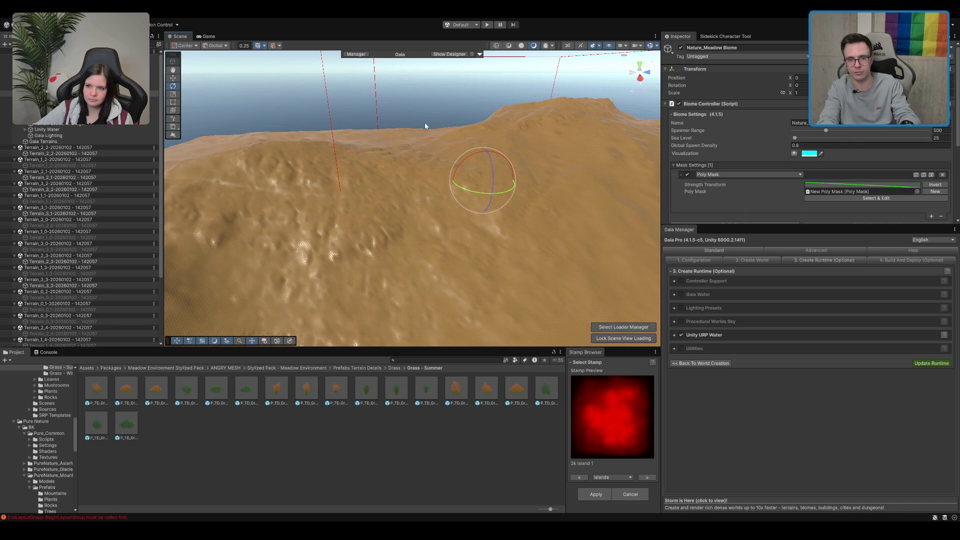
scroll(460, 145, "up", 3)
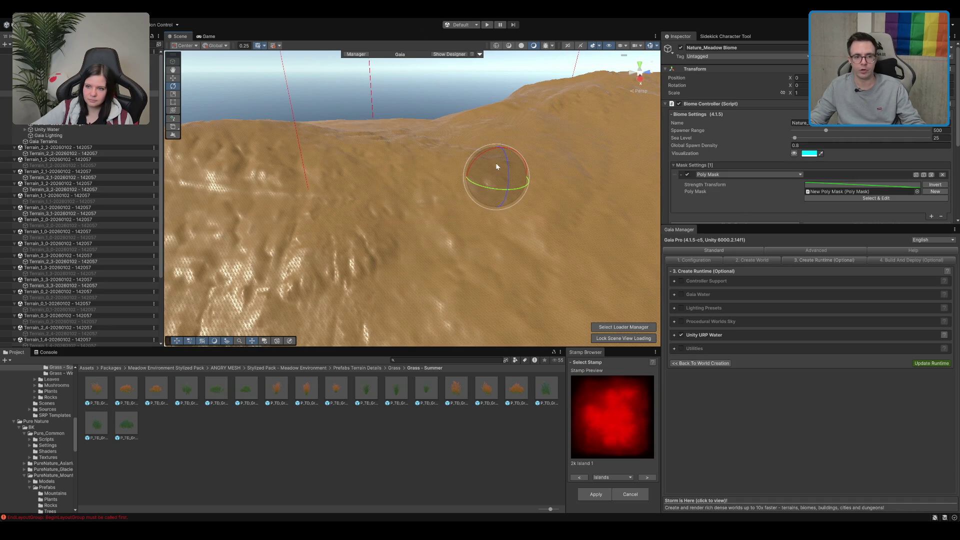
left_click(489, 117)
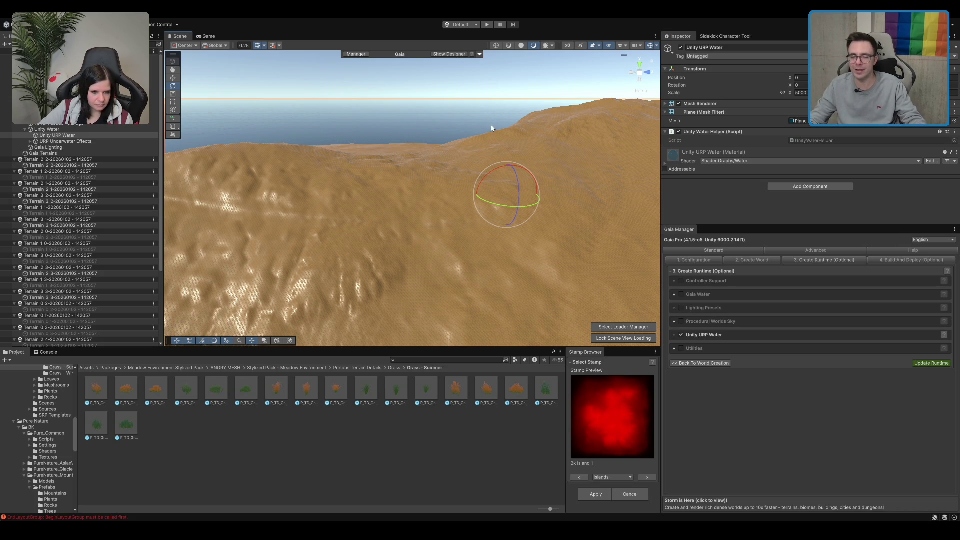
Step: Tilt the view over the island, then click empty space to deselect Unity URP Water
left_click_drag(508, 127, 506, 103)
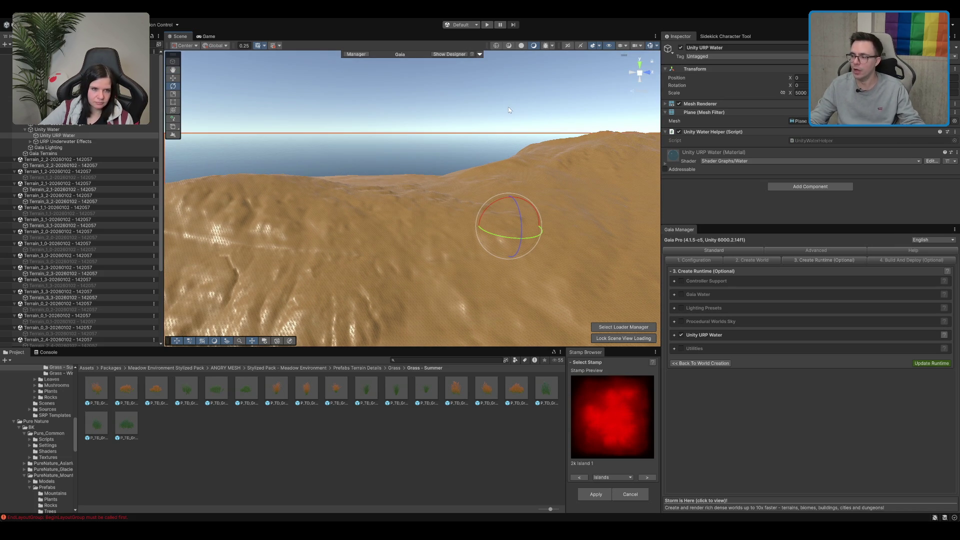
left_click_drag(501, 137, 501, 150)
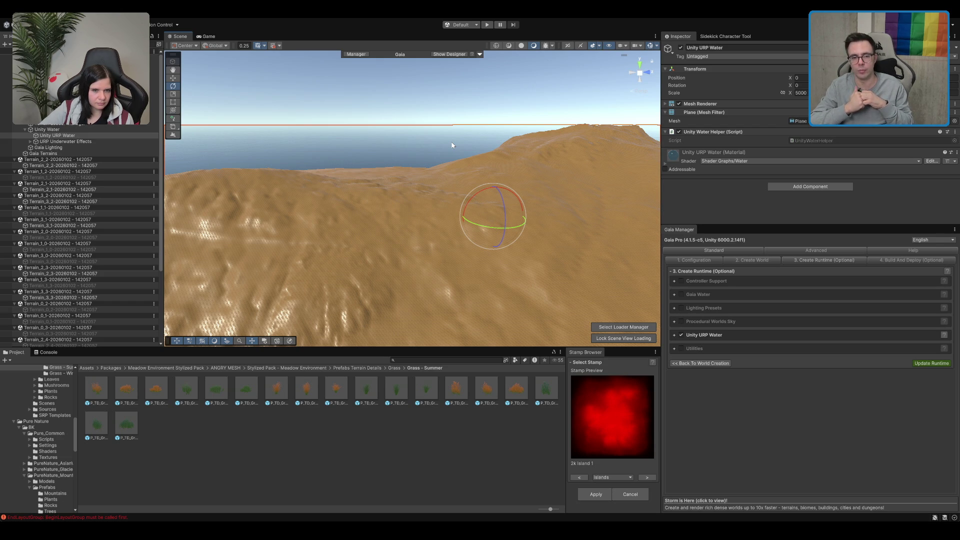
left_click(507, 237)
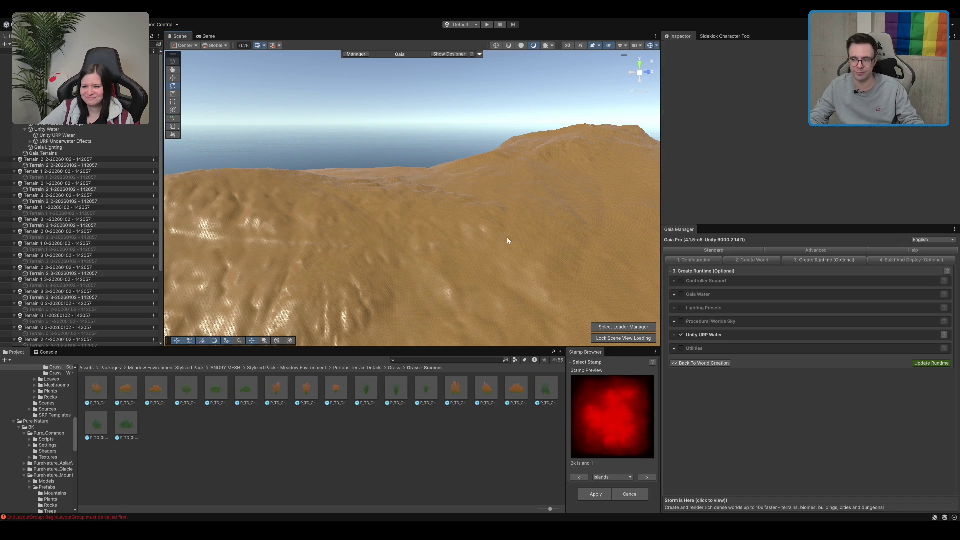
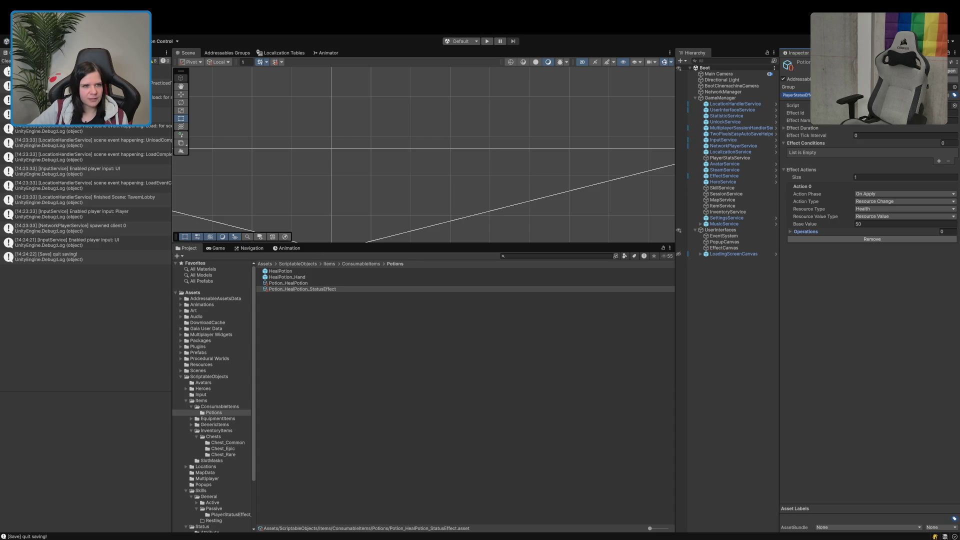
Step: Clear the Console, deselect the status effect asset, and enter Play mode to the main menu
left_click(6, 60)
left_click(428, 339)
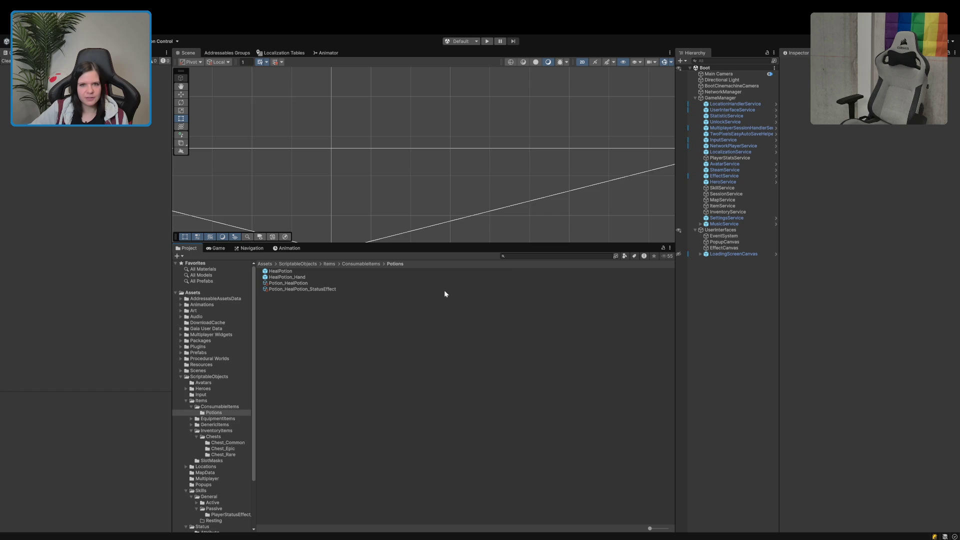
left_click(486, 41)
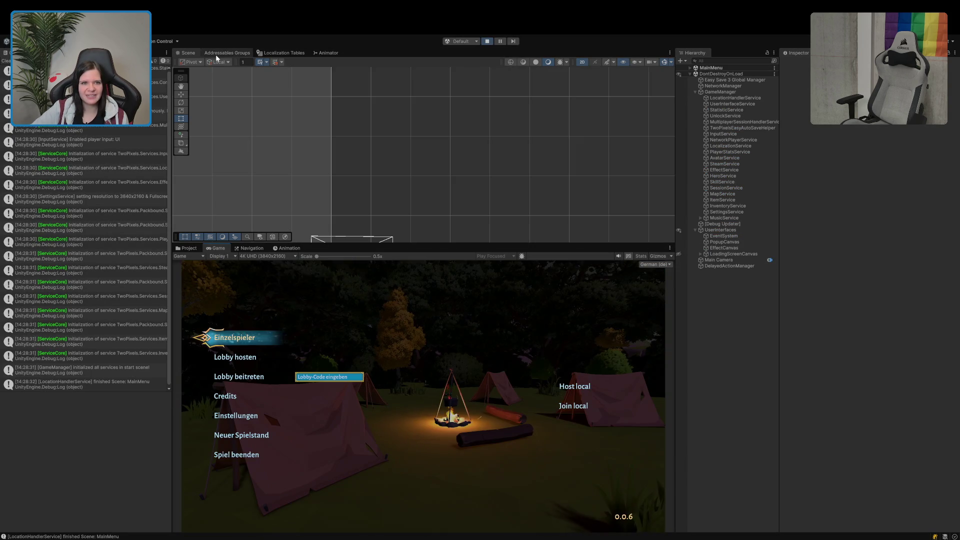
Step: Check Addressables Groups, return to Scene, clear the Console, and start an Einzelspieler game
left_click(217, 53)
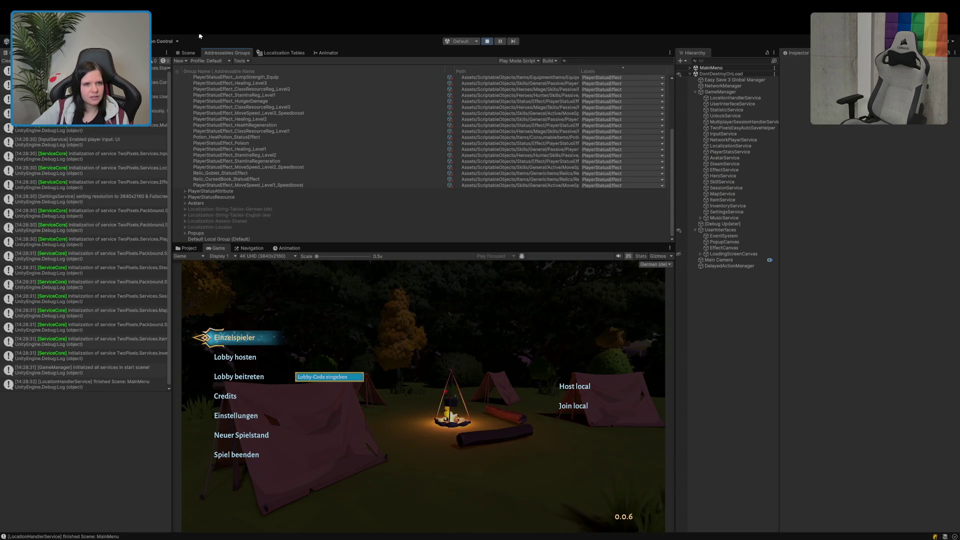
left_click(186, 52)
left_click(6, 60)
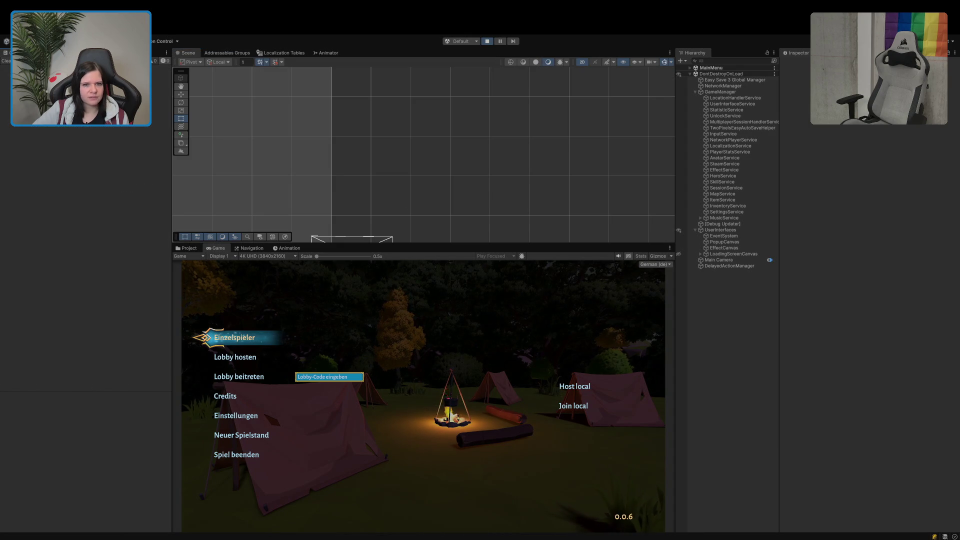
left_click(244, 341)
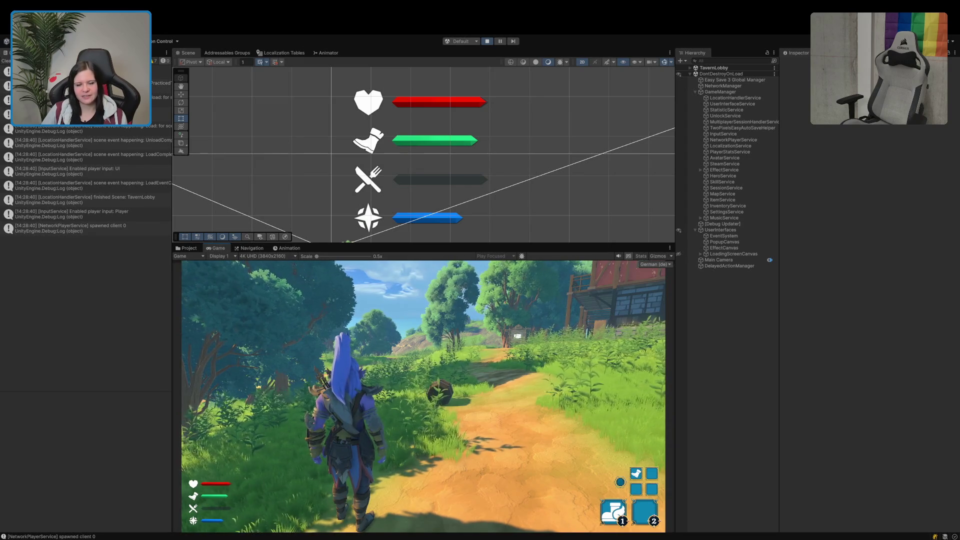
mouse_move(423, 396)
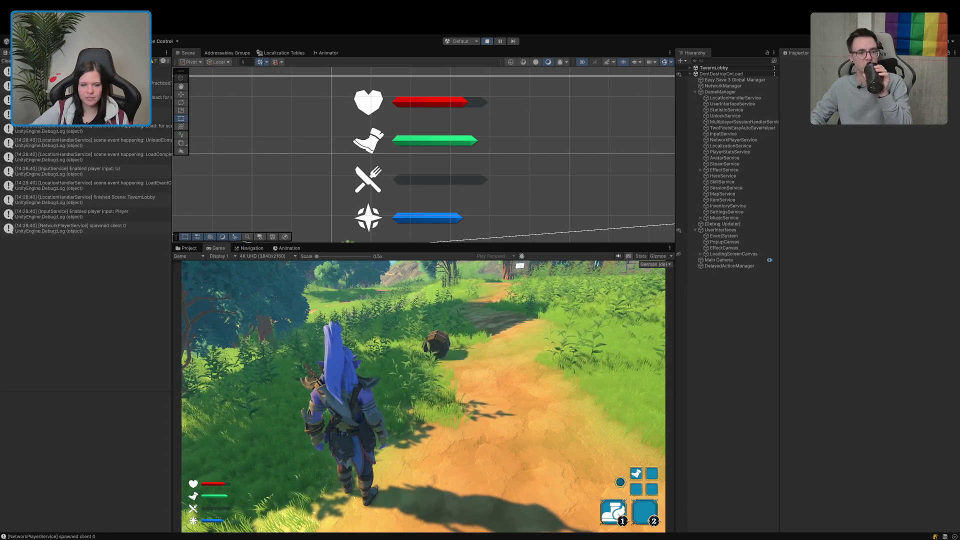
Step: Stop play mode and change Potion_HealPotion_StatusEffect's Resource Type from Health to Hunger
left_click(487, 41)
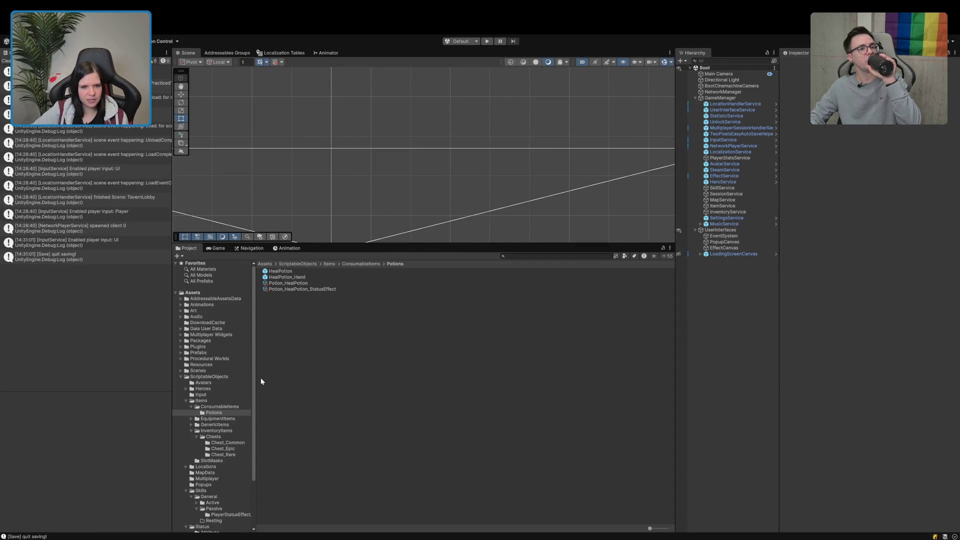
left_click(289, 283)
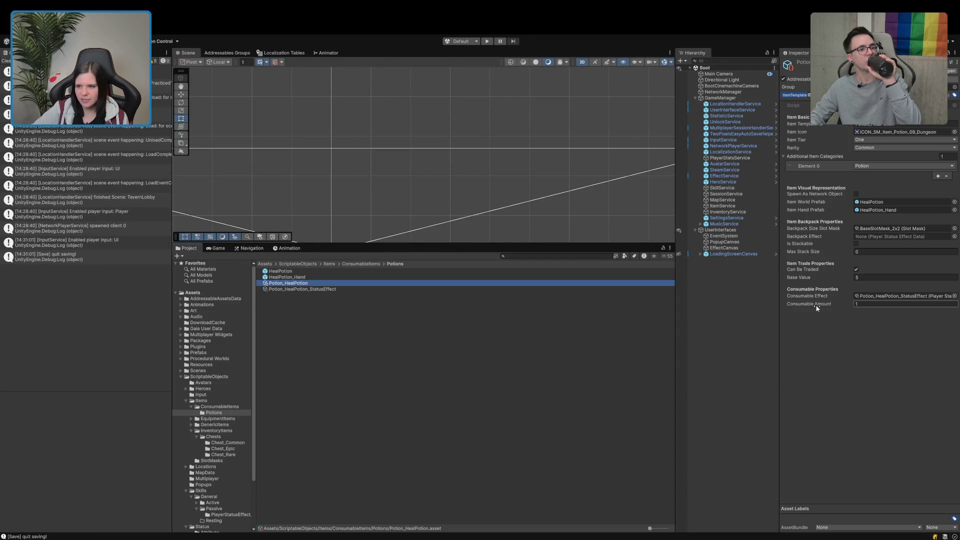
left_click(286, 289)
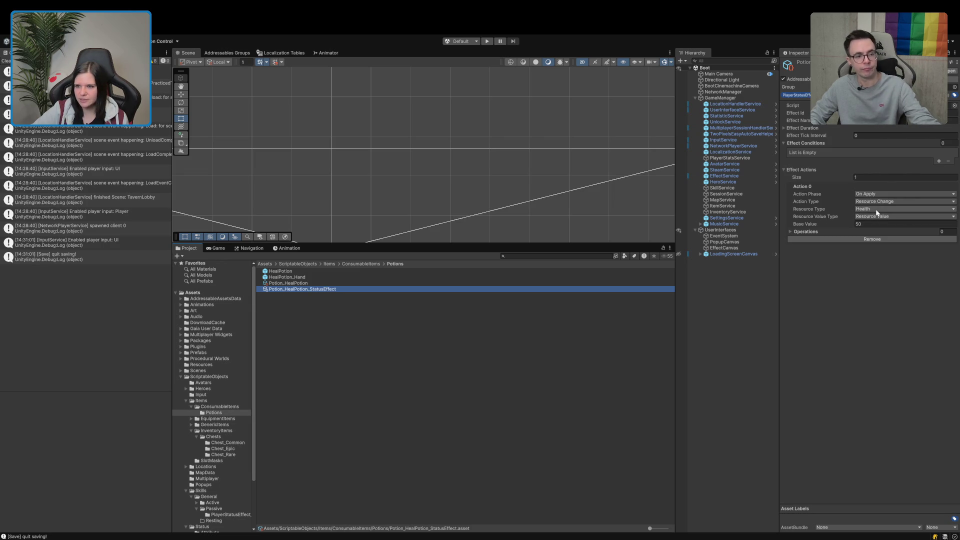
left_click(878, 237)
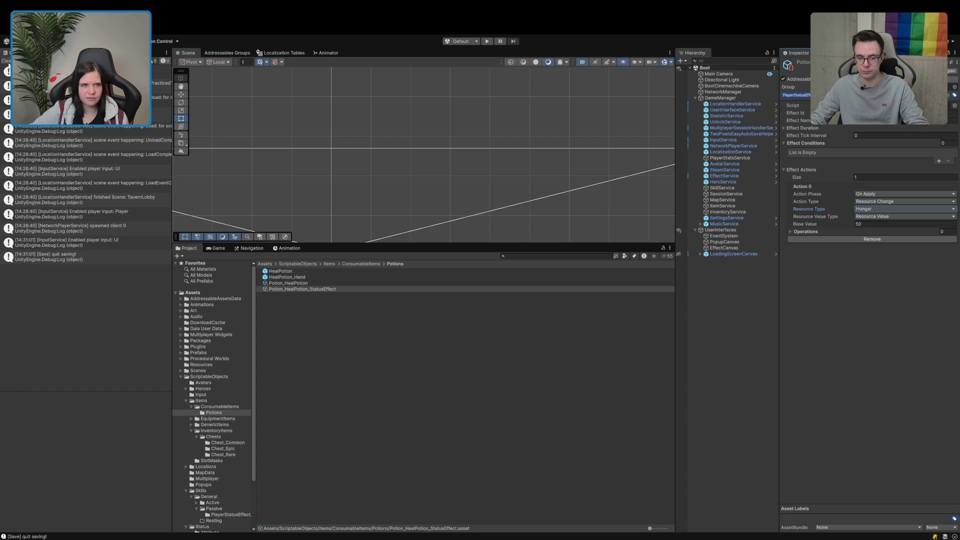
left_click(9, 62)
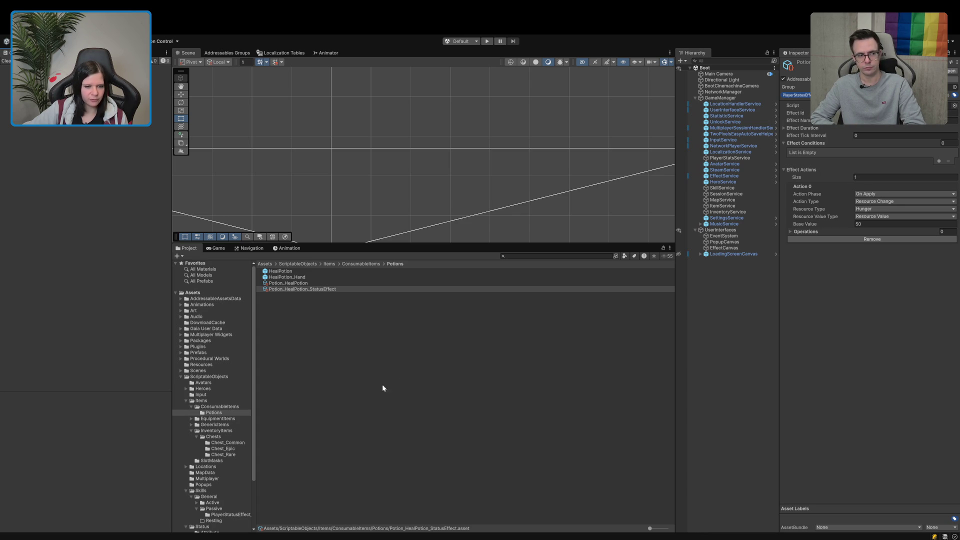
left_click(191, 431)
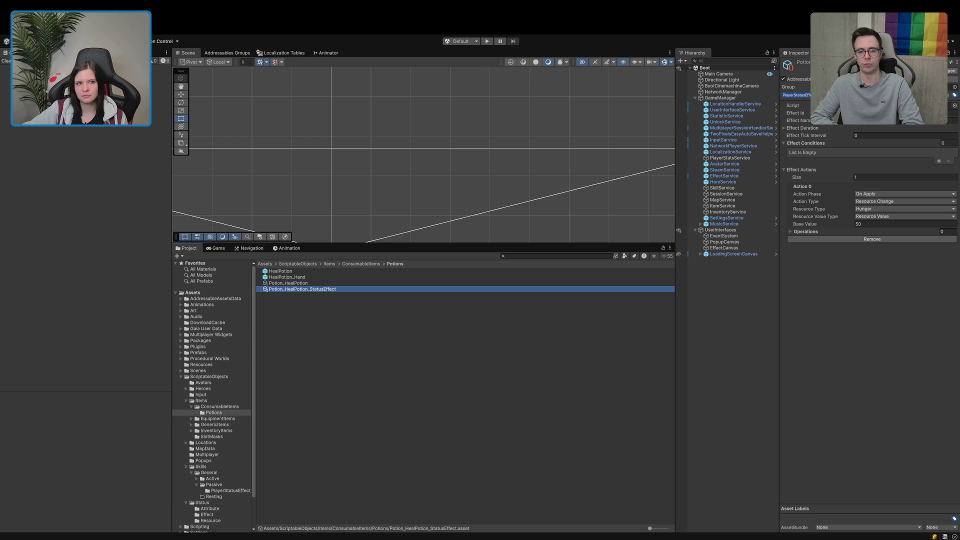
Step: Play the game, move the Heiltrank into the first Hand slot, and drink it with key 1
left_click(447, 46)
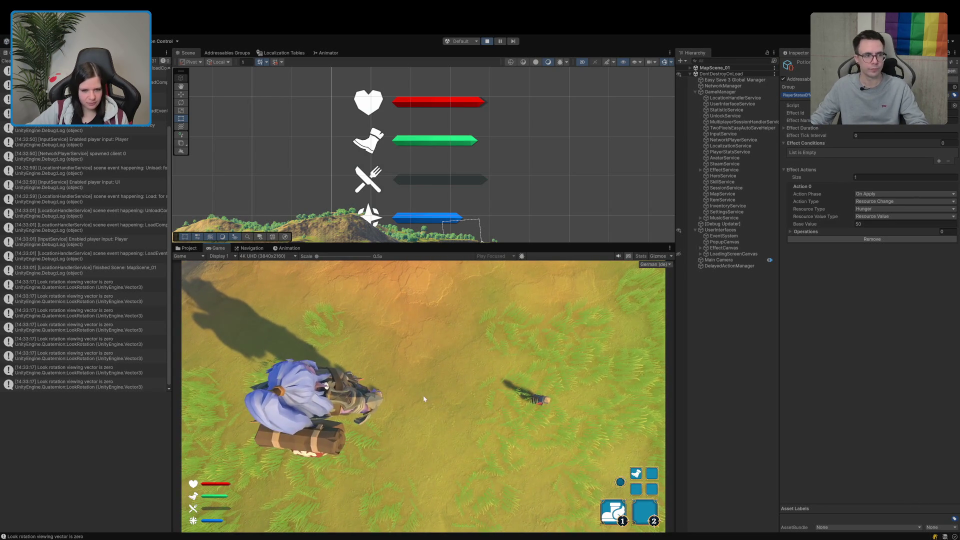
key("Tab")
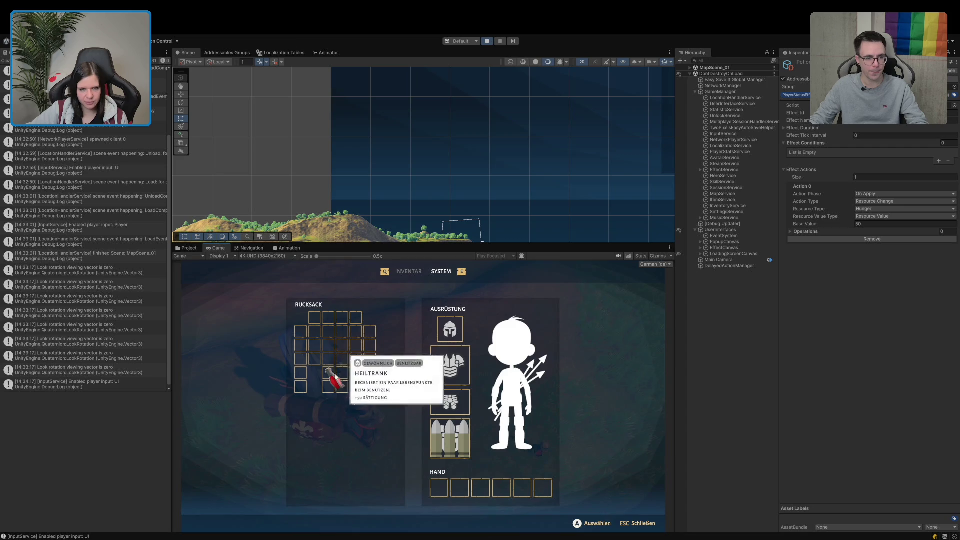
left_click_drag(336, 381, 440, 486)
mouse_move(442, 484)
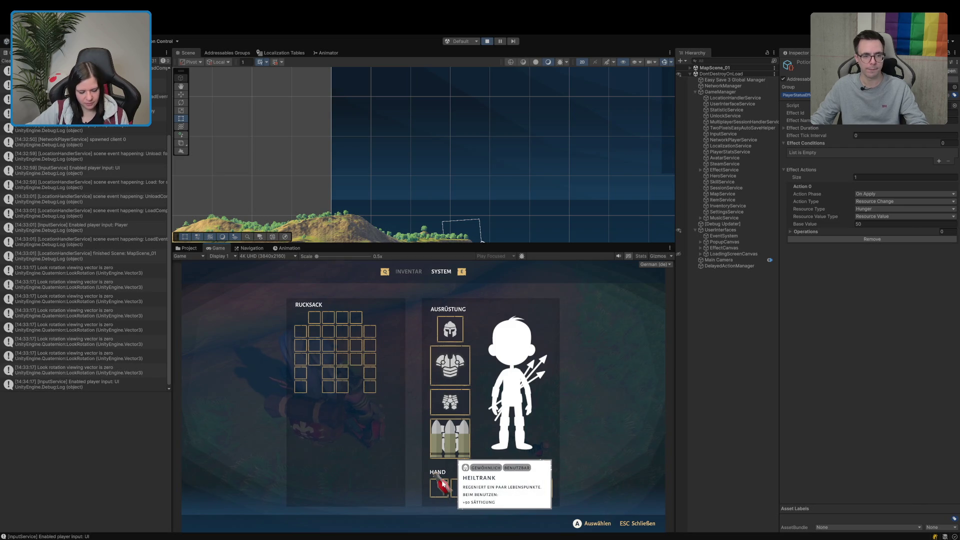
key("Escape")
key("1")
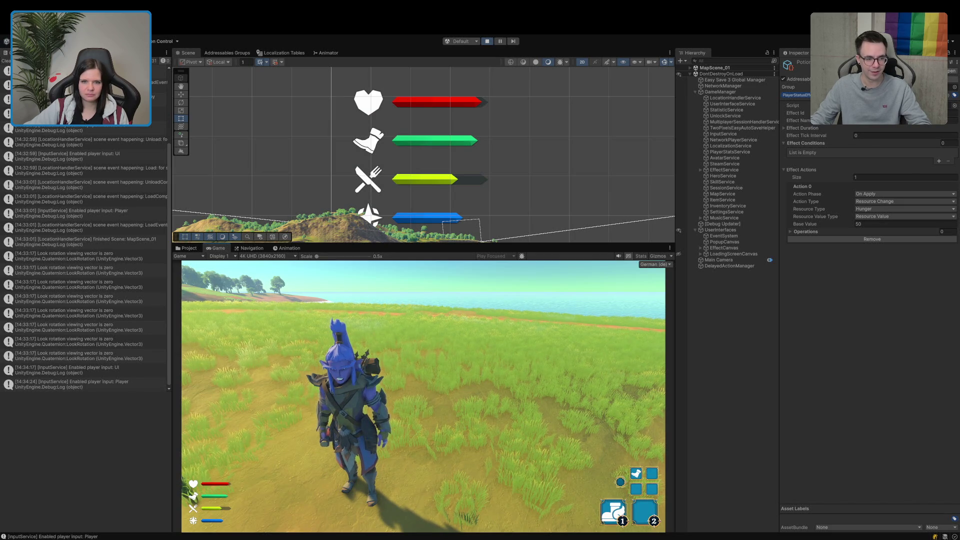
Step: Orbit and tilt the game camera around the character, then pause and stop Play mode
left_click_drag(423, 395, 350, 395)
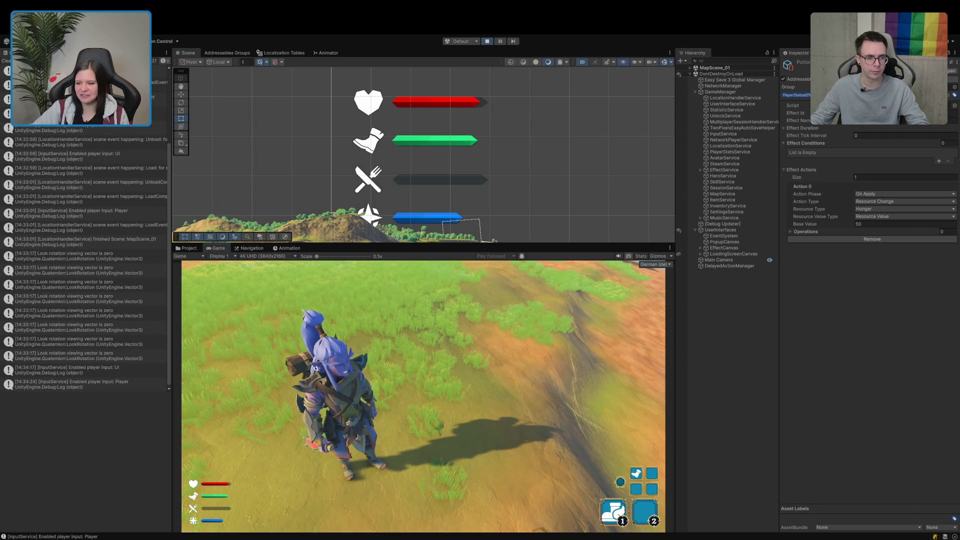
left_click_drag(424, 425, 424, 398)
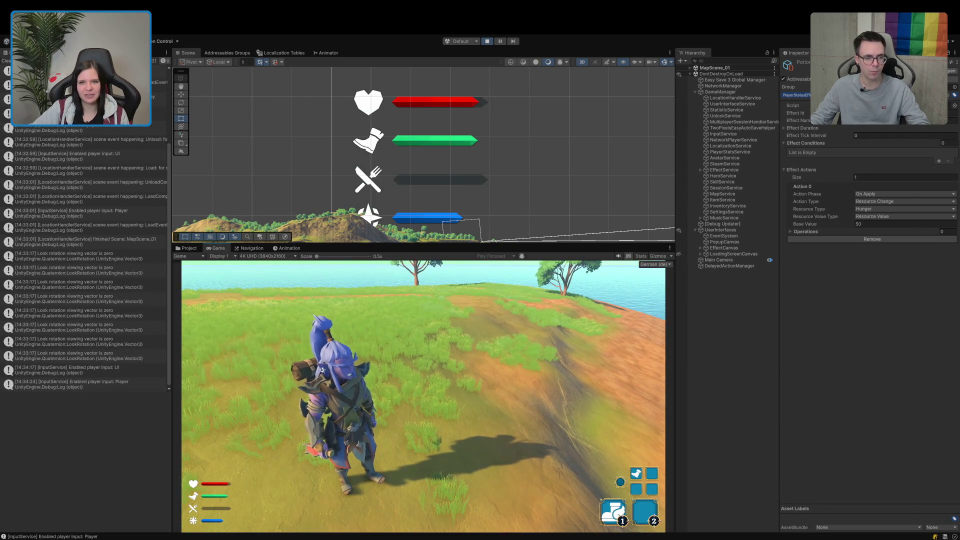
key("Escape")
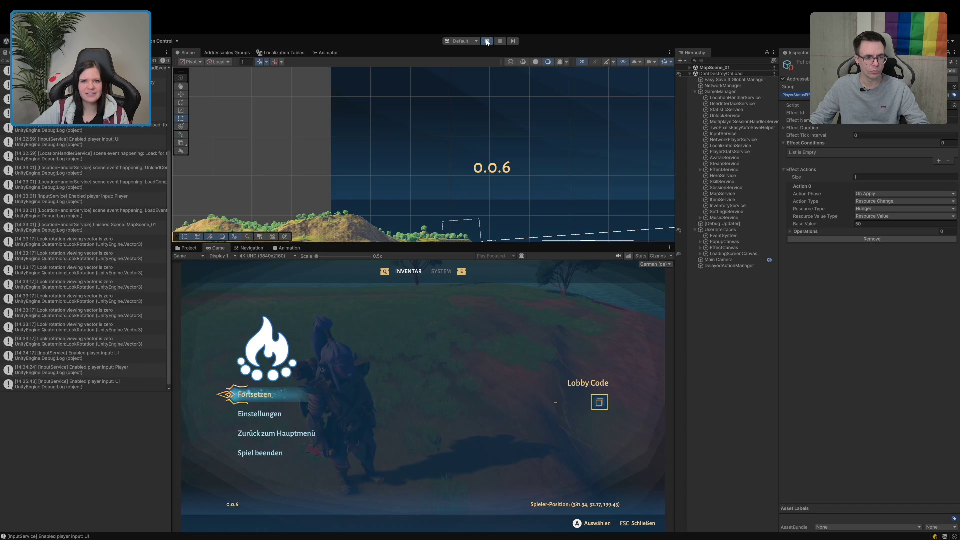
left_click(488, 43)
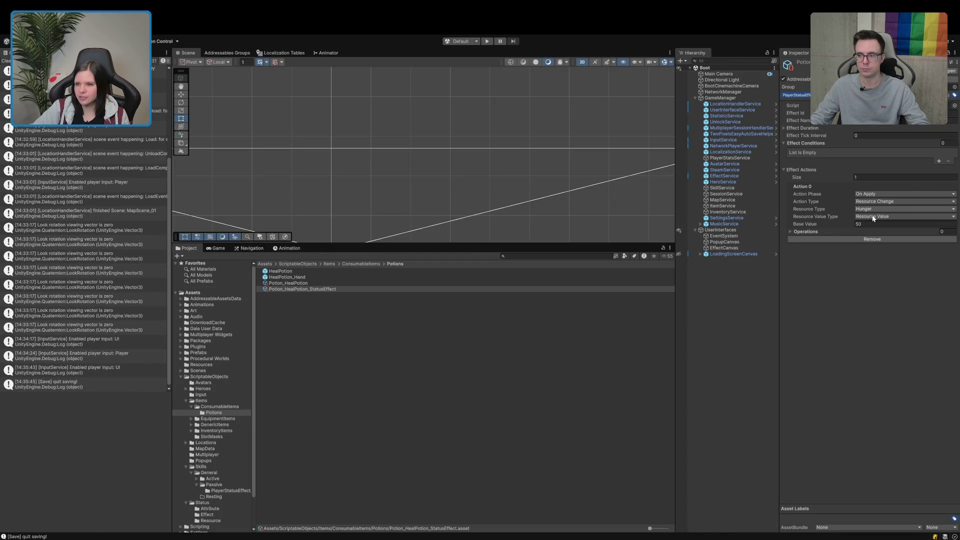
Step: Click empty Project window space to deselect Potion_HealPotion_StatusEffect
left_click(423, 410)
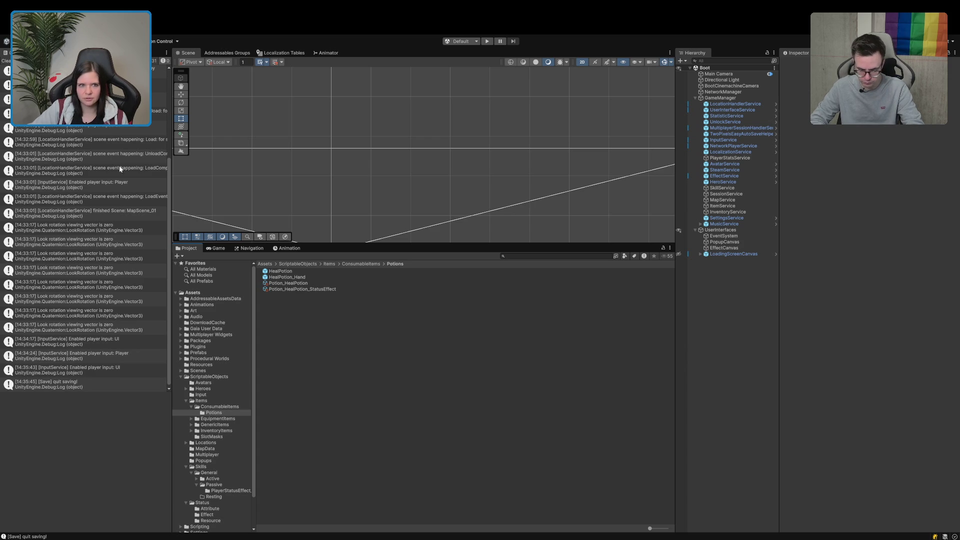
Step: Clear the Console, enter Play mode, and choose 'Lobby hosten' to load TavernLobby
left_click(4, 61)
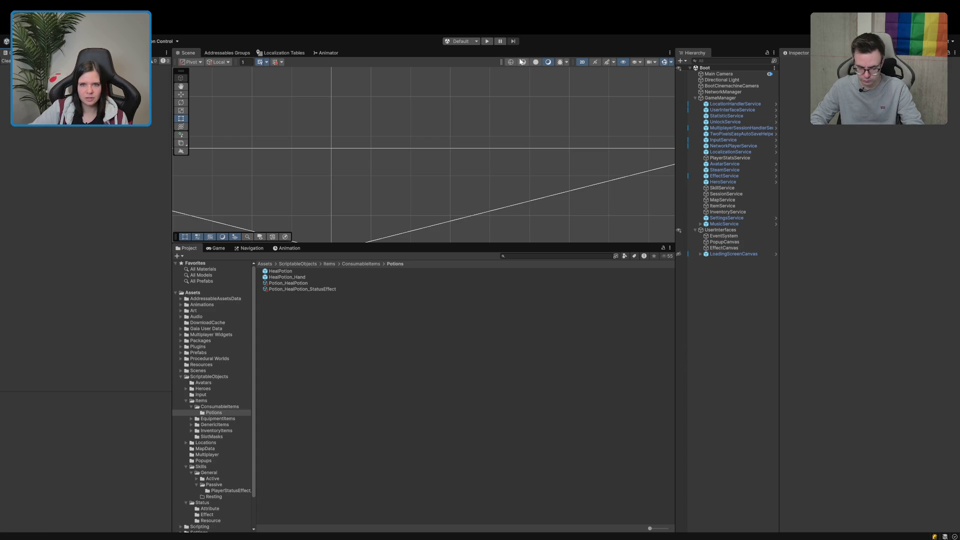
left_click(485, 42)
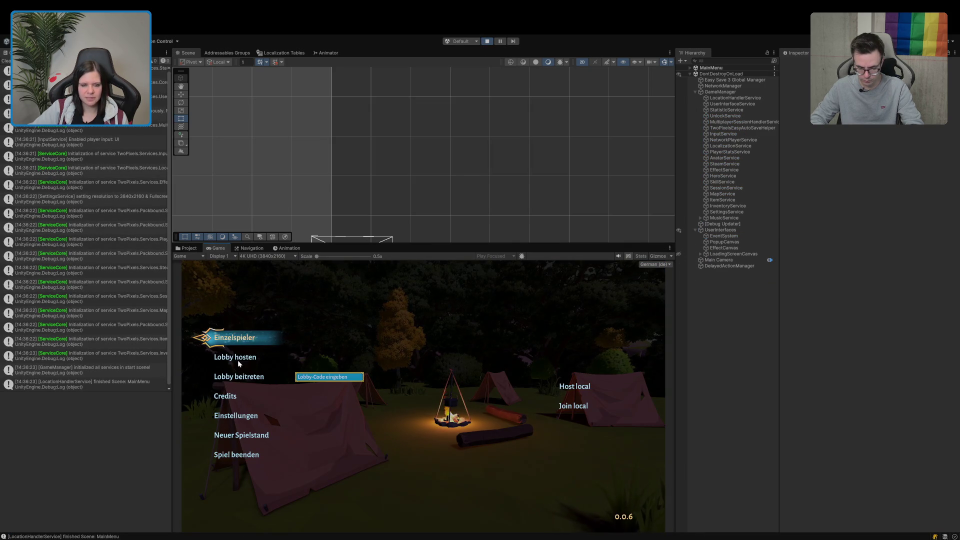
left_click(238, 360)
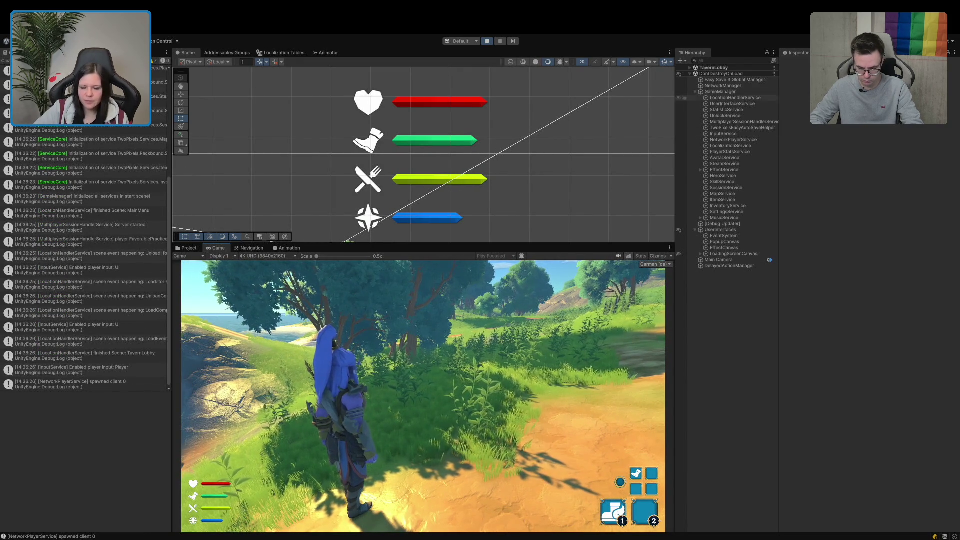
Step: Drill through HUDCanvas to the third PlayerStatusEntry(Clone)'s Slider, then stop Play mode
left_click(690, 68)
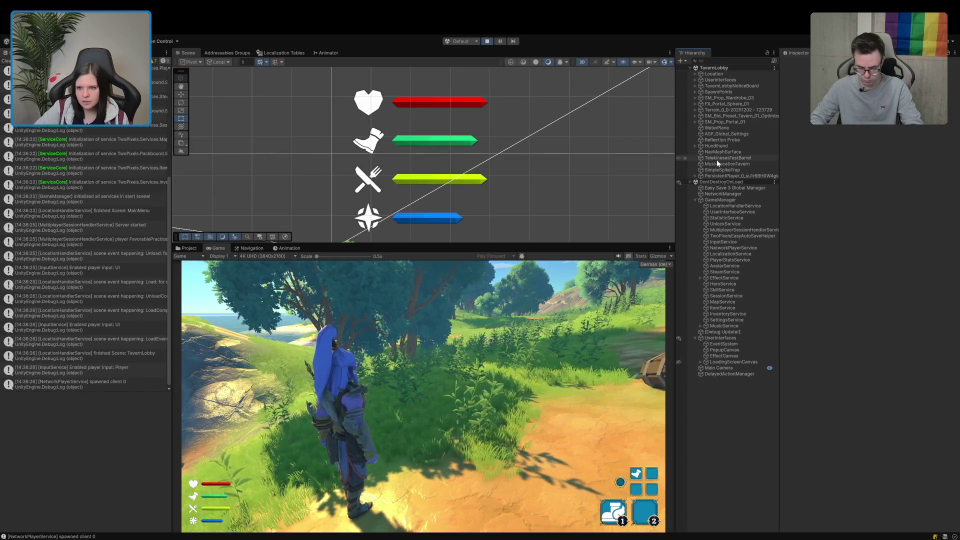
left_click(694, 80)
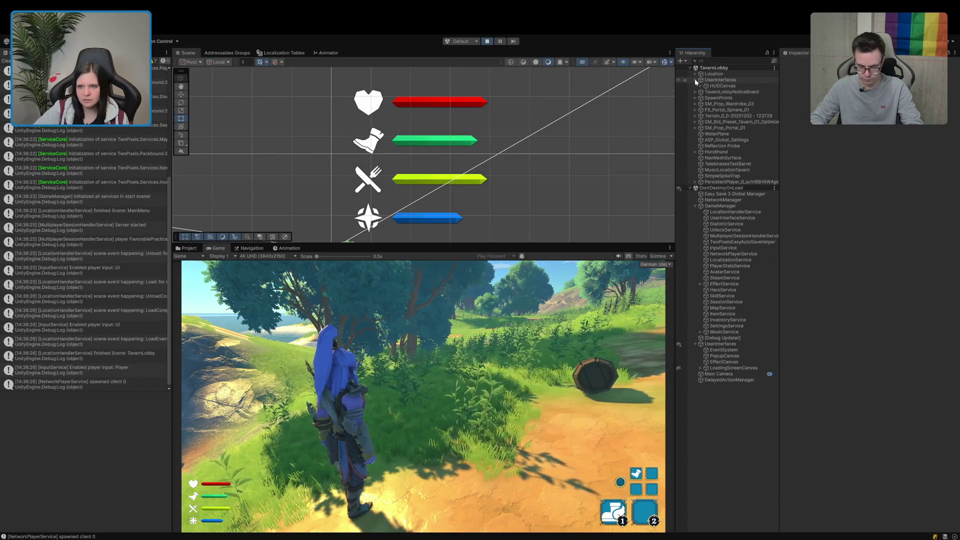
left_click(700, 85)
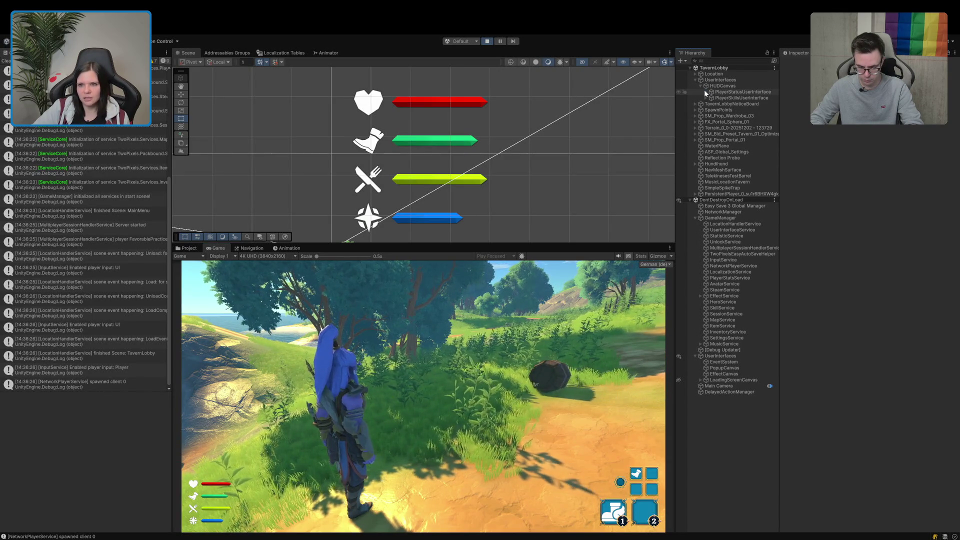
left_click(706, 92)
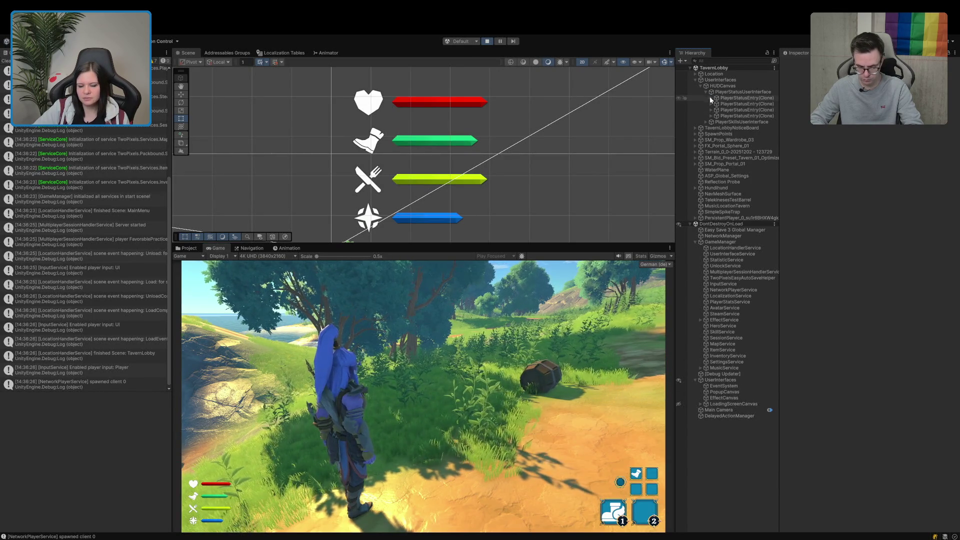
left_click(710, 109)
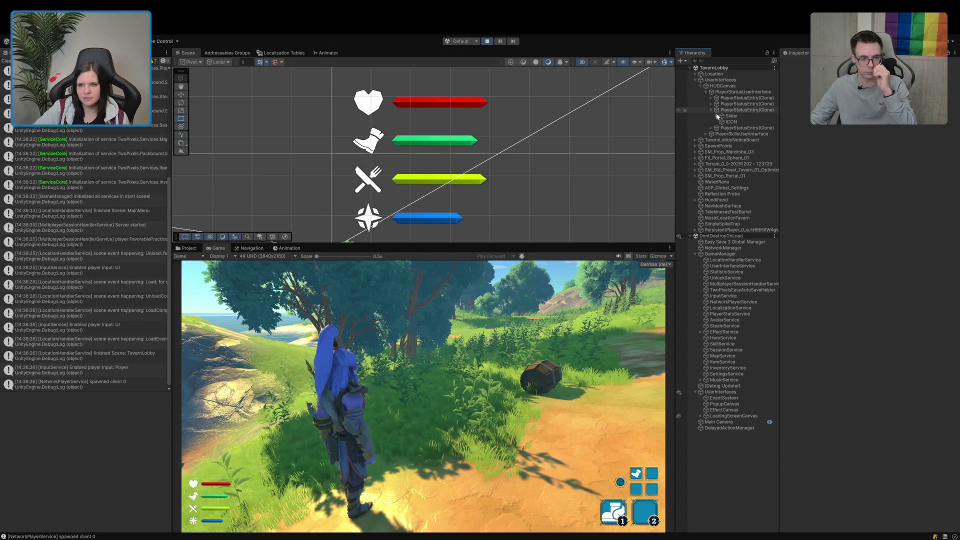
left_click(729, 116)
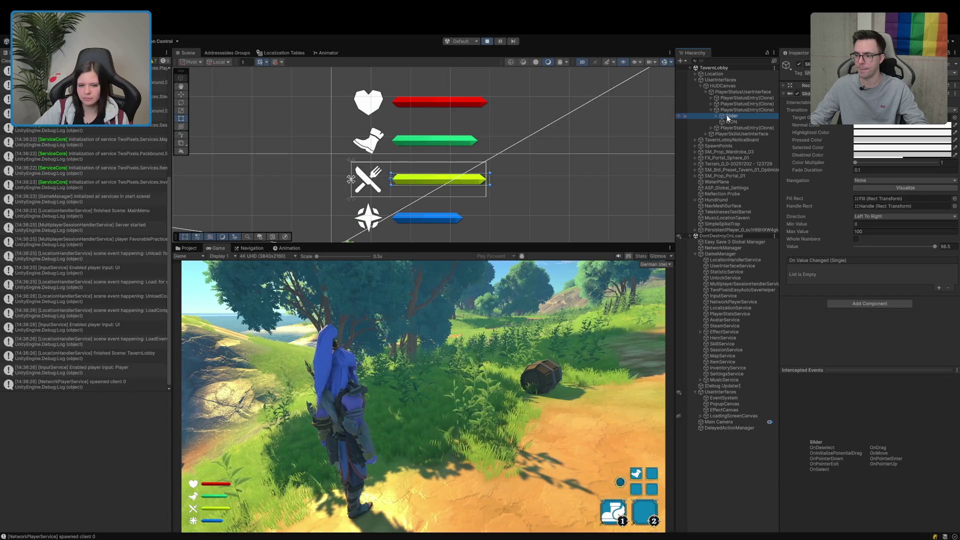
left_click(488, 42)
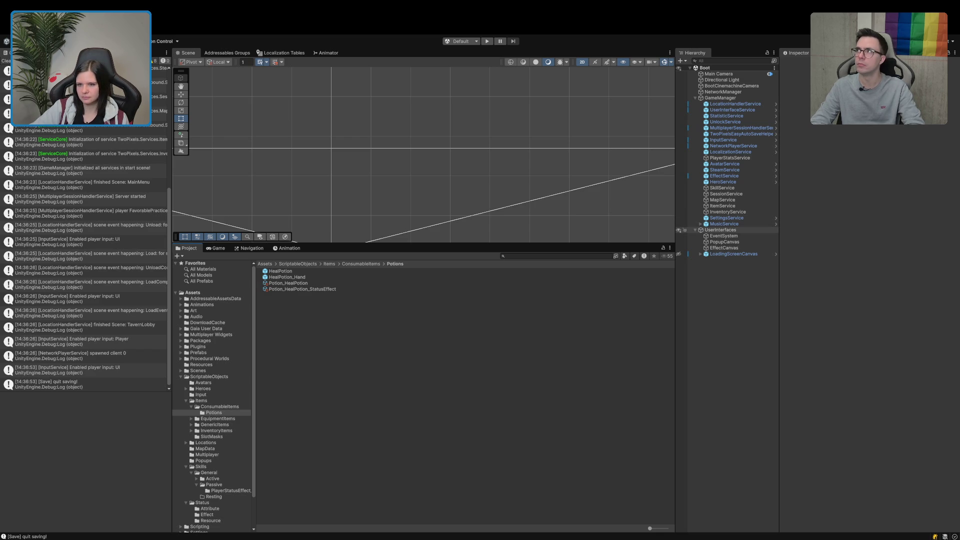
Step: Collapse UserInterfaces in the Hierarchy and select the Packages folder in the Project tree
left_click(695, 230)
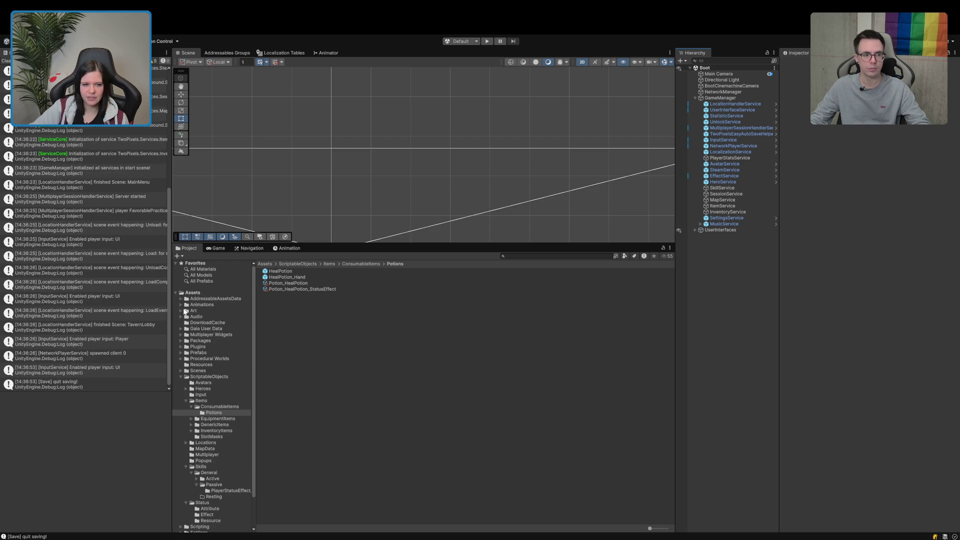
left_click(181, 311)
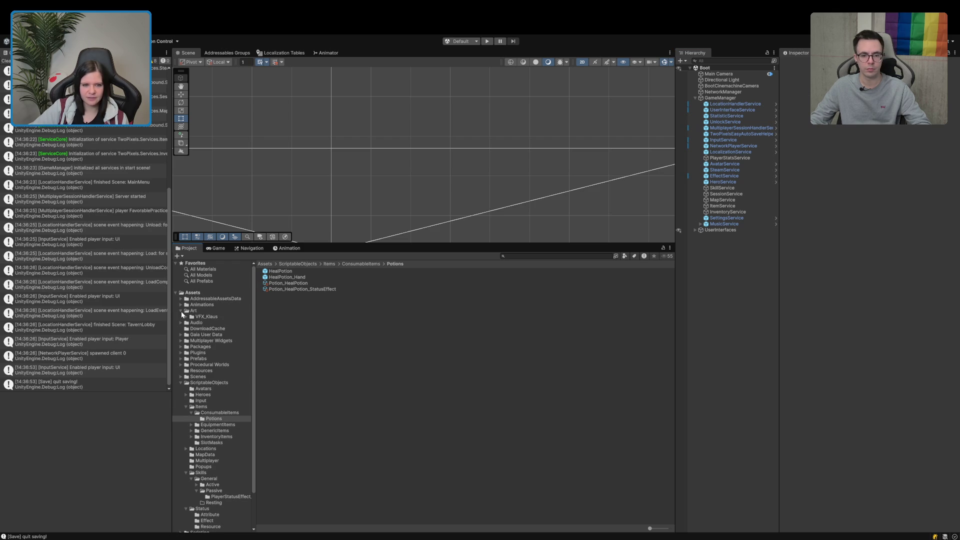
left_click(181, 311)
left_click(181, 340)
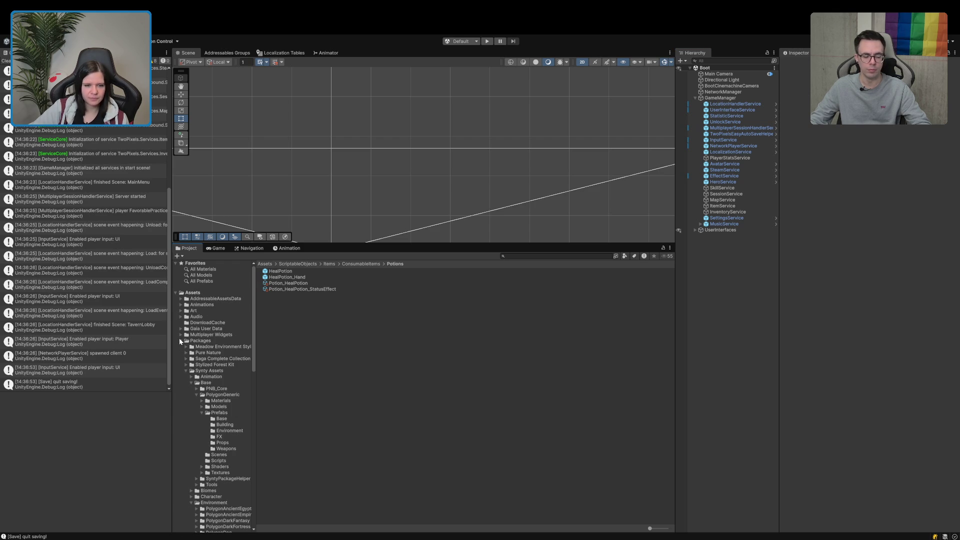
left_click(209, 371)
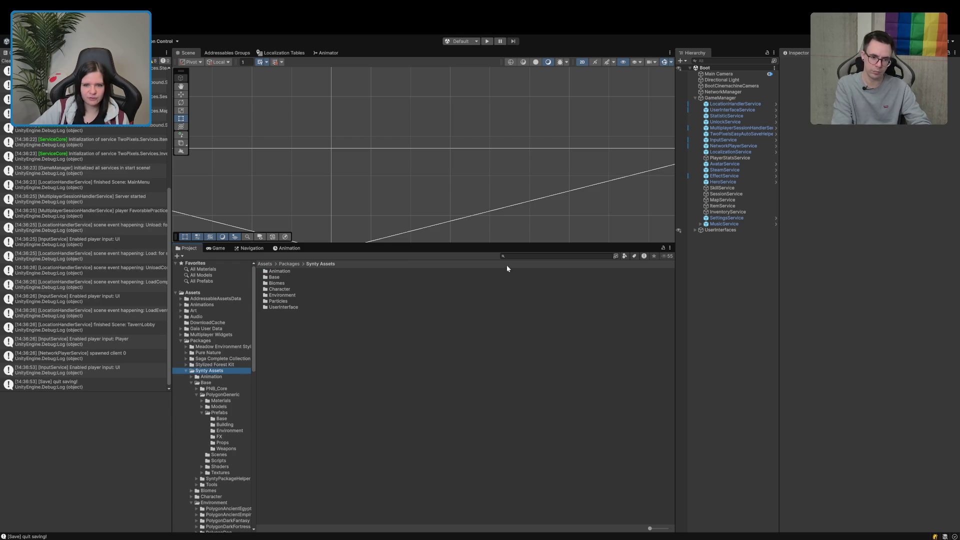
left_click(195, 341)
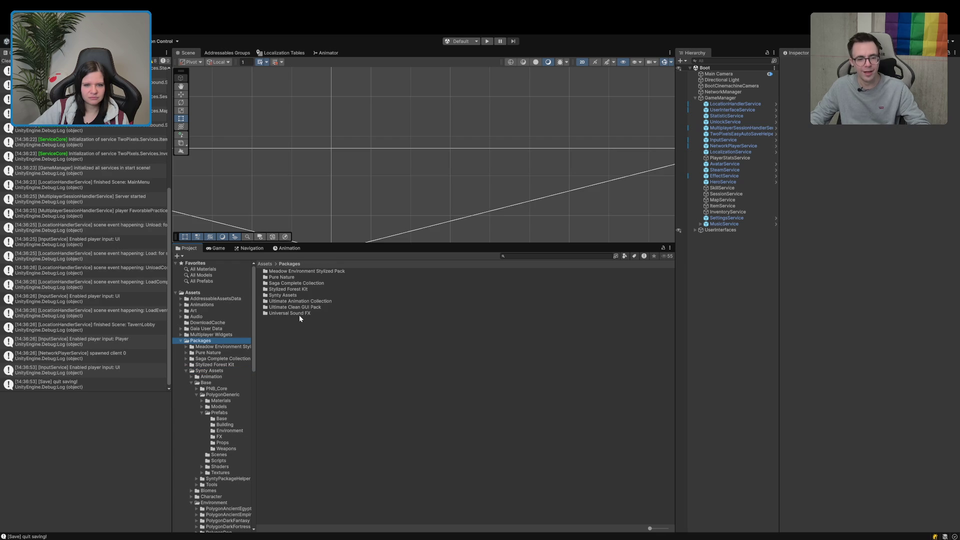
Step: Search 't:prefab food' as large thumbnails and preview the carrots prefab SM_Gen_Prop_Food_Vegetable_05
left_click(536, 256)
type("t")
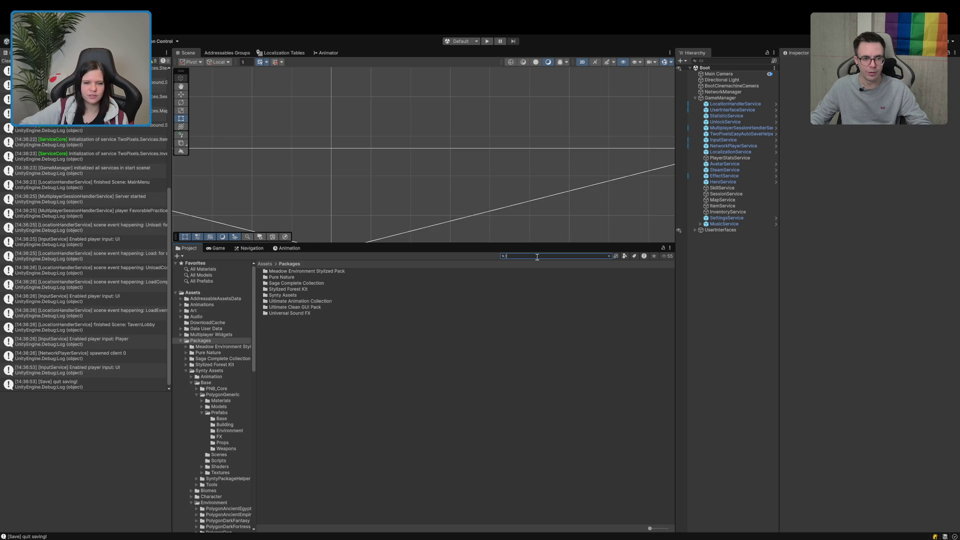
type(":prefab food")
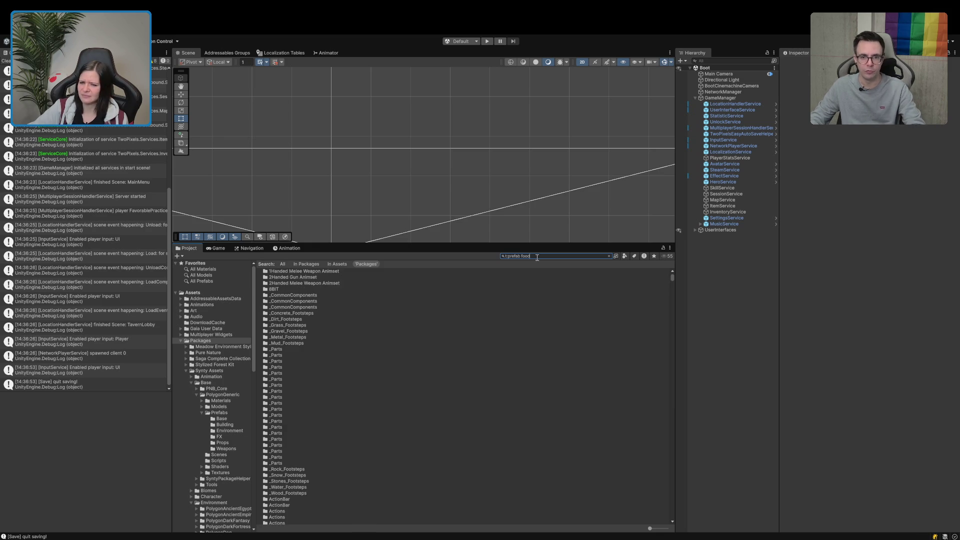
left_click(666, 528)
scroll(568, 453, "down", 2)
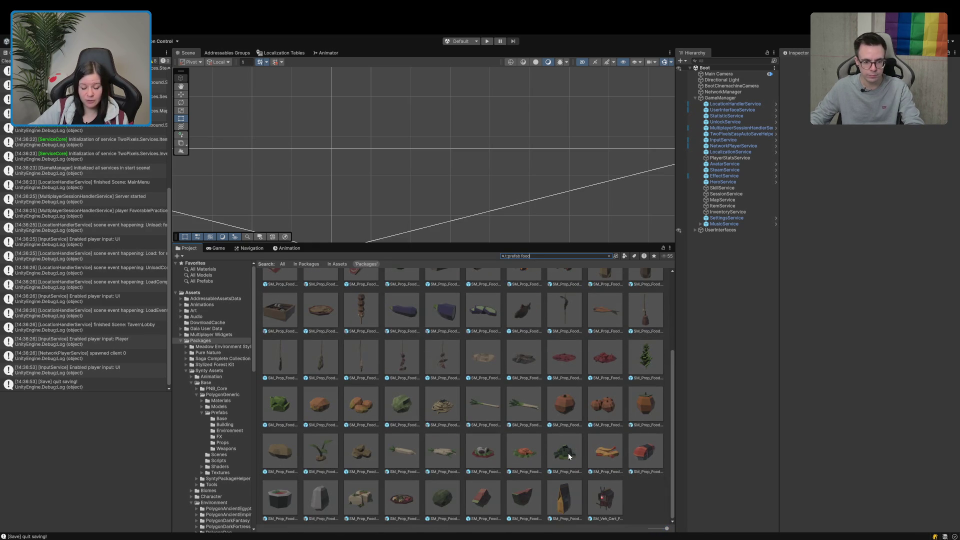
scroll(328, 488, "up", 3)
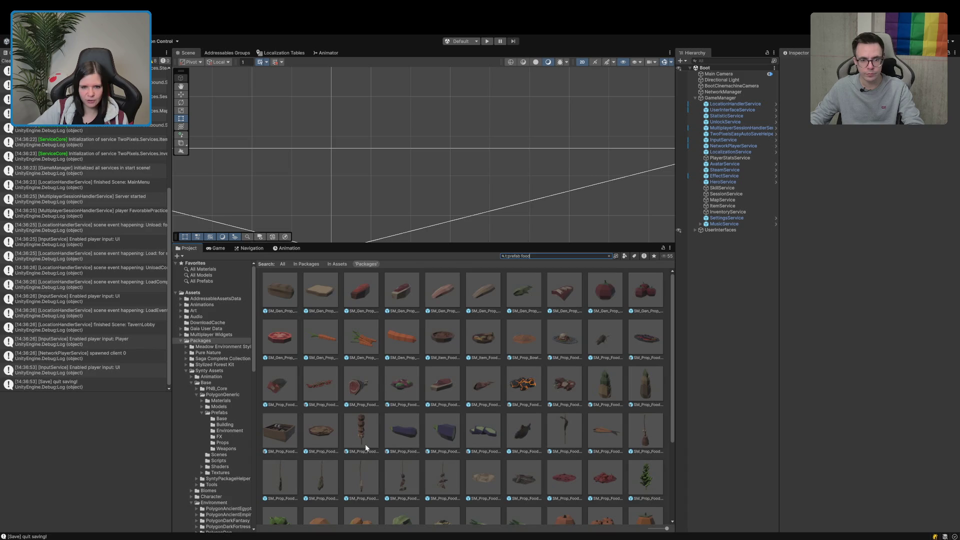
left_click(360, 350)
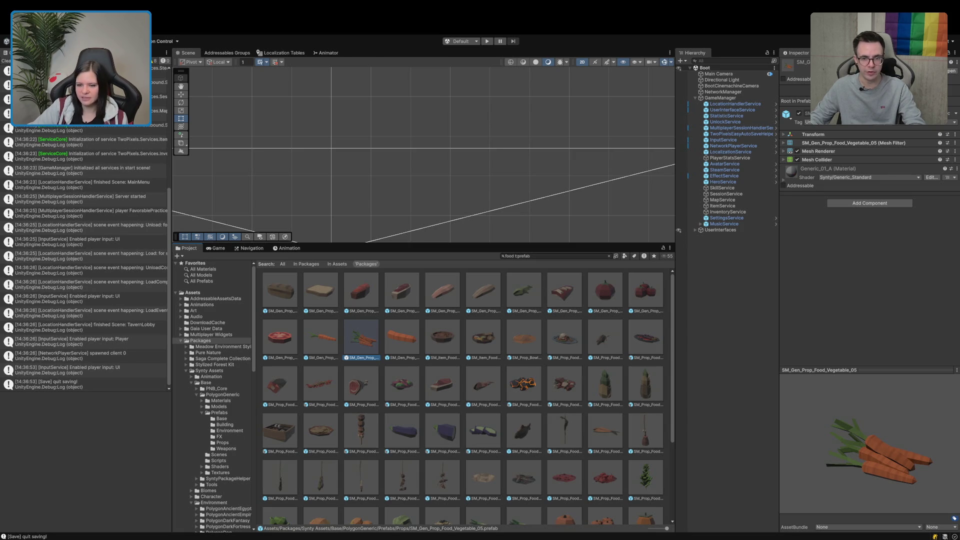
Step: Select SM_Prop_Food_05, rotate its preview model, and enlarge the Inspector preview pane
left_click(524, 385)
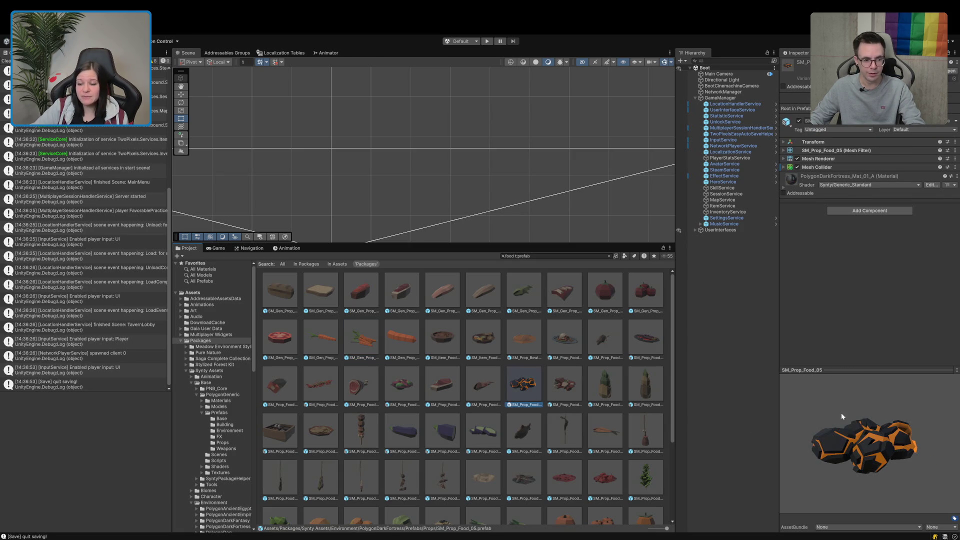
mouse_move(812, 474)
left_mouse_down()
mouse_move(762, 485)
mouse_move(730, 465)
mouse_move(738, 447)
mouse_move(696, 448)
left_mouse_up()
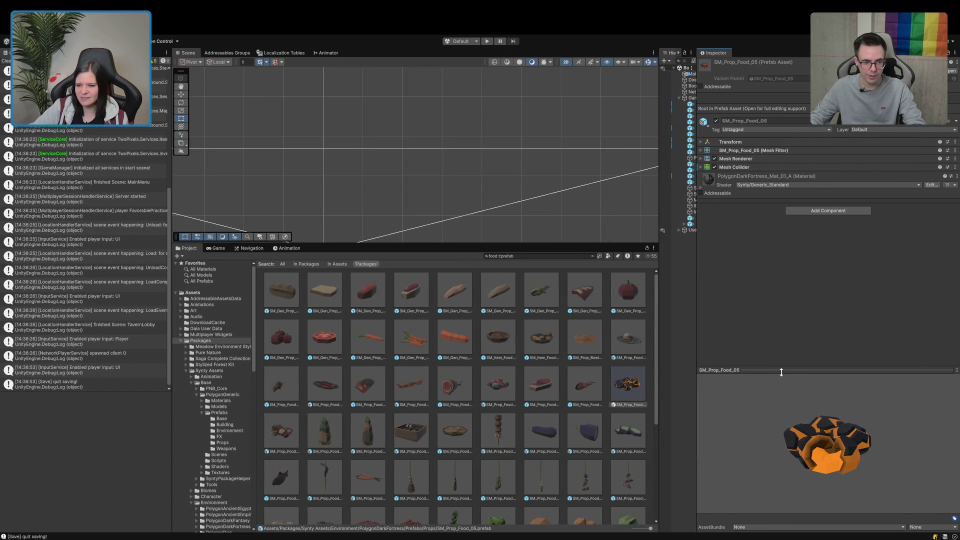
left_click_drag(781, 370, 780, 264)
mouse_move(860, 400)
left_mouse_down()
mouse_move(827, 417)
mouse_move(879, 463)
left_mouse_up()
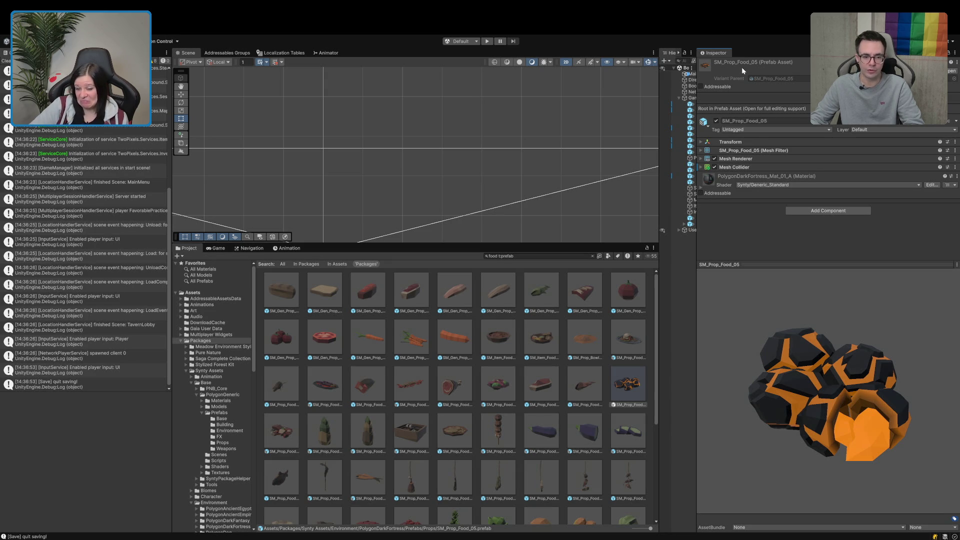
Step: Expand the Mesh Renderer settings and spin the lava-rock food model in the preview
left_click(745, 159)
scroll(745, 159, "down", 3)
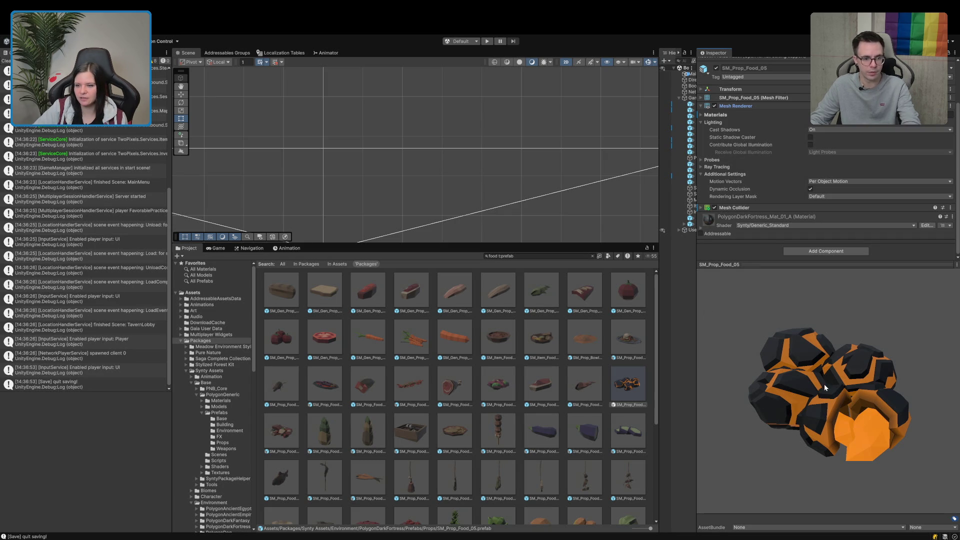
mouse_move(824, 384)
left_mouse_down()
mouse_move(779, 396)
mouse_move(790, 362)
mouse_move(811, 390)
mouse_move(810, 429)
mouse_move(793, 374)
left_mouse_up()
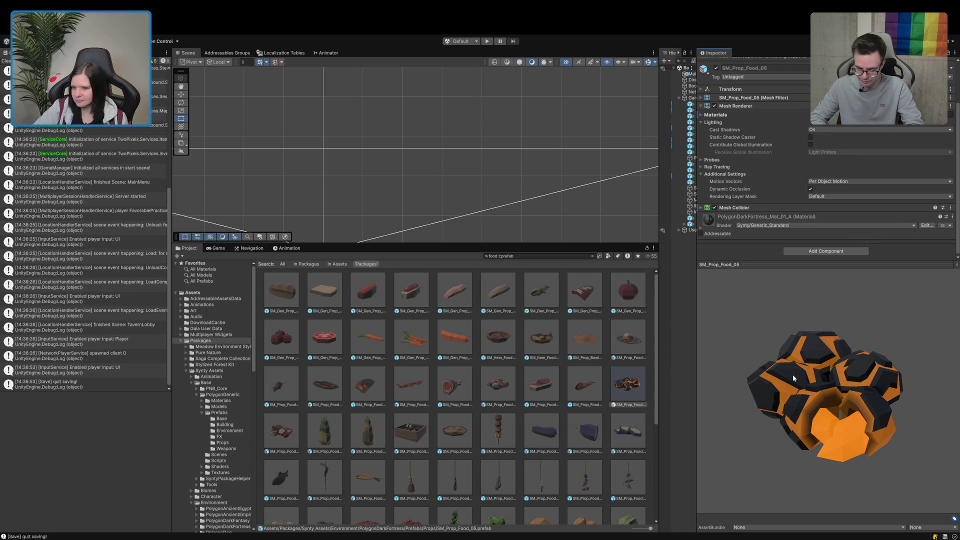
scroll(620, 451, "down", 5)
scroll(500, 425, "up", 1)
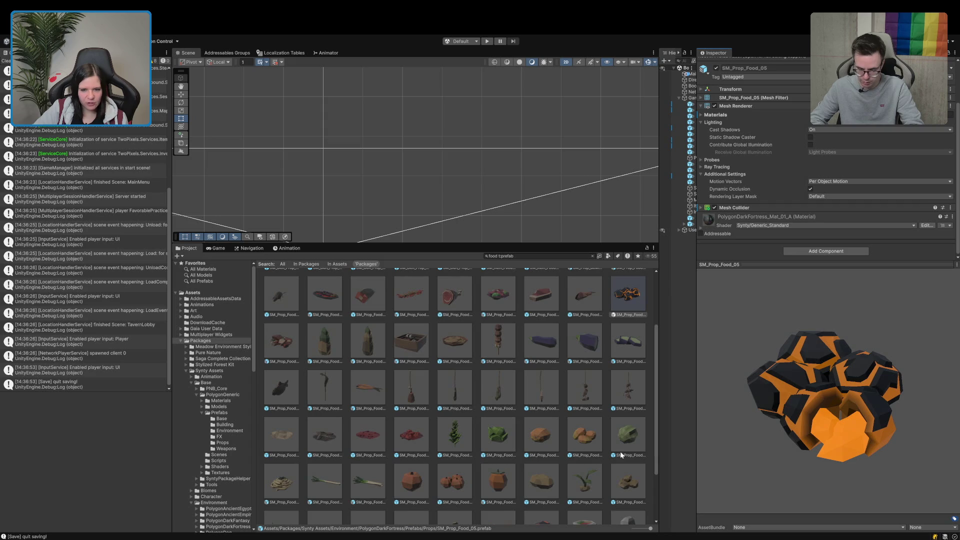
Step: Preview SM_Prop_Food_Hanging_01, then the dango skewer SM_Prop_Food_Dango_01, rotating each model
left_click(409, 391)
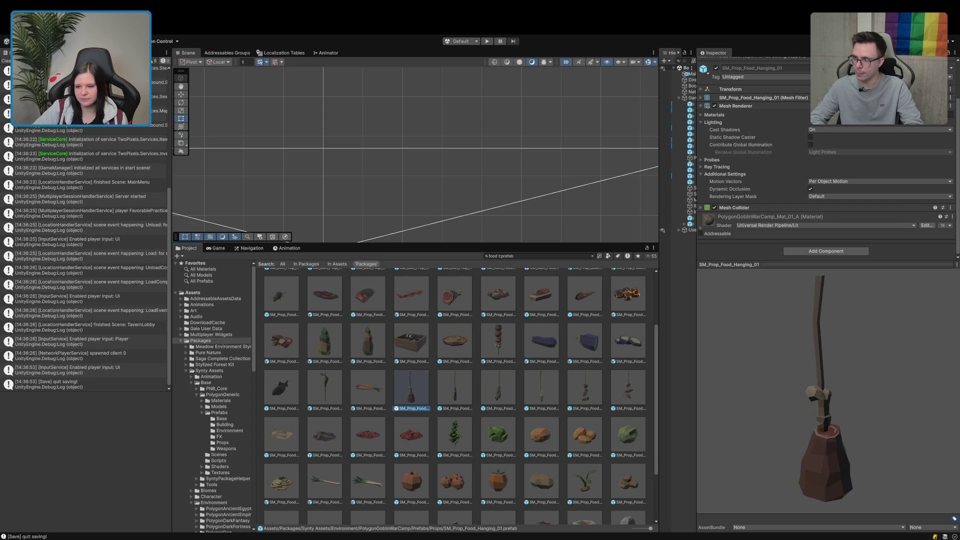
mouse_move(841, 433)
left_mouse_down()
mouse_move(774, 424)
mouse_move(851, 473)
mouse_move(819, 410)
mouse_move(818, 384)
mouse_move(796, 422)
mouse_move(814, 448)
mouse_move(817, 409)
mouse_move(818, 426)
mouse_move(784, 440)
mouse_move(891, 373)
mouse_move(793, 460)
mouse_move(808, 390)
mouse_move(846, 388)
mouse_move(800, 412)
mouse_move(700, 425)
mouse_move(868, 412)
left_mouse_up()
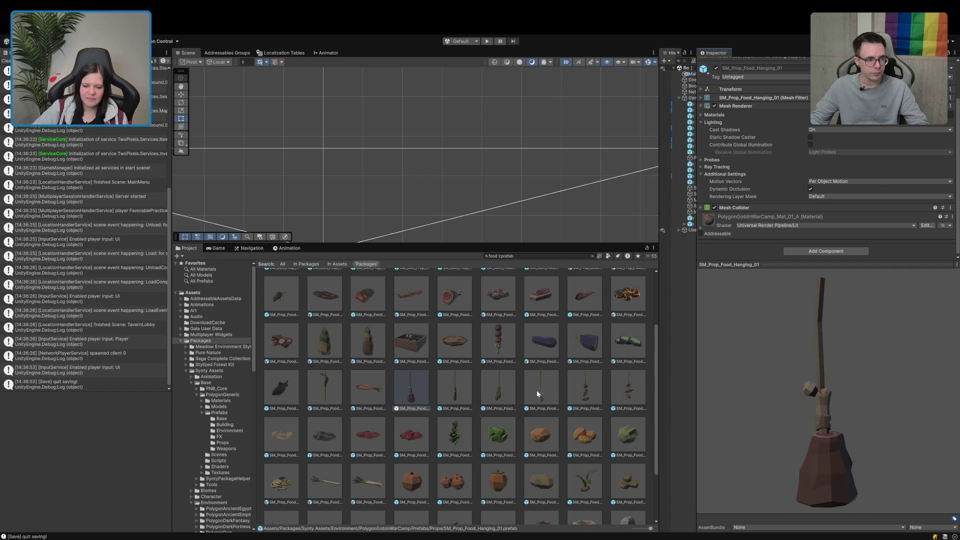
left_click(502, 347)
mouse_move(838, 385)
left_mouse_down()
mouse_move(698, 338)
mouse_move(824, 380)
mouse_move(784, 415)
mouse_move(781, 332)
mouse_move(823, 316)
mouse_move(853, 328)
mouse_move(832, 353)
left_mouse_up()
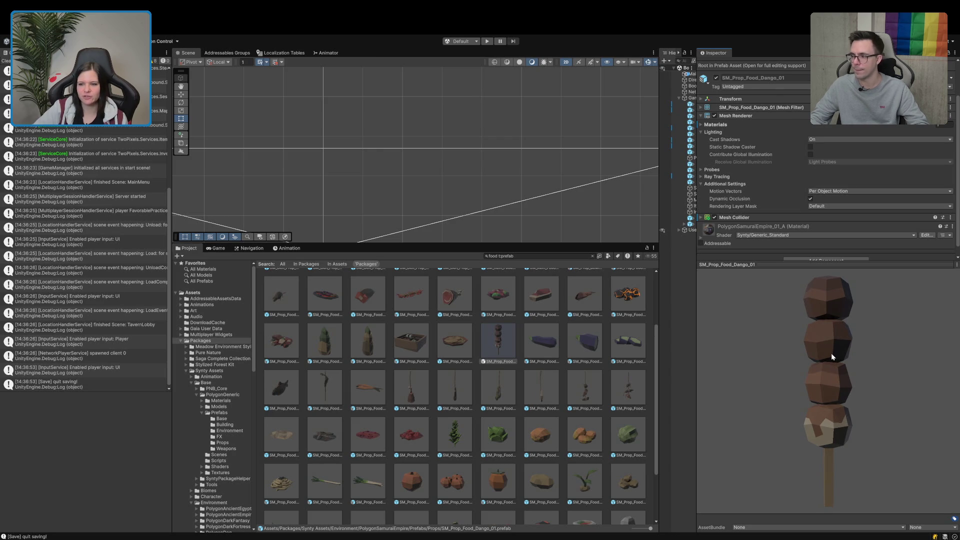
Step: Rotate the dango skewer preview, then go back to the lava-rock SM_Prop_Food_05 and orbit it
scroll(585, 409, "up", 3)
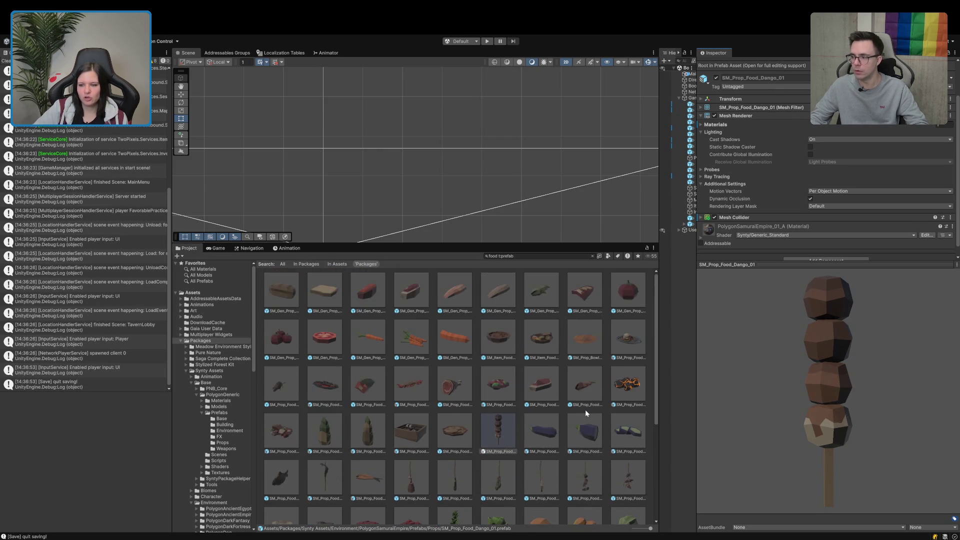
mouse_move(791, 416)
left_mouse_down()
mouse_move(849, 448)
mouse_move(860, 437)
mouse_move(844, 392)
left_mouse_up()
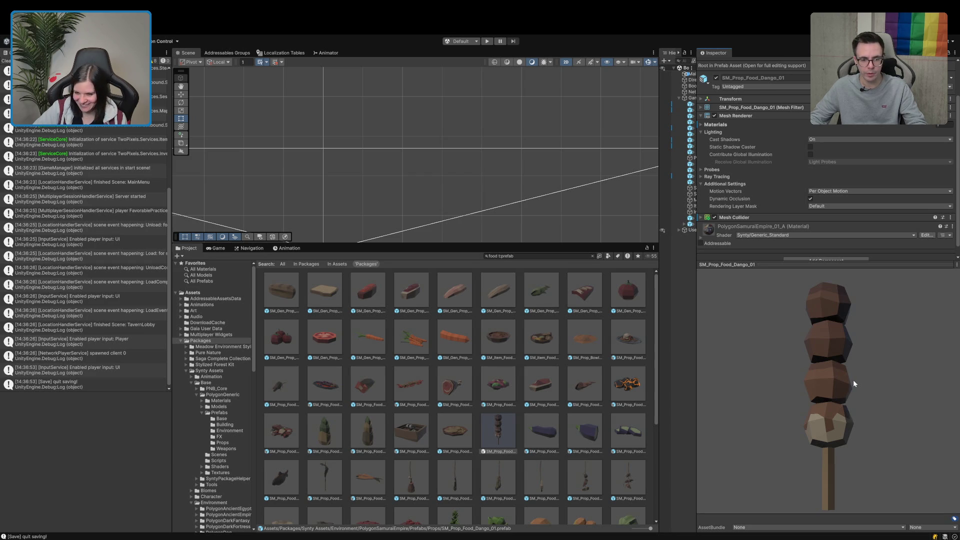
key("Up")
key("Right")
key("Right")
key("Right")
mouse_move(733, 409)
left_mouse_down()
mouse_move(723, 406)
mouse_move(744, 403)
left_mouse_up()
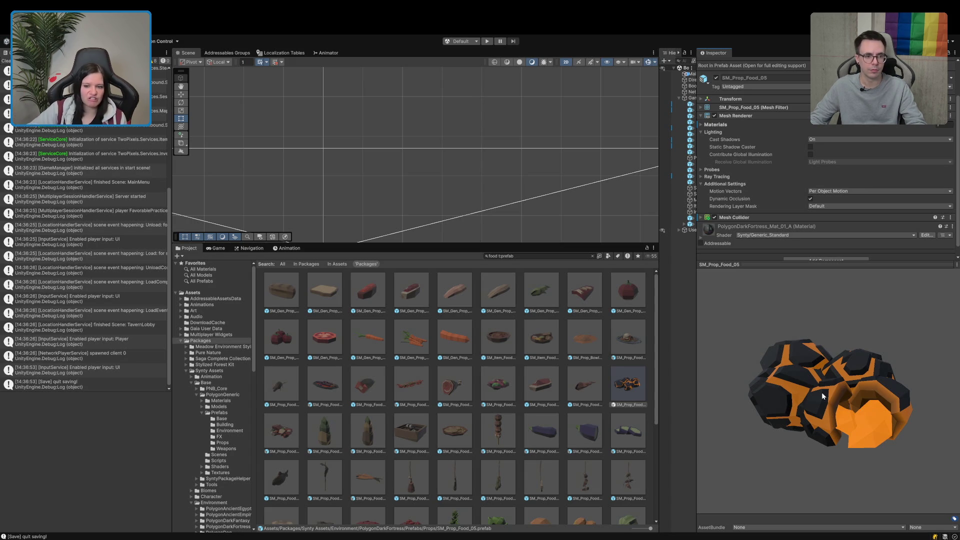
Step: Preview the SM_Prop_Food_01 platter and orbit it to several angles, including top-down
left_click(631, 340)
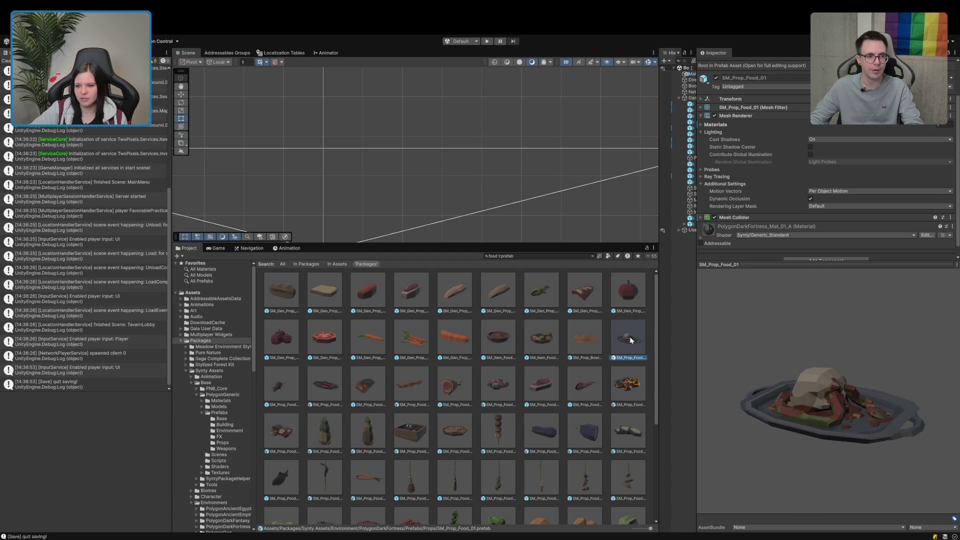
mouse_move(860, 385)
left_mouse_down()
mouse_move(763, 418)
mouse_move(761, 355)
mouse_move(737, 428)
left_mouse_up()
left_click_drag(739, 398, 765, 382)
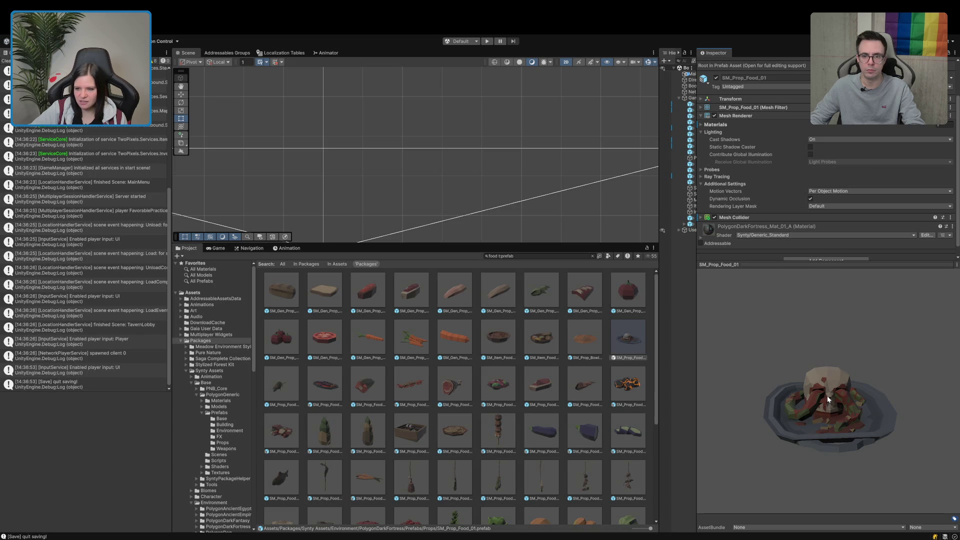
mouse_move(823, 394)
left_mouse_down()
mouse_move(856, 448)
mouse_move(869, 449)
mouse_move(776, 450)
mouse_move(890, 419)
left_mouse_up()
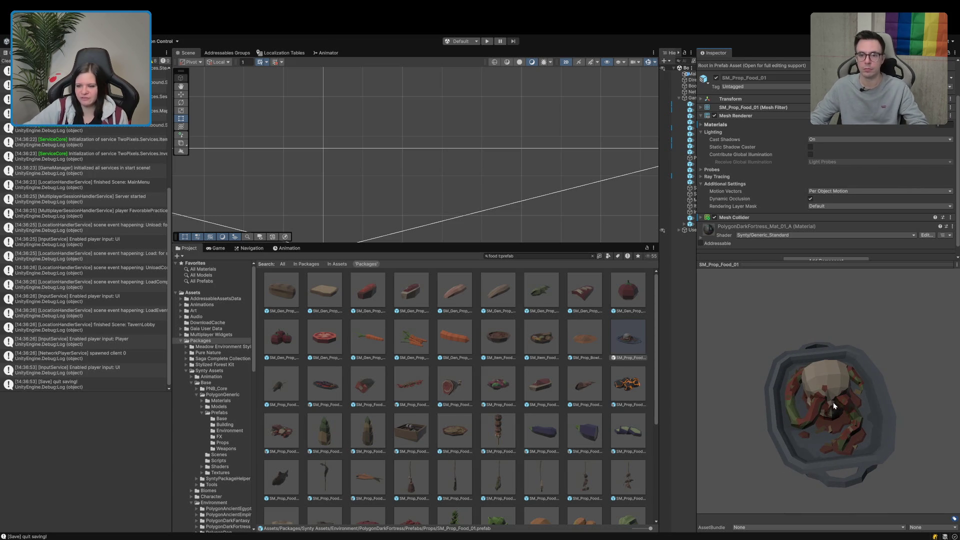
mouse_move(832, 402)
left_mouse_down()
mouse_move(848, 459)
mouse_move(838, 391)
left_mouse_up()
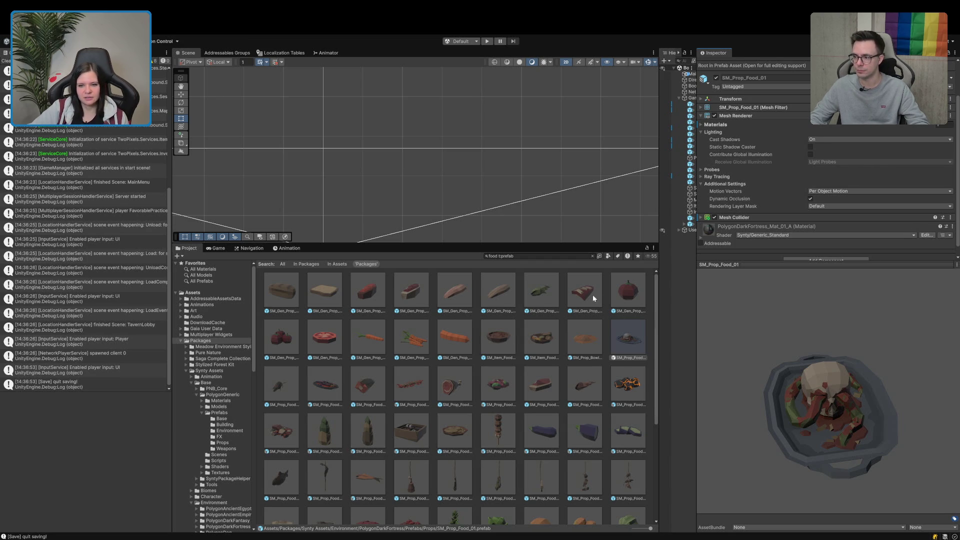
Step: Inspect SM_Prop_Bowl_Food_01, viewing it from the top and the side
left_click(589, 331)
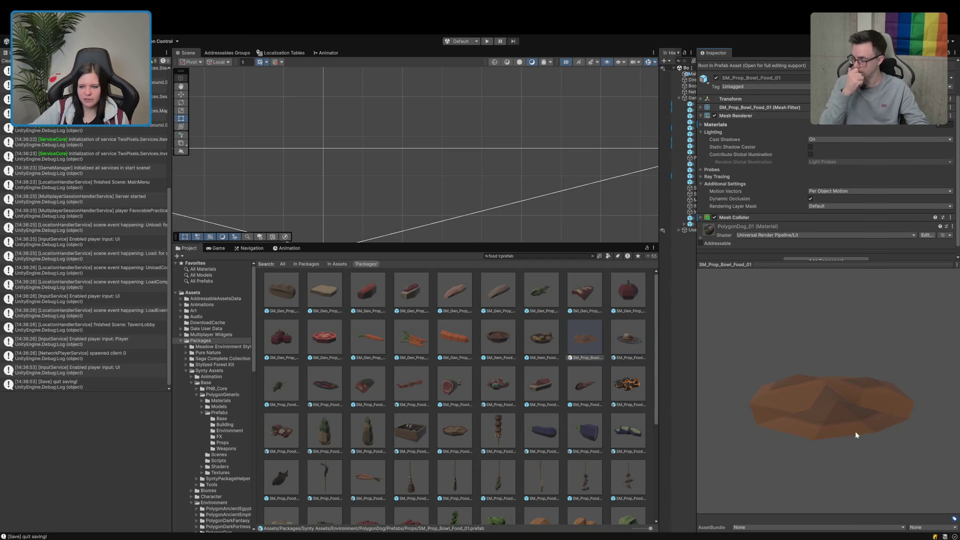
mouse_move(855, 431)
left_mouse_down()
mouse_move(826, 483)
mouse_move(860, 447)
mouse_move(849, 332)
mouse_move(826, 433)
mouse_move(839, 337)
mouse_move(801, 448)
mouse_move(835, 395)
mouse_move(801, 443)
left_mouse_up()
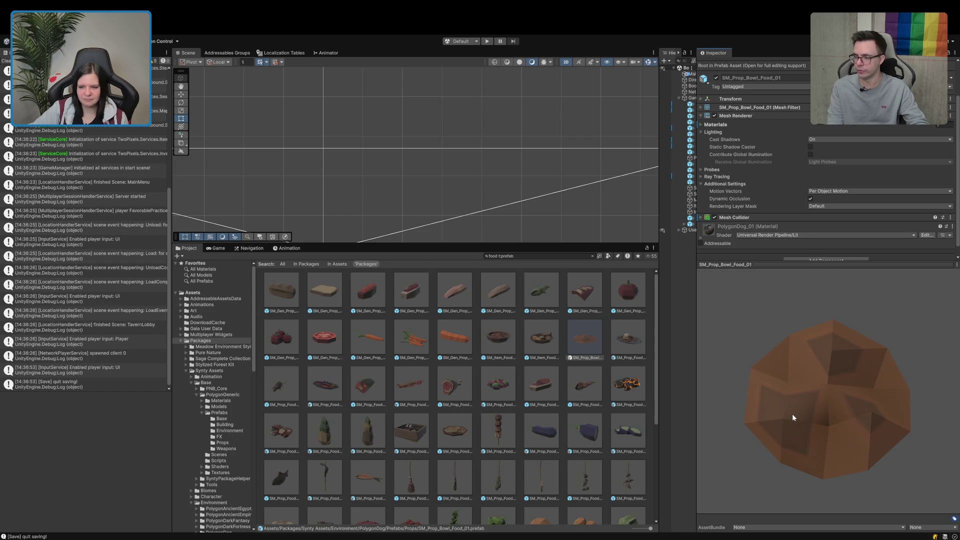
mouse_move(792, 413)
left_mouse_down()
mouse_move(822, 355)
mouse_move(811, 466)
left_mouse_up()
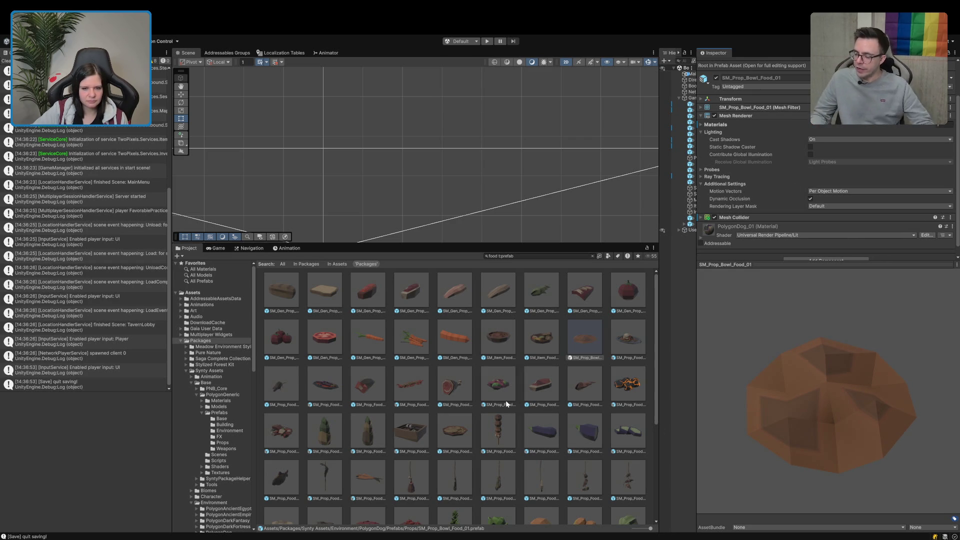
Step: Return to the SM_Prop_Food_01 platter preview and scroll through the food prefab results
left_click(620, 335)
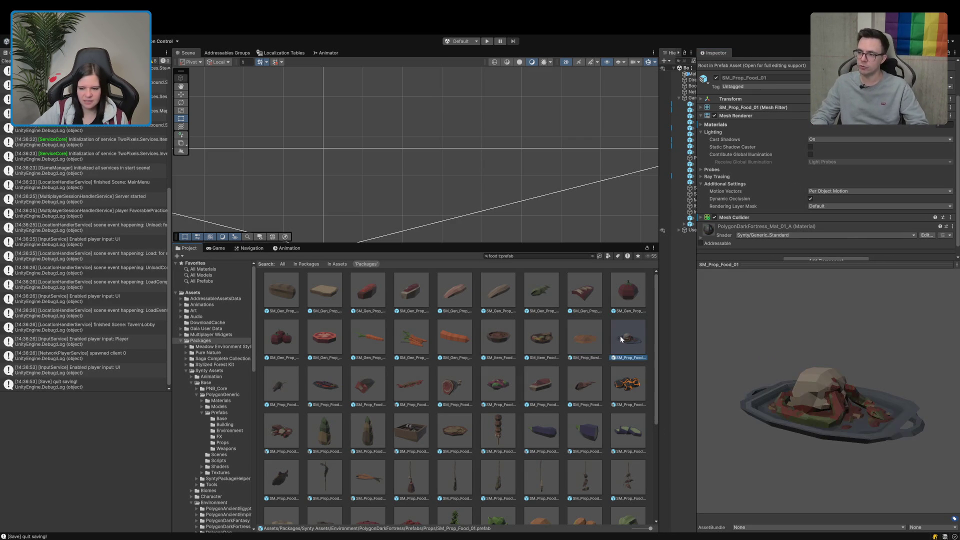
left_click_drag(815, 418, 764, 388)
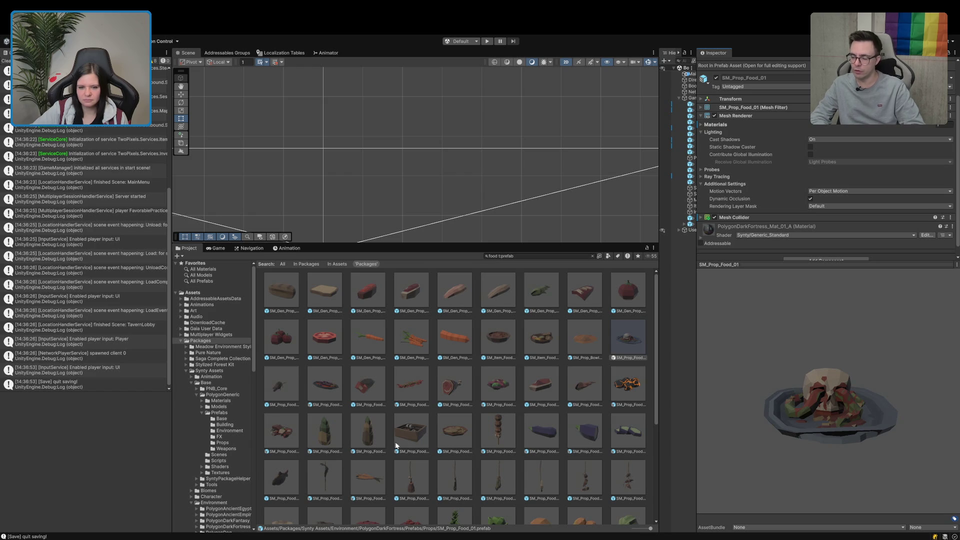
scroll(386, 442, "down", 2)
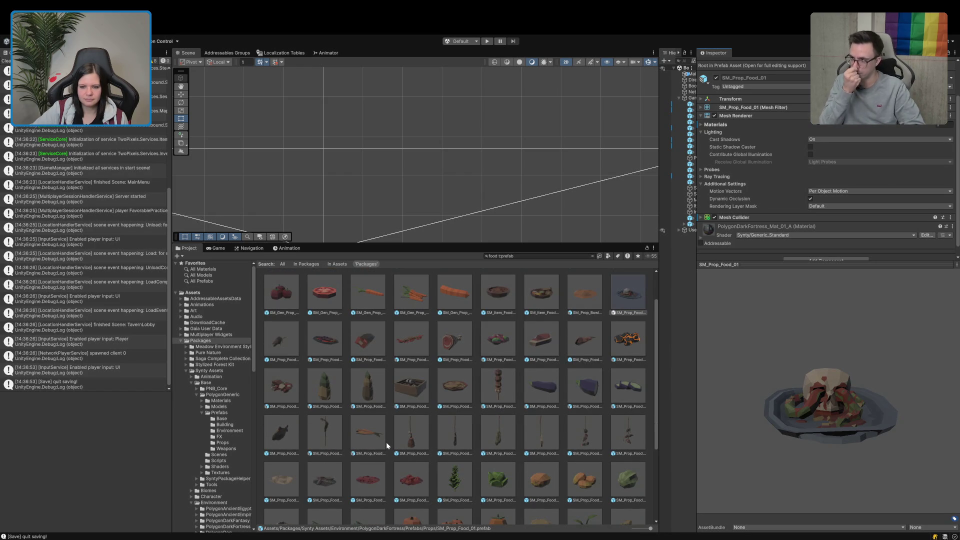
scroll(386, 442, "down", 5)
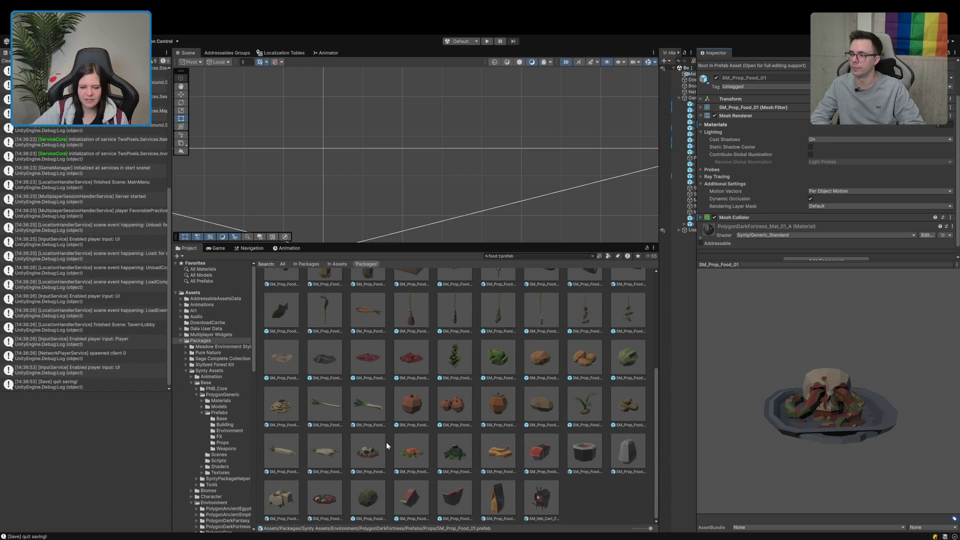
scroll(388, 442, "up", 7)
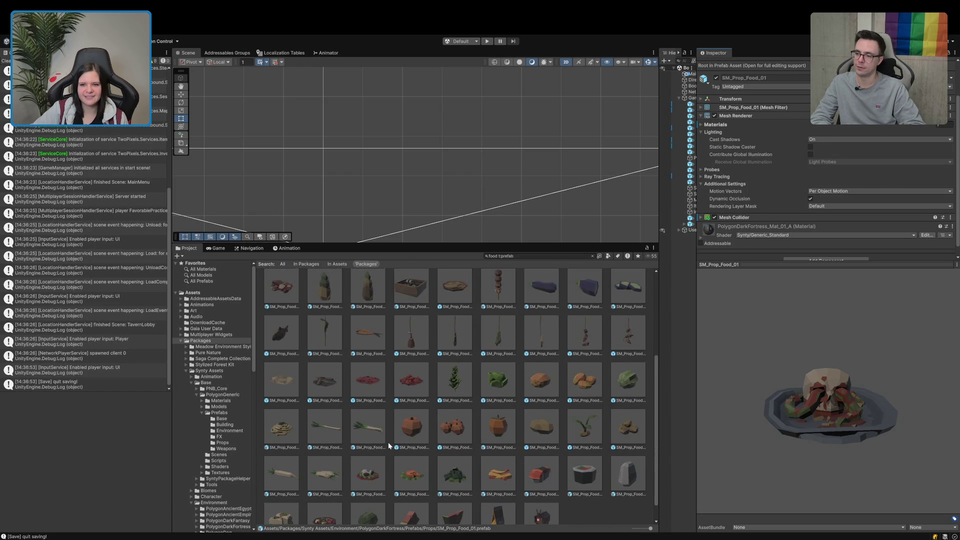
scroll(504, 442, "up", 1)
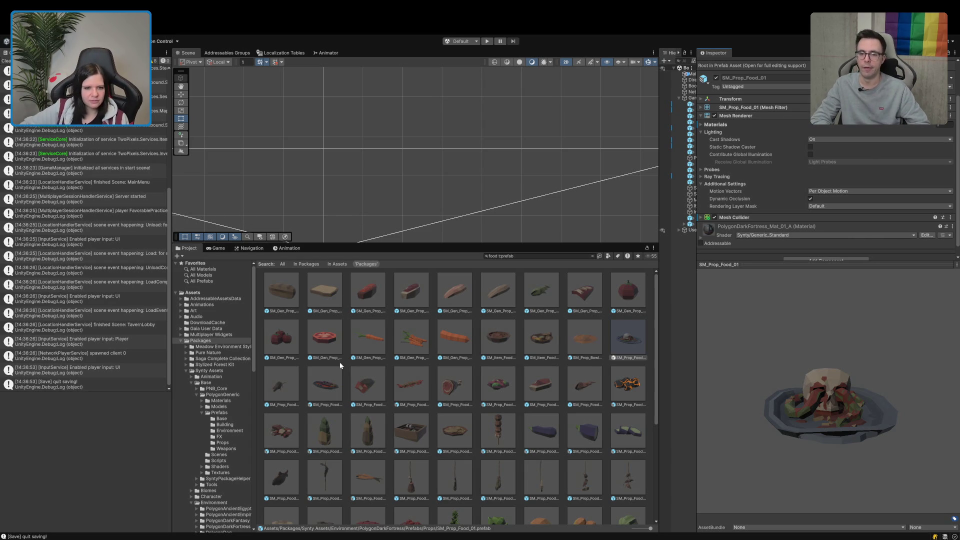
scroll(388, 383, "down", 5)
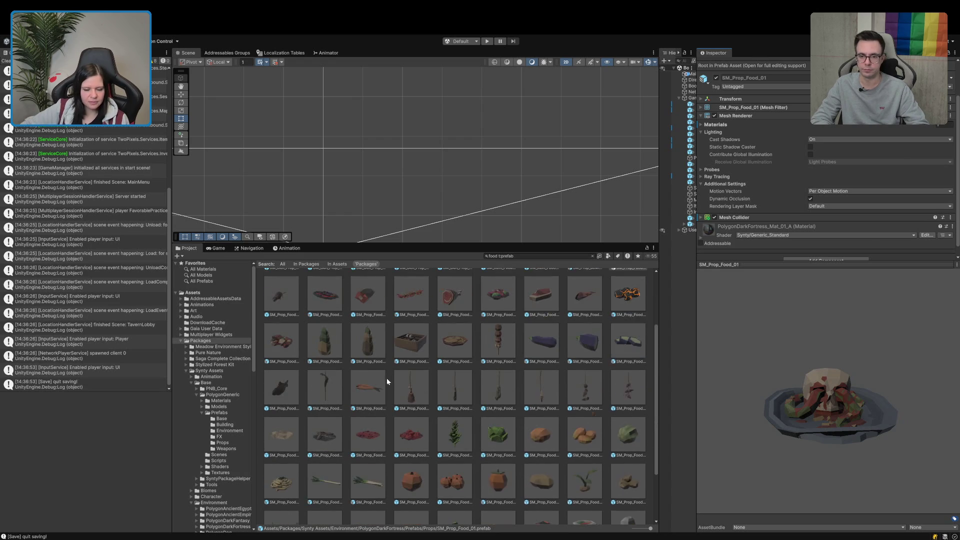
Step: Preview and rotate SM_Prop_Food_Lettuce_01, SM_Prop_Food_Sushi_03 and SM_Prop_FoodBag_01
left_click(456, 368)
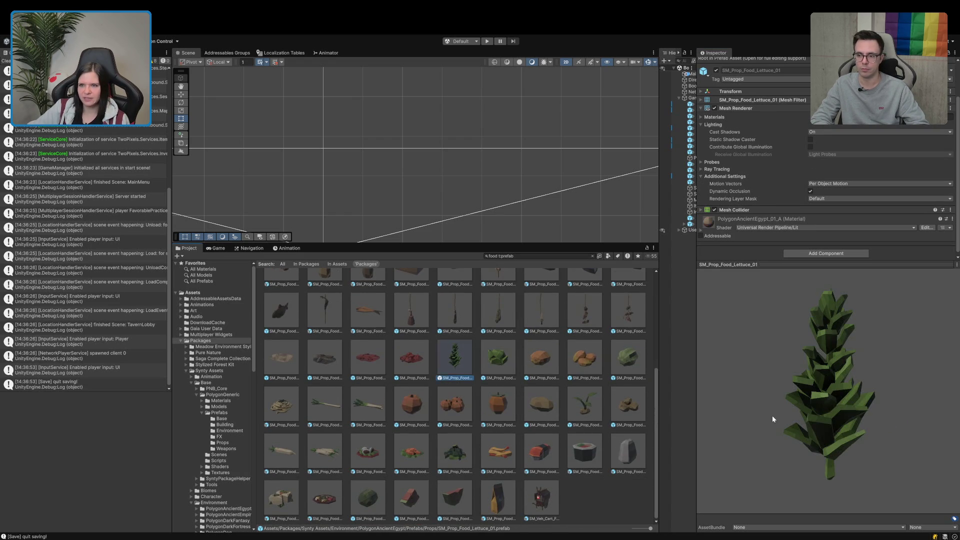
mouse_move(771, 415)
left_mouse_down()
mouse_move(695, 428)
mouse_move(760, 352)
mouse_move(767, 392)
mouse_move(736, 443)
mouse_move(805, 441)
mouse_move(880, 389)
mouse_move(809, 421)
mouse_move(810, 396)
mouse_move(839, 393)
left_mouse_up()
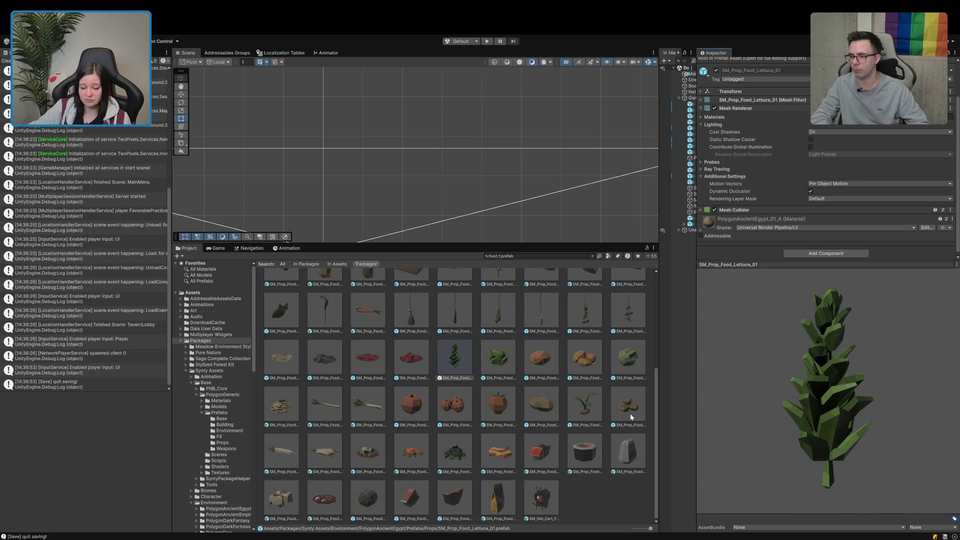
left_click(634, 453)
mouse_move(821, 430)
left_mouse_down()
mouse_move(694, 392)
mouse_move(842, 353)
mouse_move(901, 407)
mouse_move(810, 406)
mouse_move(890, 408)
left_mouse_up()
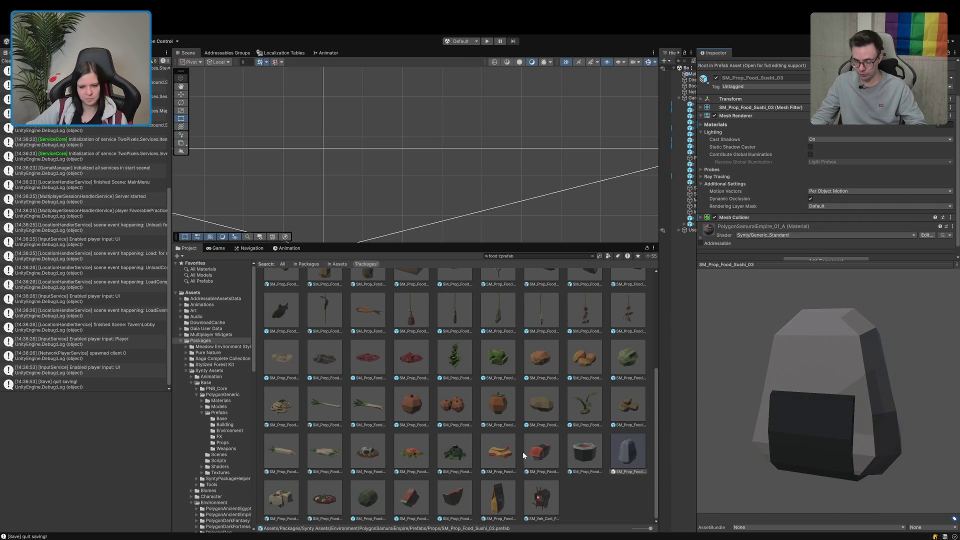
left_click(504, 500)
mouse_move(863, 399)
left_mouse_down()
mouse_move(713, 373)
mouse_move(776, 395)
mouse_move(716, 384)
left_mouse_up()
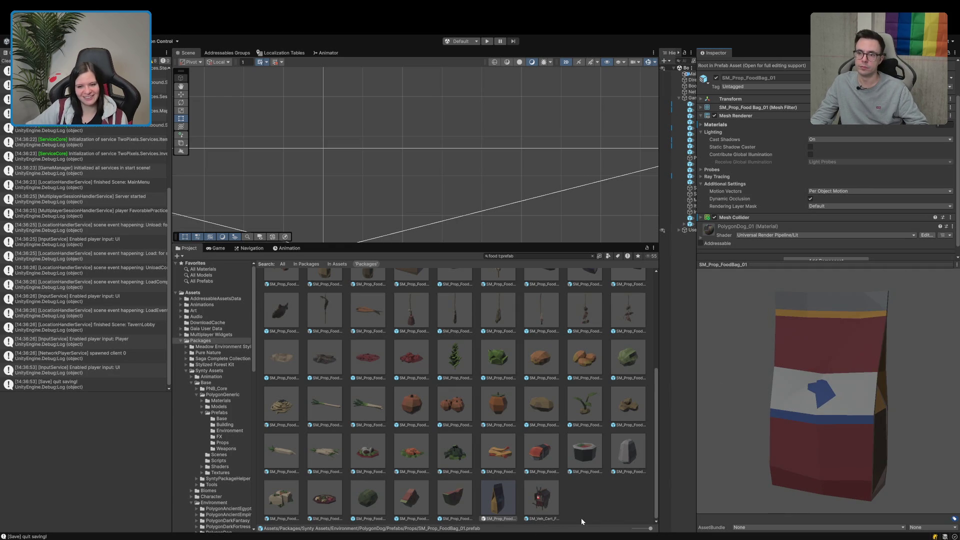
mouse_move(830, 418)
left_mouse_down()
mouse_move(861, 420)
mouse_move(866, 430)
mouse_move(904, 418)
mouse_move(888, 398)
left_mouse_up()
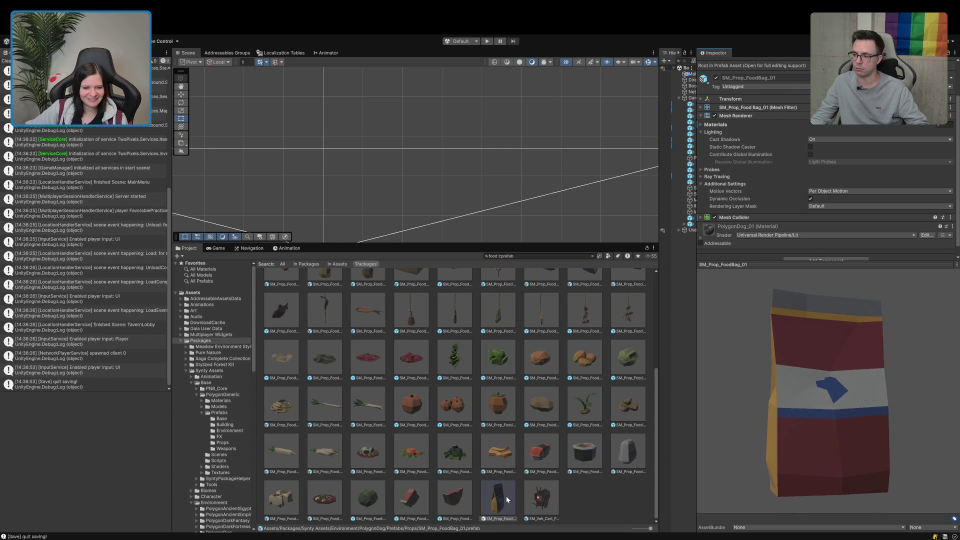
Step: Preview SM_Prop_Food_Box_01, then the tomato slice and tomatoes prefabs
scroll(463, 499, "up", 4)
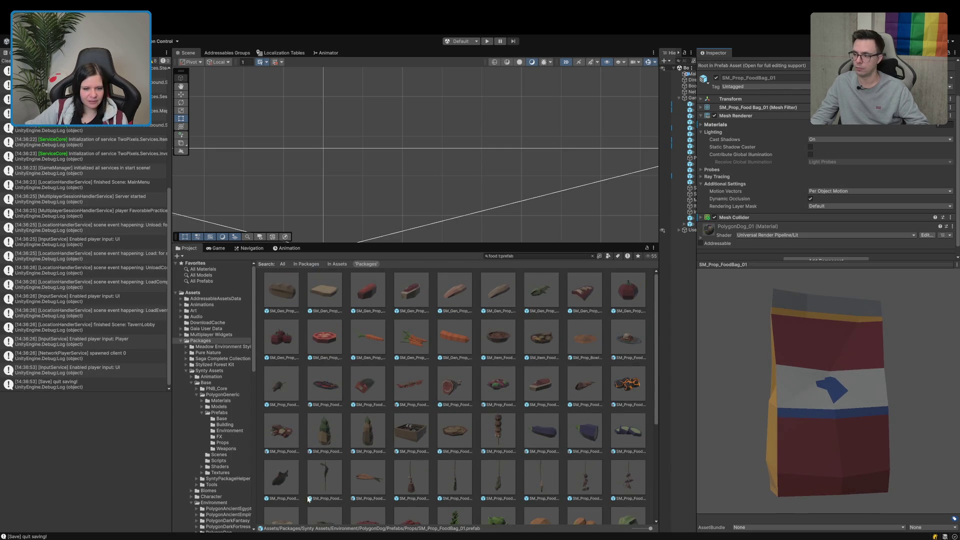
left_click(416, 440)
left_click_drag(740, 430, 818, 469)
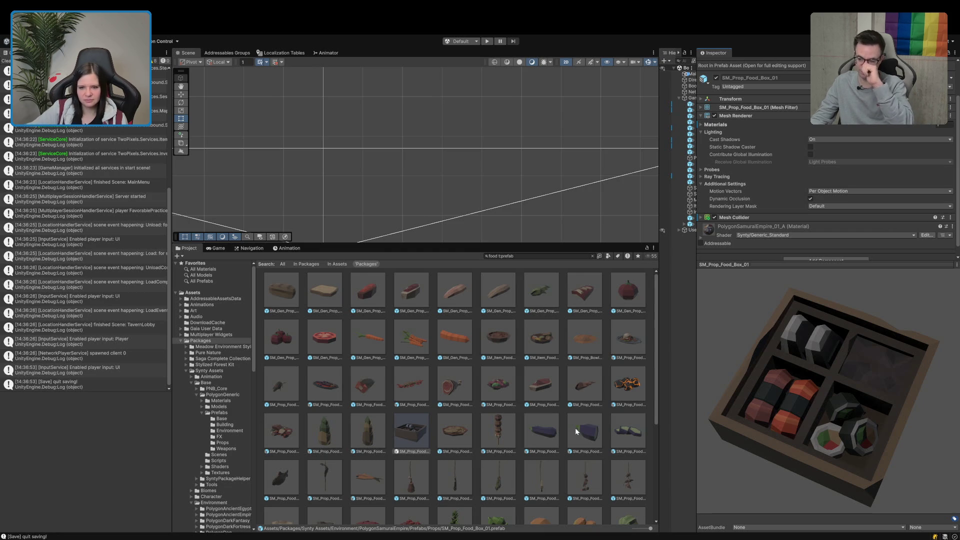
left_click(336, 339)
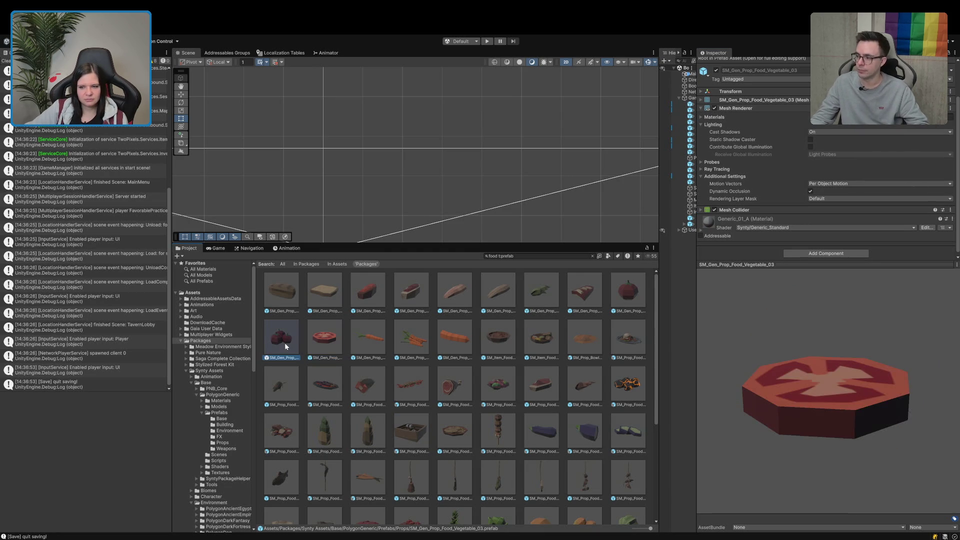
left_click(283, 343)
Step: Preview the bread loaf SM_Gen_Prop_Food_Bread_01, folding its Mesh Renderer and Box Collider sections
left_click(293, 292)
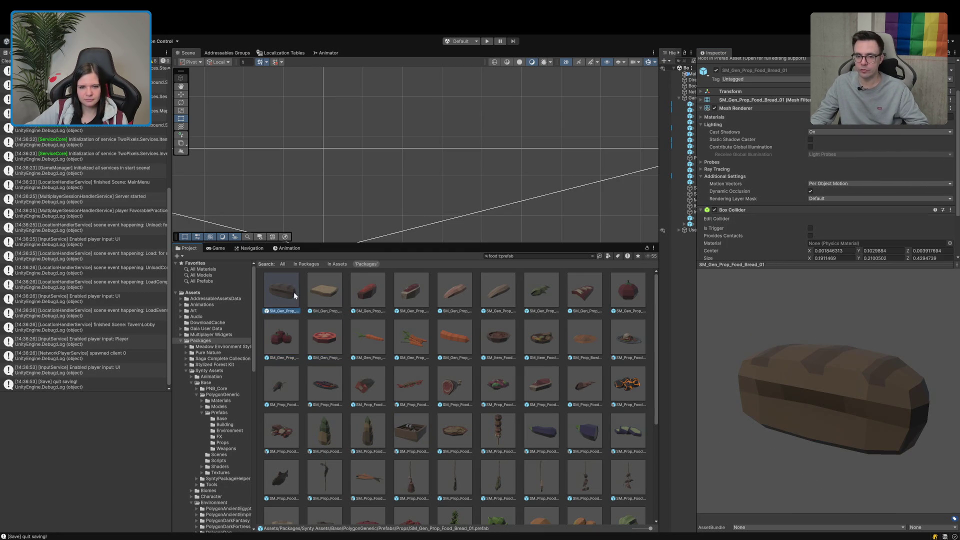
mouse_move(880, 352)
left_mouse_down()
mouse_move(820, 400)
mouse_move(793, 385)
left_mouse_up()
left_click(749, 109)
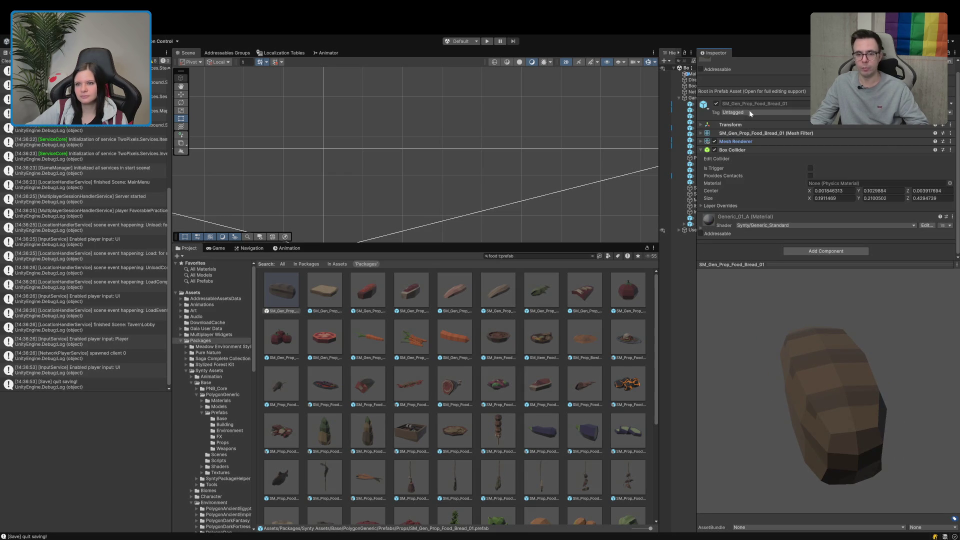
left_click(738, 150)
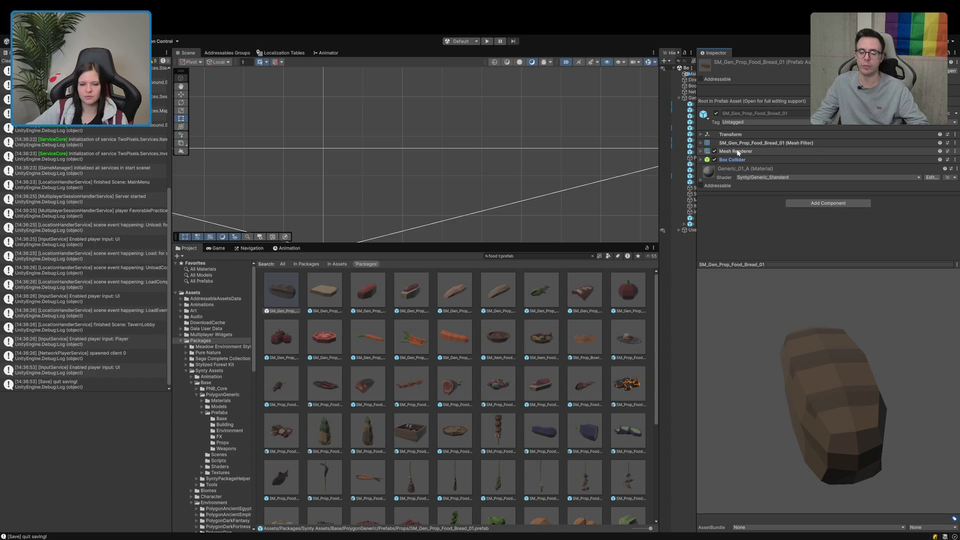
mouse_move(779, 392)
left_mouse_down()
mouse_move(763, 361)
mouse_move(722, 375)
mouse_move(703, 401)
mouse_move(683, 397)
mouse_move(799, 399)
left_mouse_up()
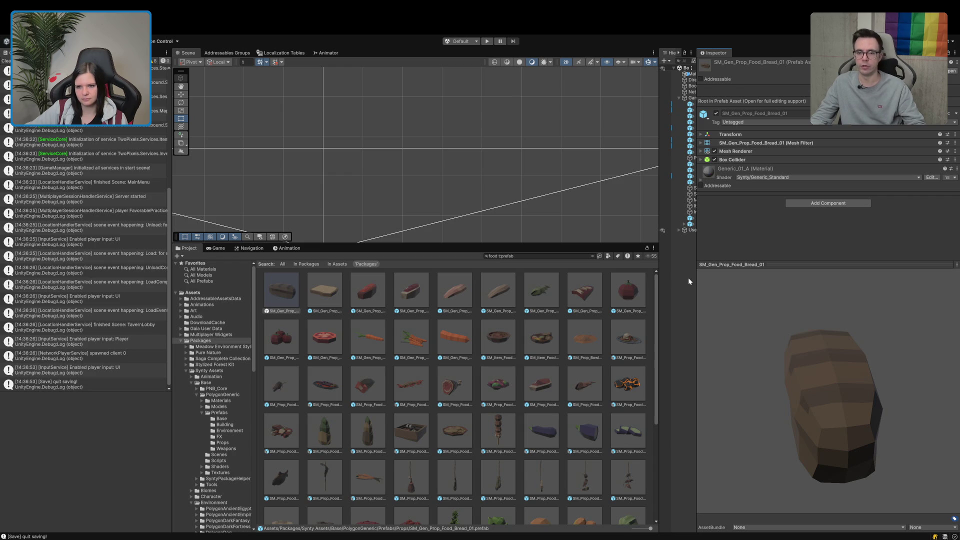
Step: Widen the Hierarchy, fold GameManager, clear the Console, and collapse Packages and ScriptableObjects
left_click_drag(697, 254, 740, 245)
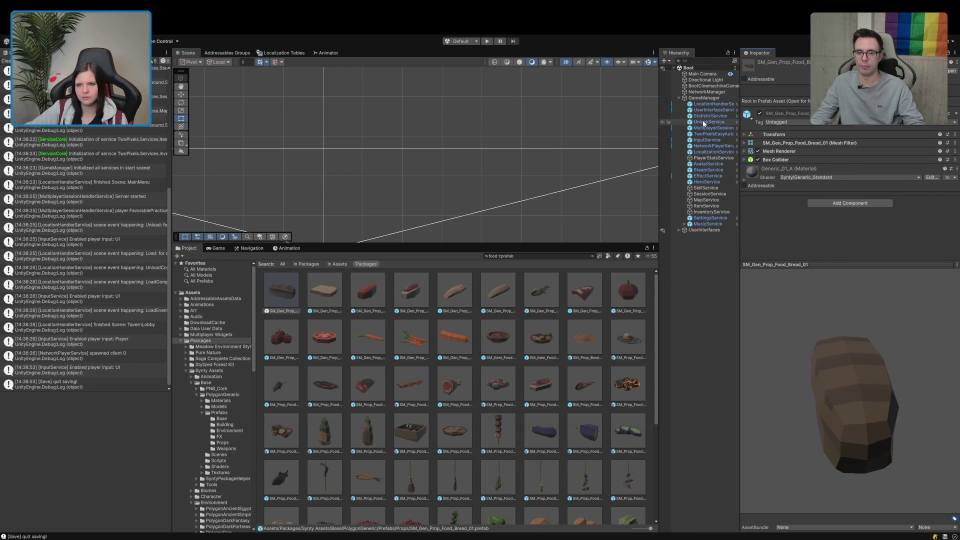
left_click(678, 97)
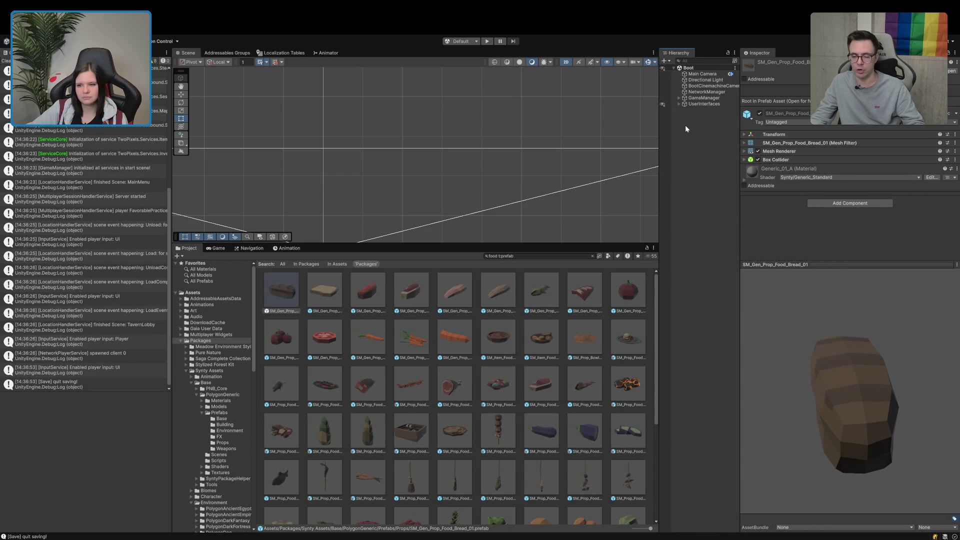
left_click(6, 63)
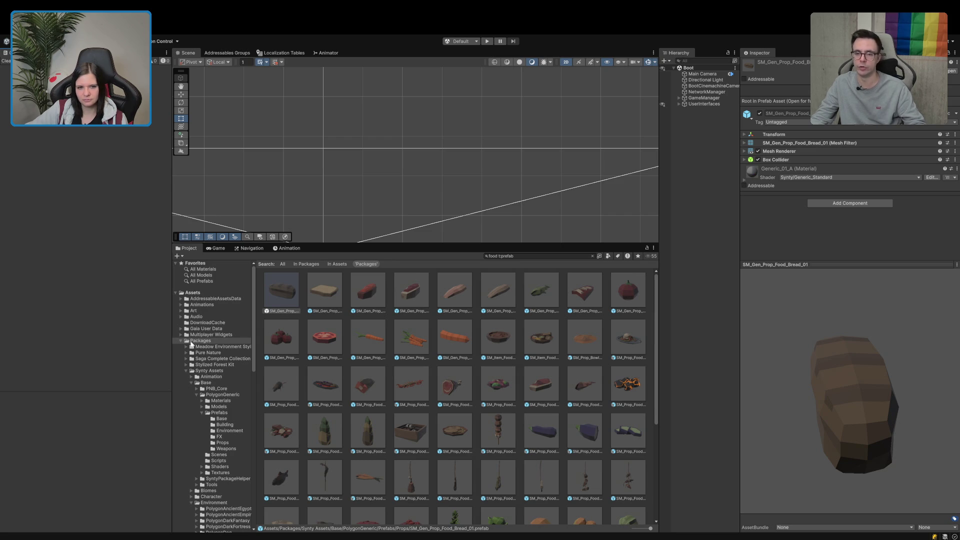
left_click(181, 340)
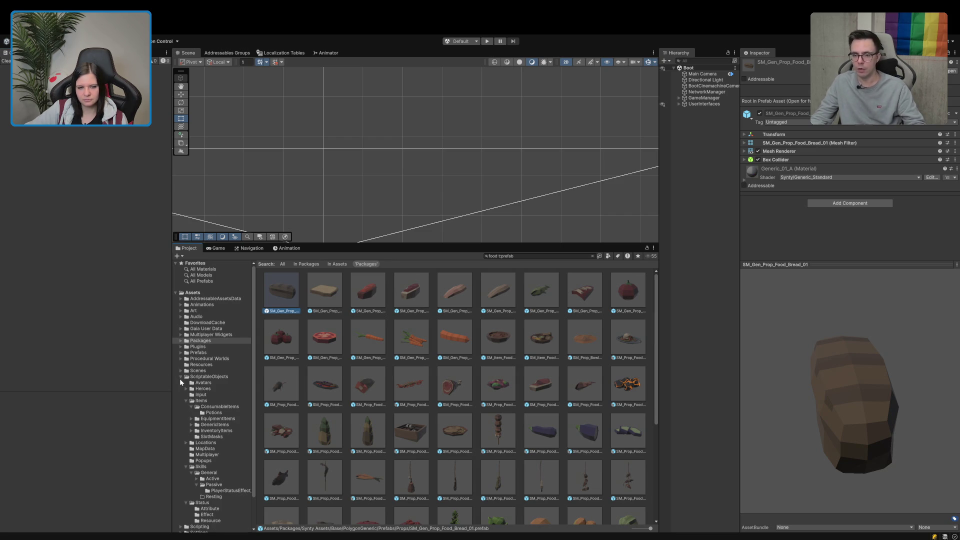
left_click(180, 378)
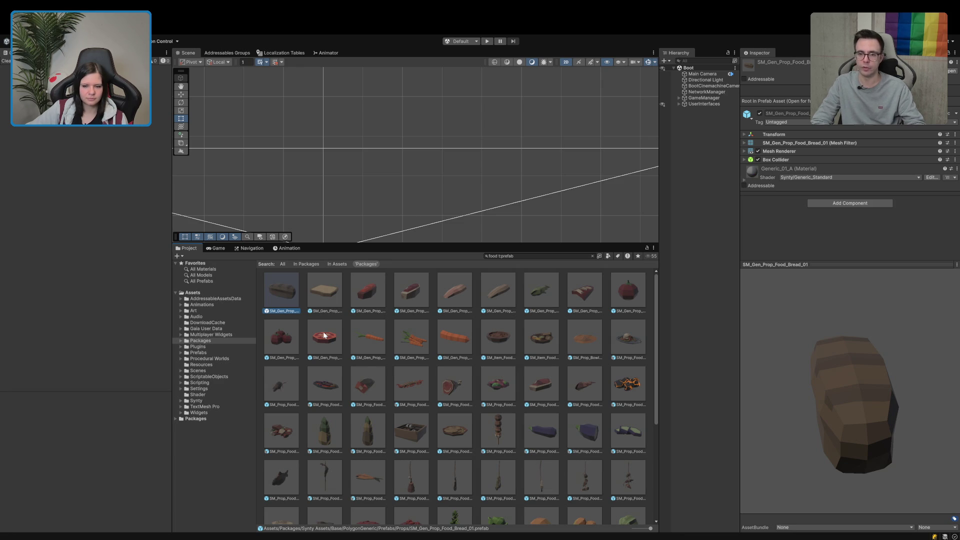
scroll(344, 336, "down", 5)
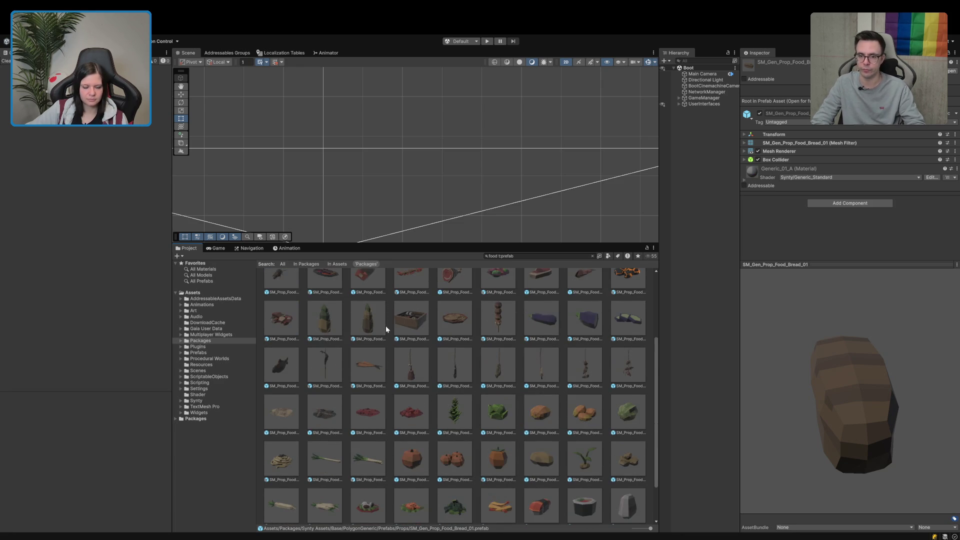
scroll(386, 325, "up", 3)
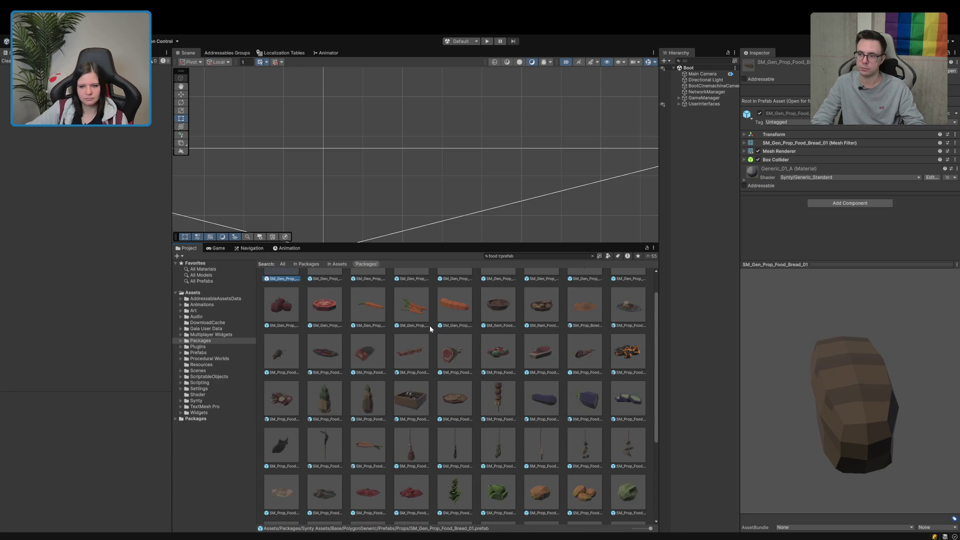
scroll(430, 329, "up", 1)
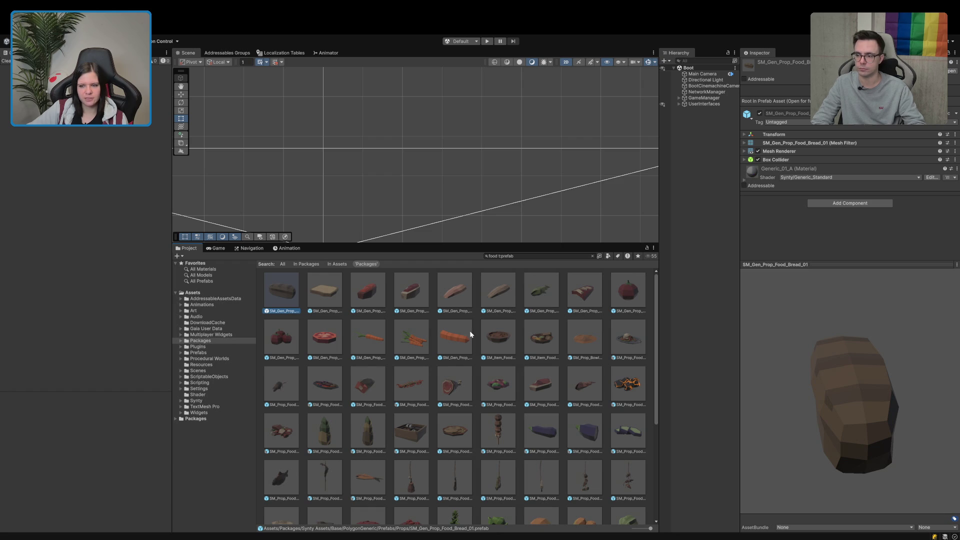
left_click_drag(897, 421, 811, 404)
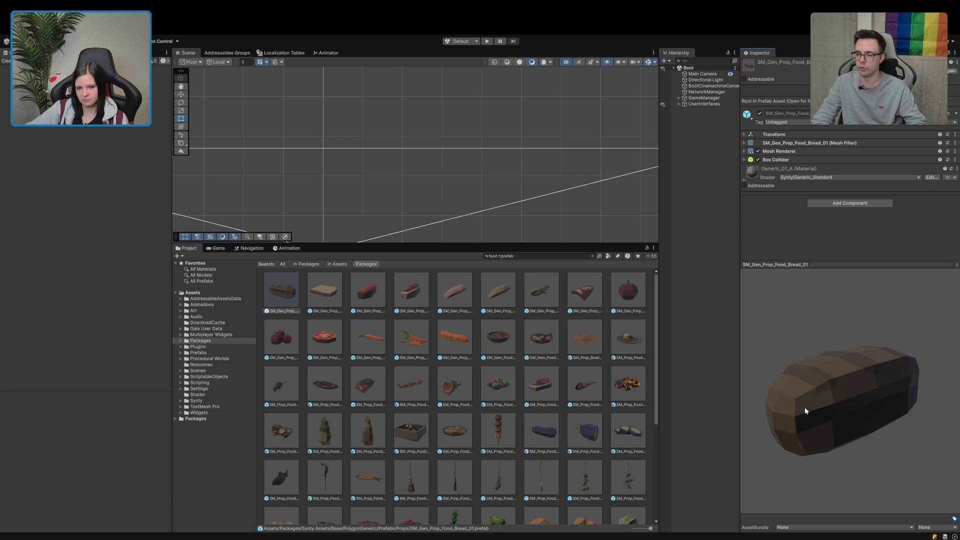
mouse_move(805, 407)
left_mouse_down()
mouse_move(845, 436)
mouse_move(877, 433)
mouse_move(824, 380)
mouse_move(690, 398)
mouse_move(802, 400)
mouse_move(896, 386)
mouse_move(832, 398)
mouse_move(850, 404)
mouse_move(823, 425)
mouse_move(850, 408)
left_mouse_up()
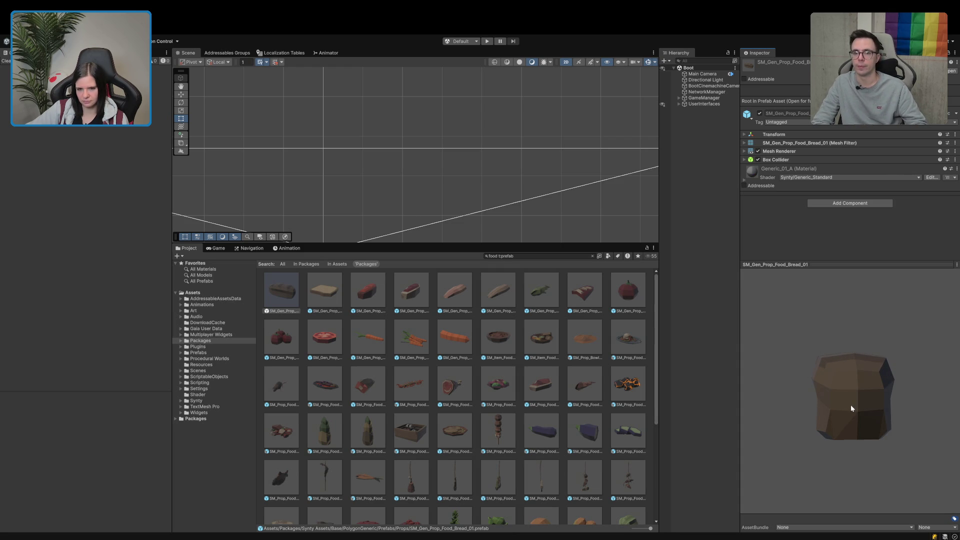
mouse_move(850, 407)
left_mouse_down()
mouse_move(799, 418)
mouse_move(787, 433)
mouse_move(797, 442)
mouse_move(868, 413)
mouse_move(869, 422)
mouse_move(891, 416)
mouse_move(829, 397)
mouse_move(827, 384)
mouse_move(818, 409)
left_mouse_up()
mouse_move(815, 401)
left_mouse_down()
mouse_move(845, 420)
mouse_move(892, 420)
mouse_move(778, 416)
left_mouse_up()
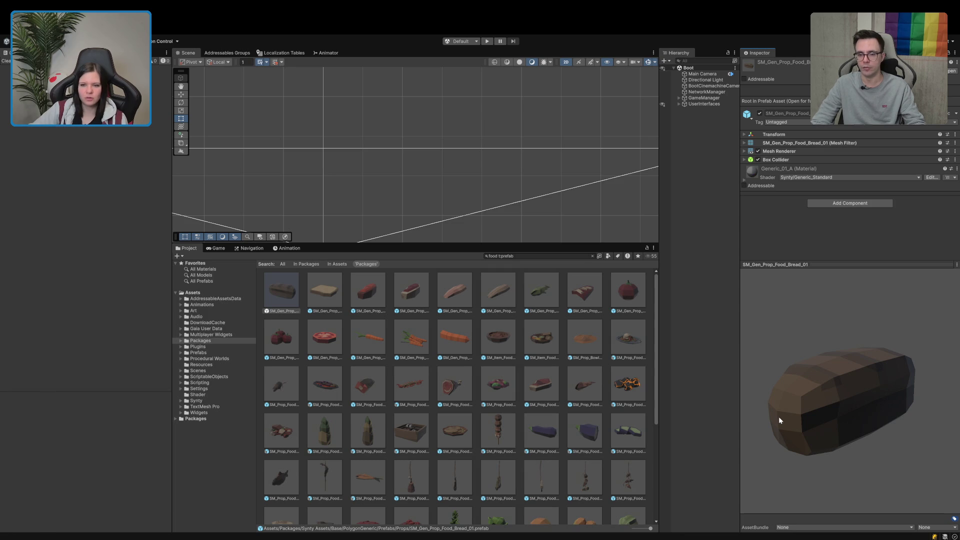
Step: Preview and rotate the persimmon prefab, then the red Vegetable_01 tomato
scroll(552, 395, "down", 6)
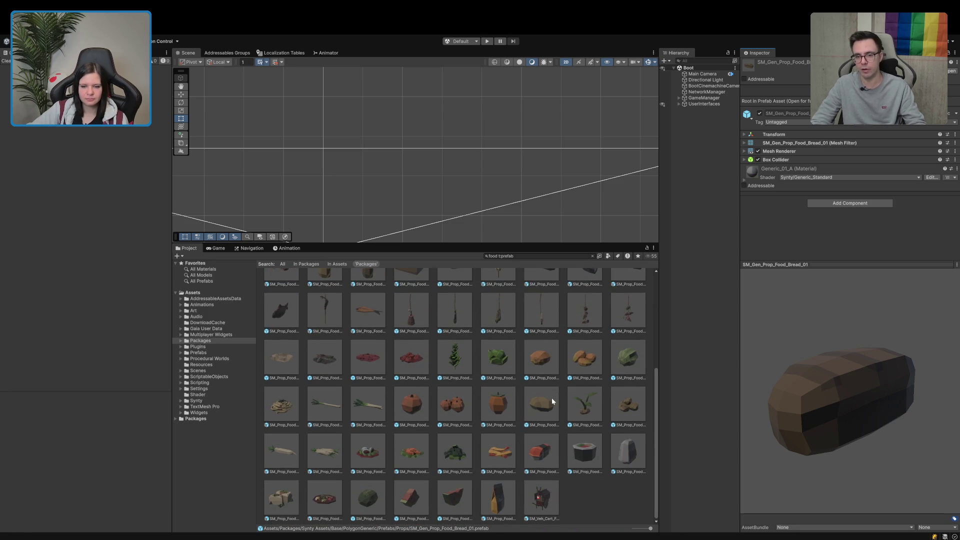
left_click(495, 406)
mouse_move(827, 410)
left_mouse_down()
mouse_move(703, 429)
mouse_move(790, 395)
mouse_move(826, 358)
mouse_move(814, 385)
left_mouse_up()
scroll(487, 415, "up", 3)
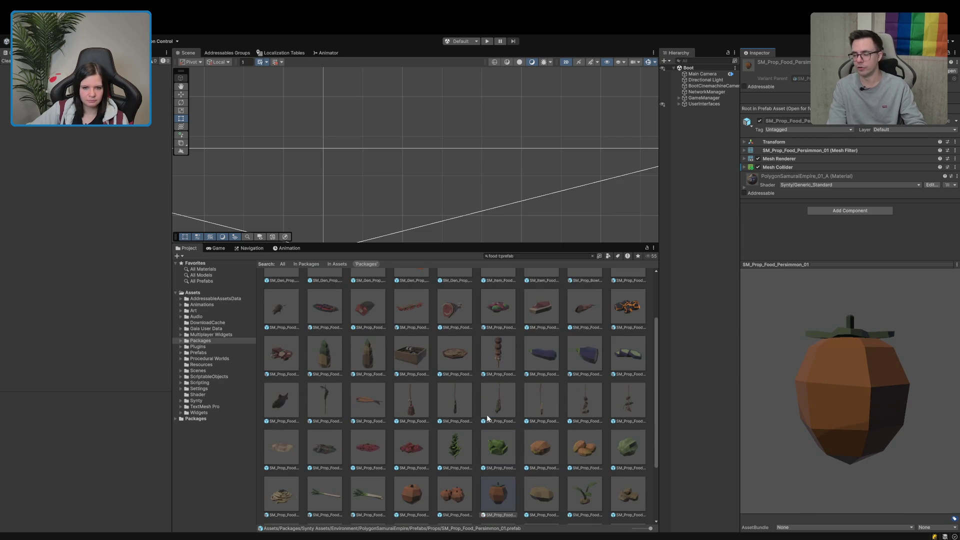
scroll(487, 418, "up", 3)
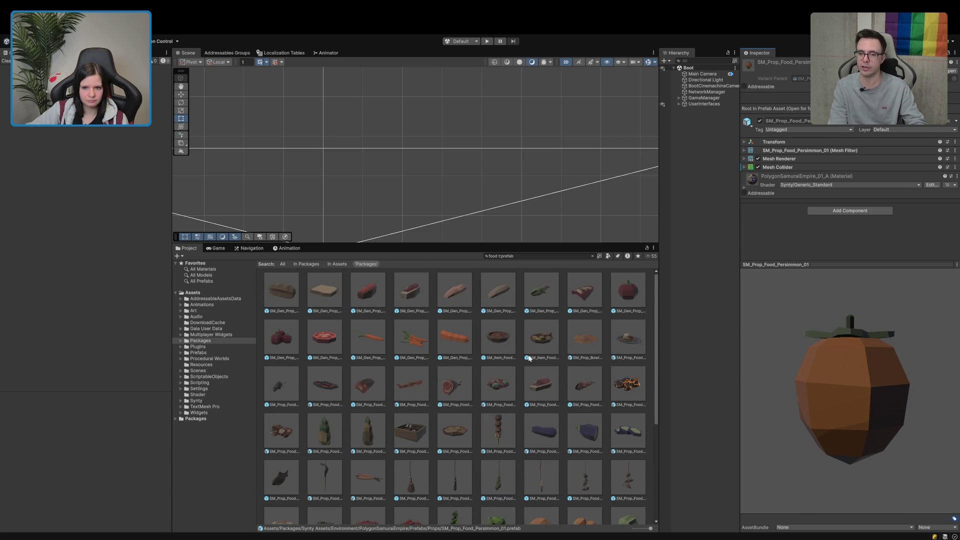
left_click(618, 294)
left_click_drag(855, 362, 814, 394)
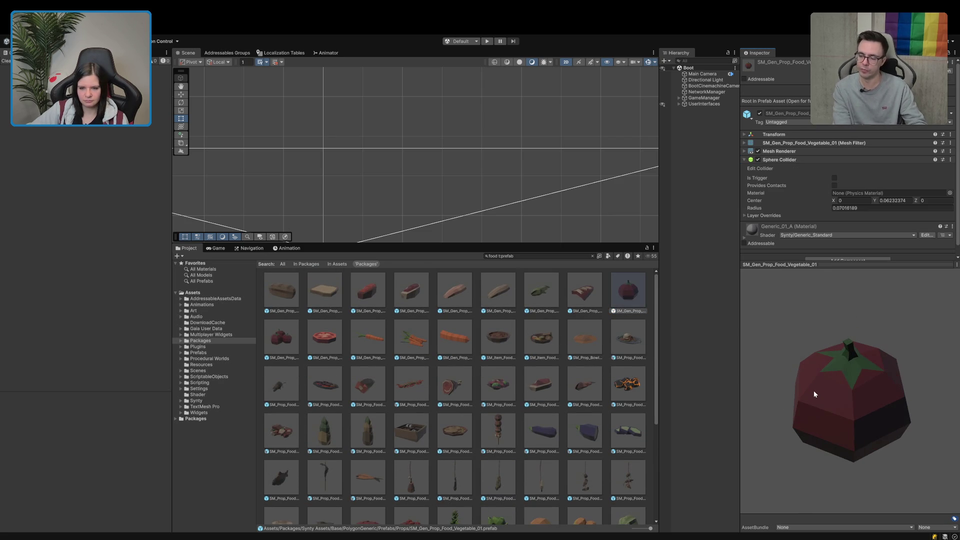
Step: Check the peach prefab, then return to SM_Prop_Food_Persimmon_01
scroll(496, 382, "down", 4)
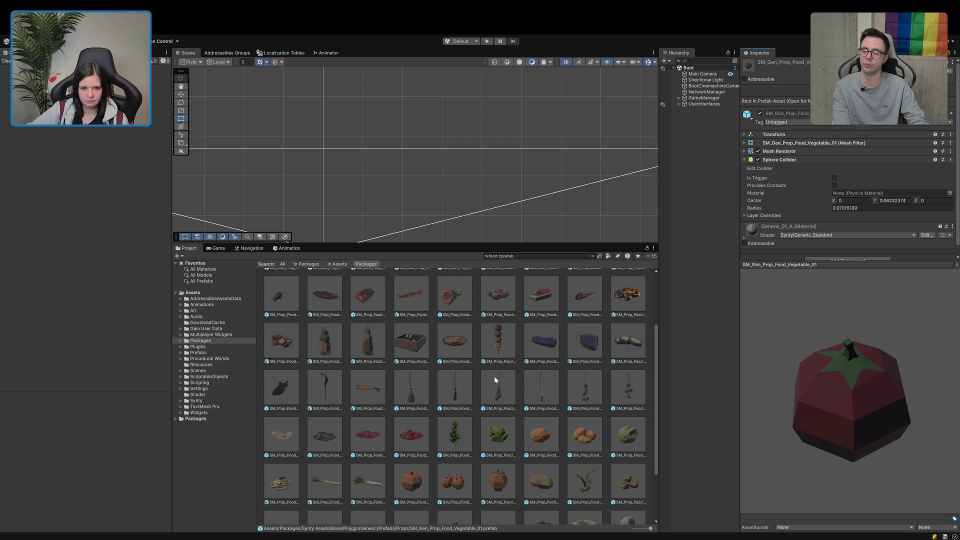
scroll(329, 377, "down", 3)
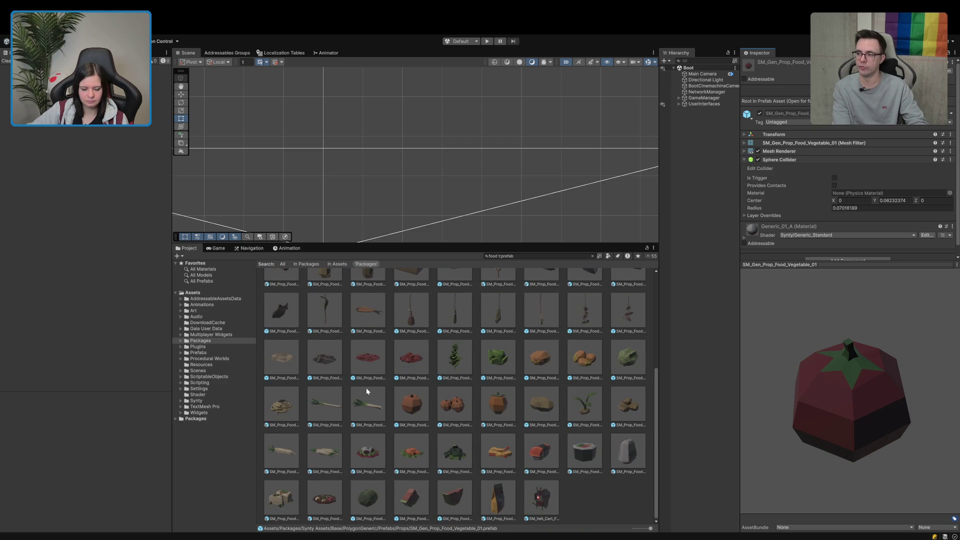
left_click(406, 399)
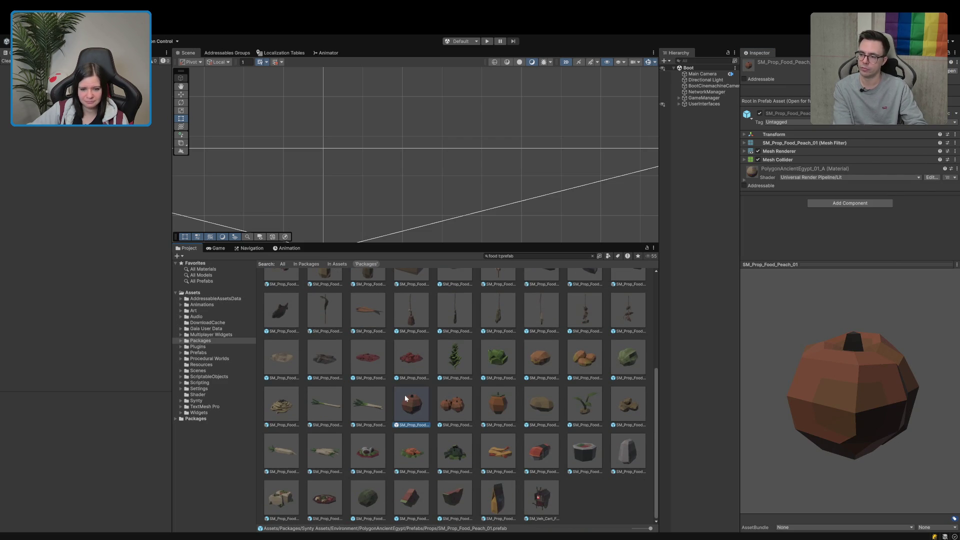
left_click(503, 400)
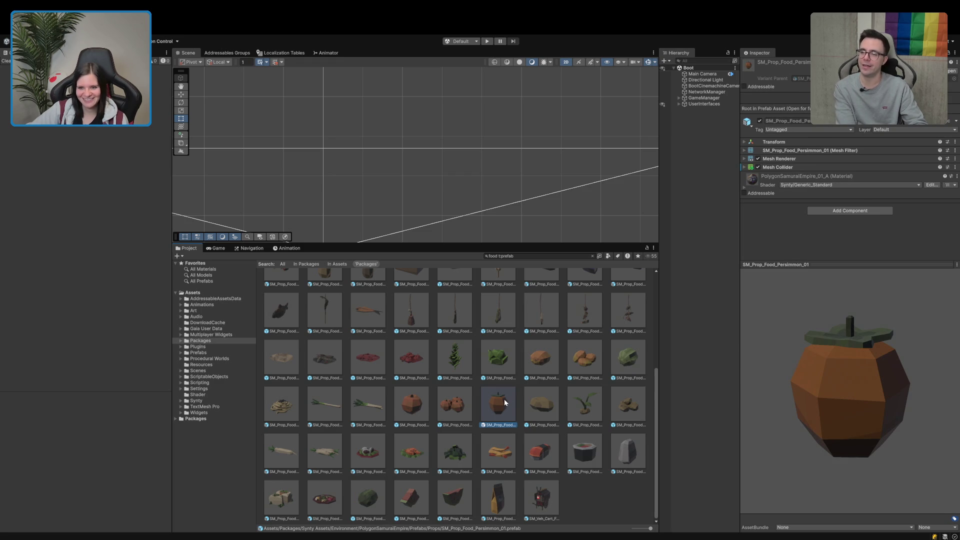
scroll(504, 399, "up", 5)
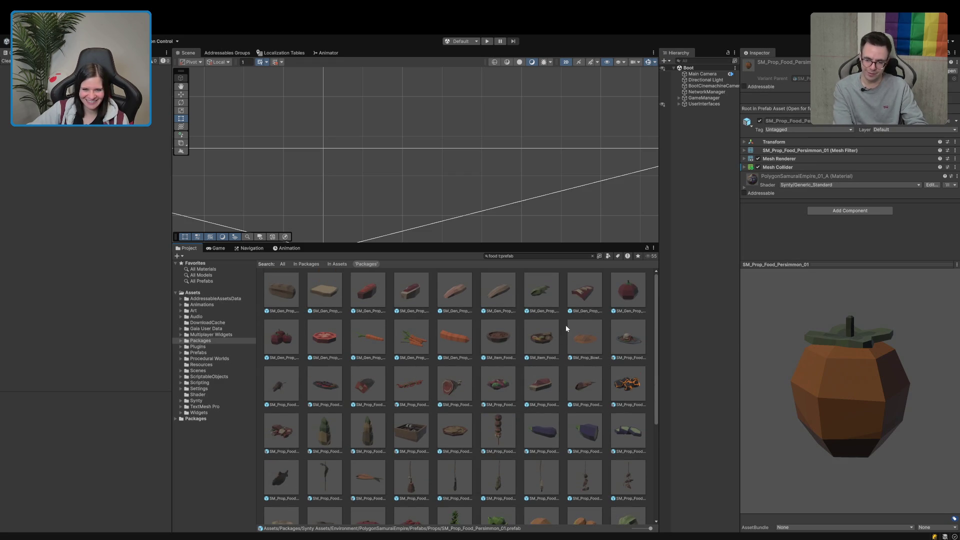
scroll(553, 346, "down", 5)
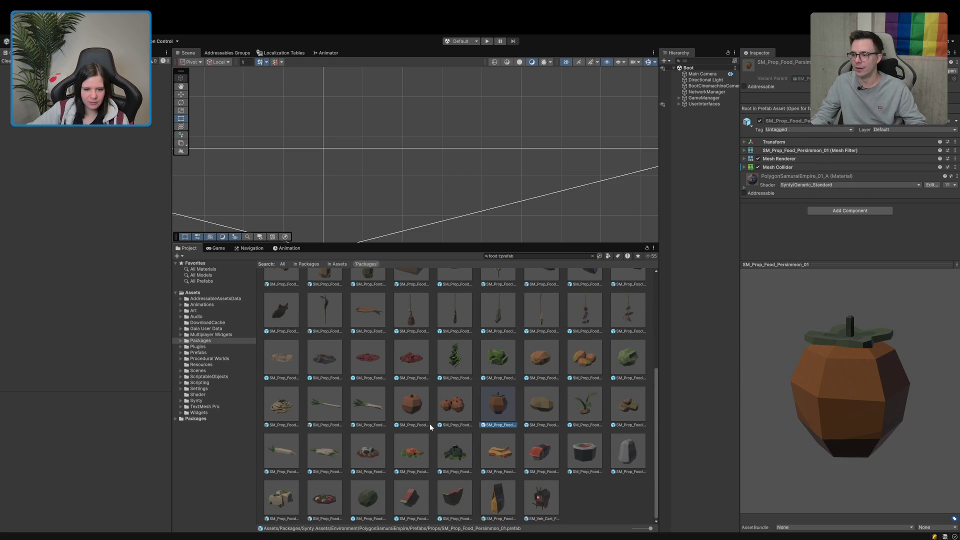
scroll(518, 393, "up", 3)
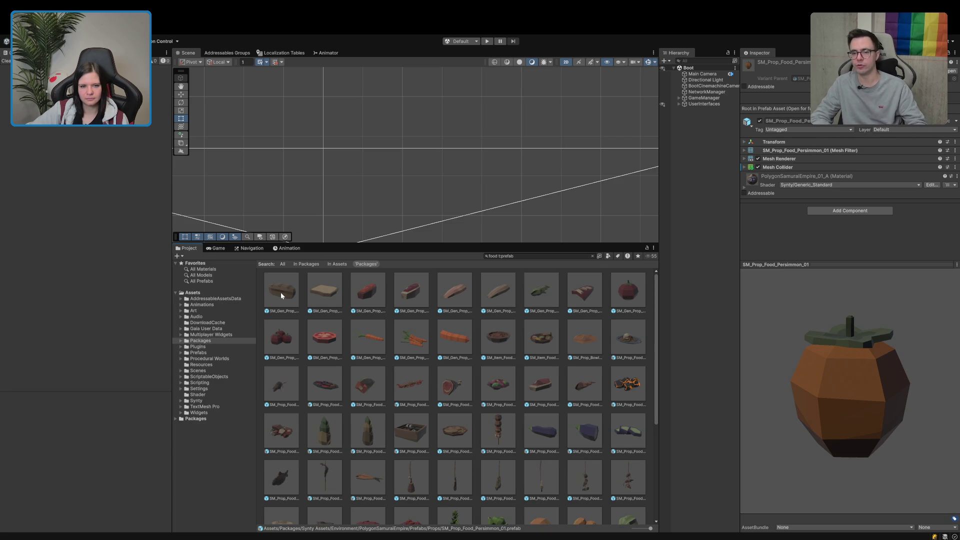
Step: Drop the bread prefab into the Boot scene, switch the Scene view to 3D and frame it
left_click_drag(280, 292, 683, 281)
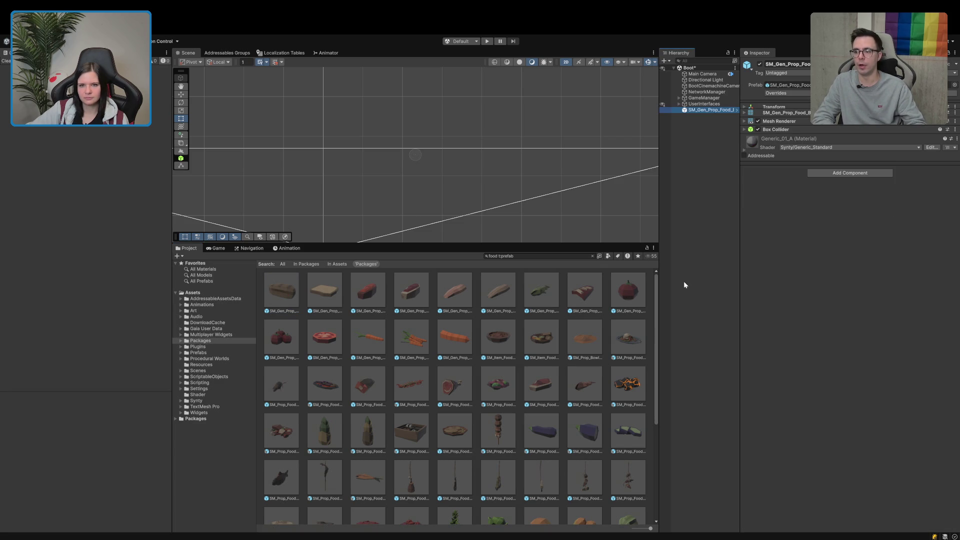
left_click(566, 62)
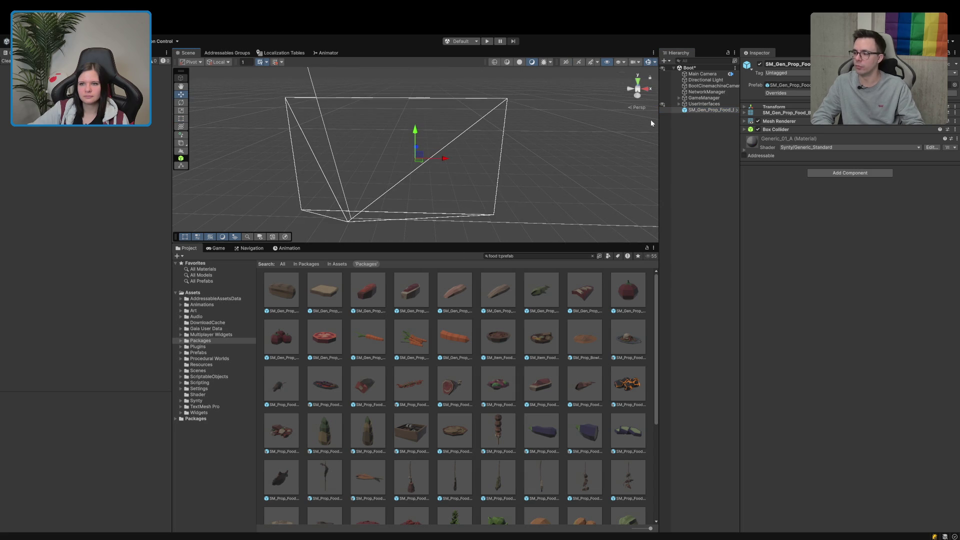
double_click(698, 110)
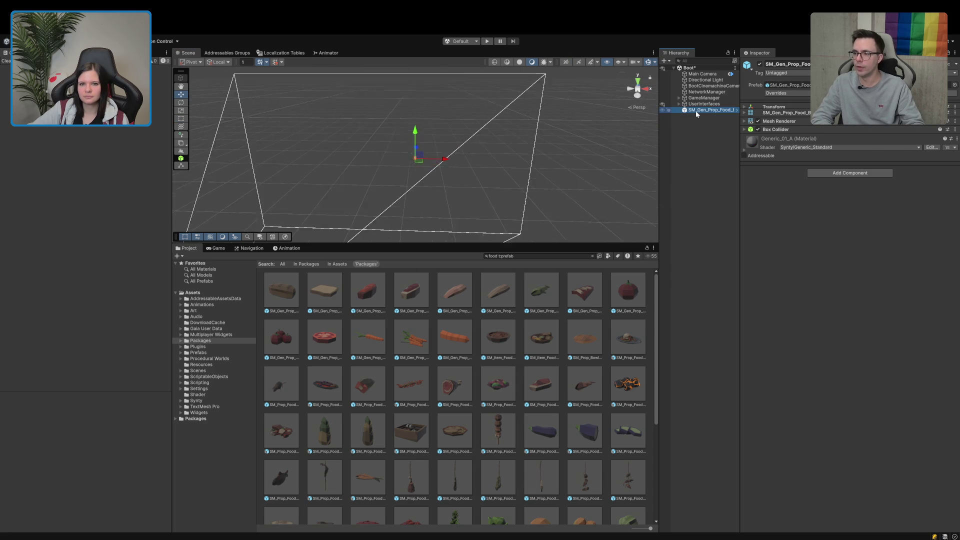
left_click(797, 113)
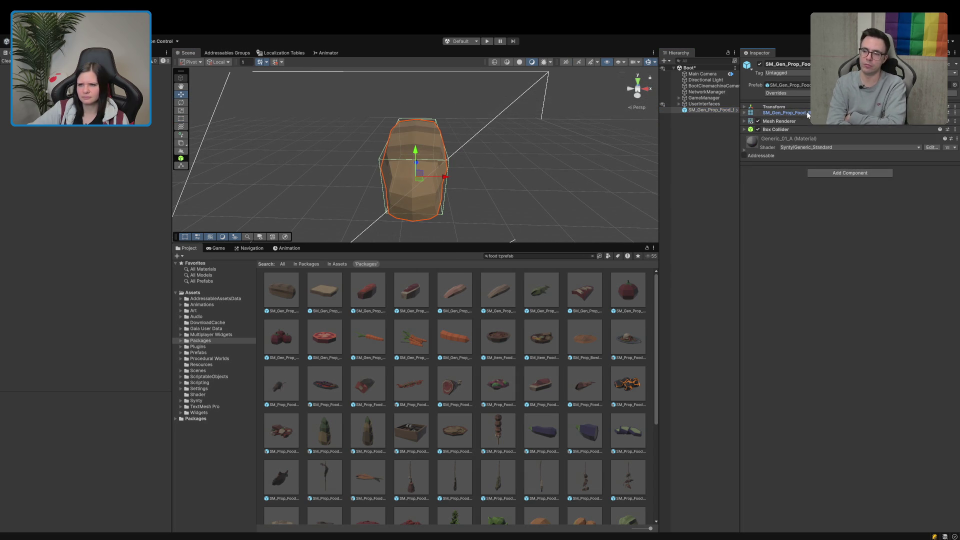
left_click(805, 107)
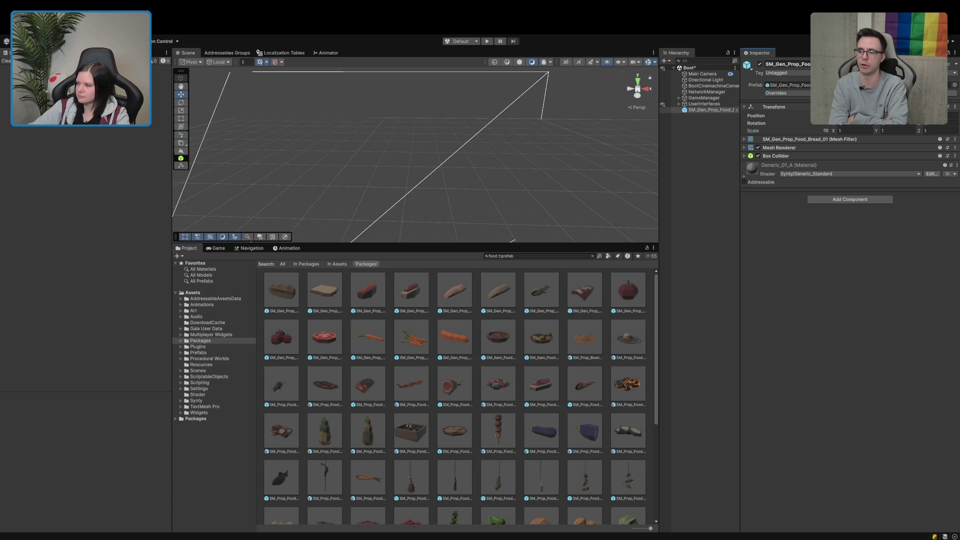
double_click(691, 111)
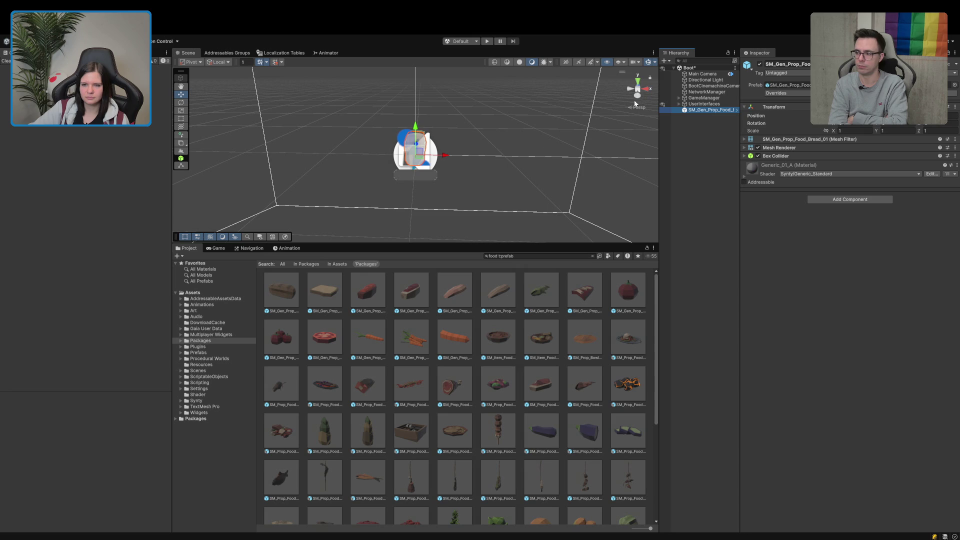
Step: Use the Move tool to shift the bread loaf to the right of the camera
left_click(655, 65)
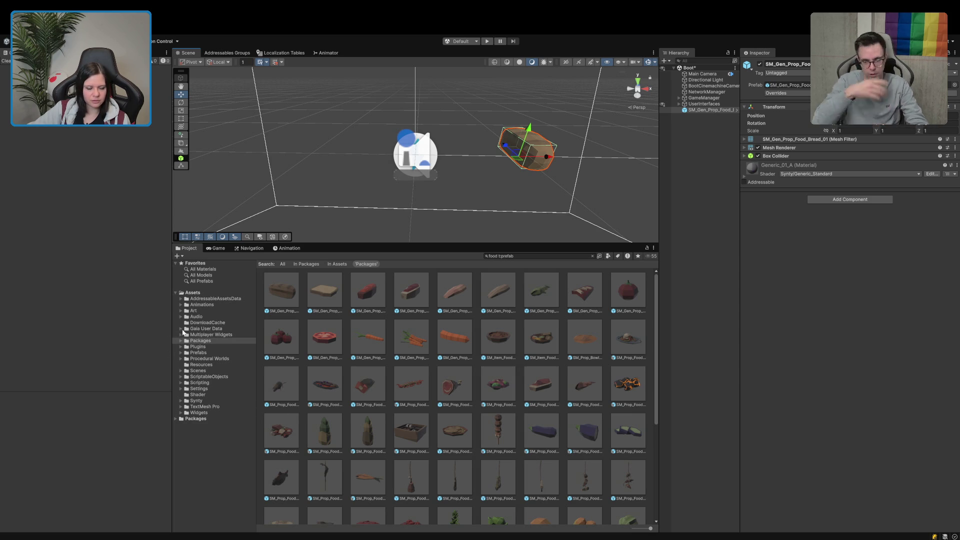
Step: Navigate to ScriptableObjects/Items/ConsumableItems and clear the food prefab search
left_click(181, 377)
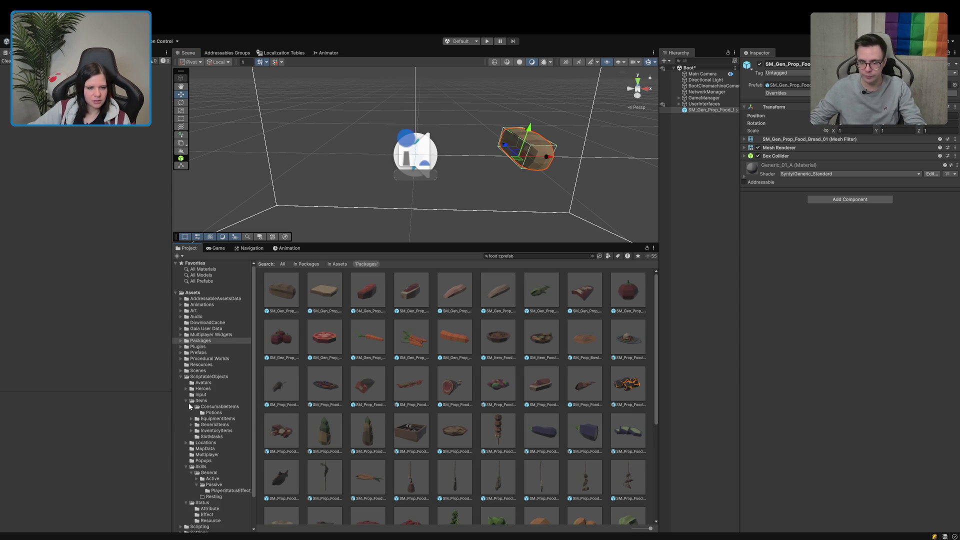
left_click(187, 401)
left_click(195, 401)
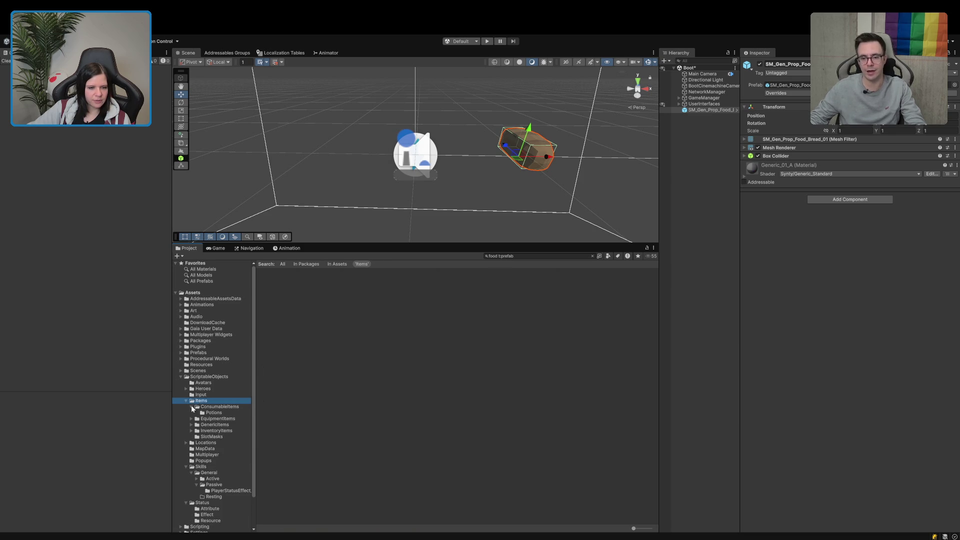
left_click(202, 407)
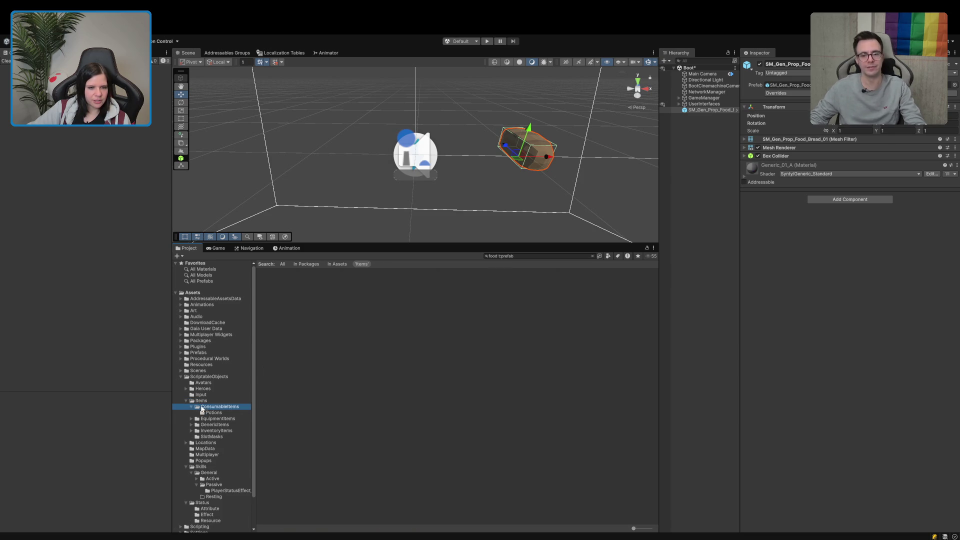
left_click(592, 256)
left_click(391, 397)
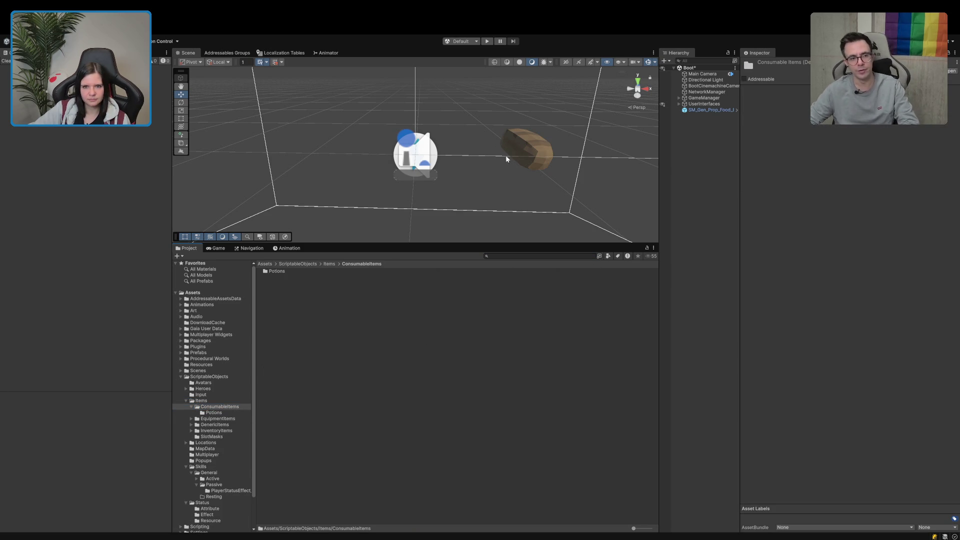
Step: Create a new folder named Food in ConsumableItems and open it
key("super+shift+n")
type("Food")
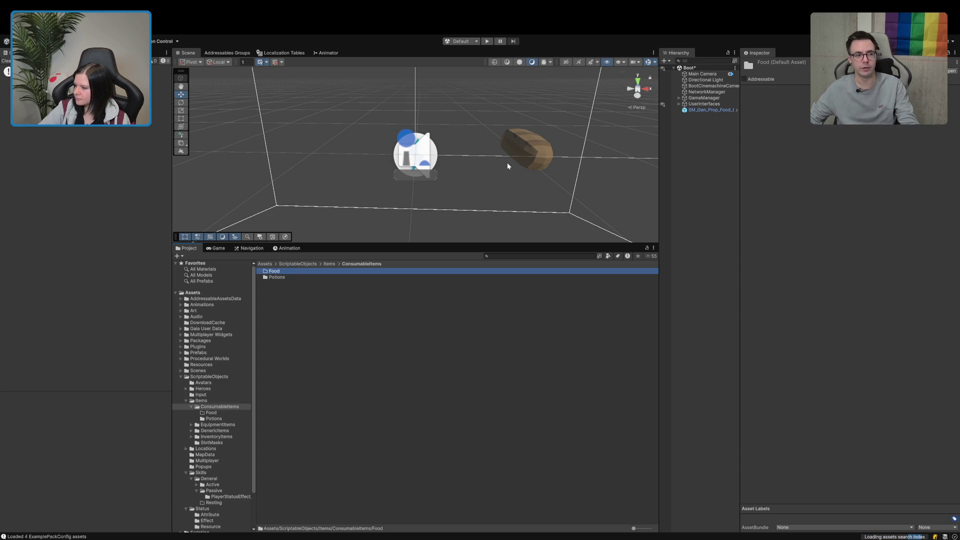
key("super+Down")
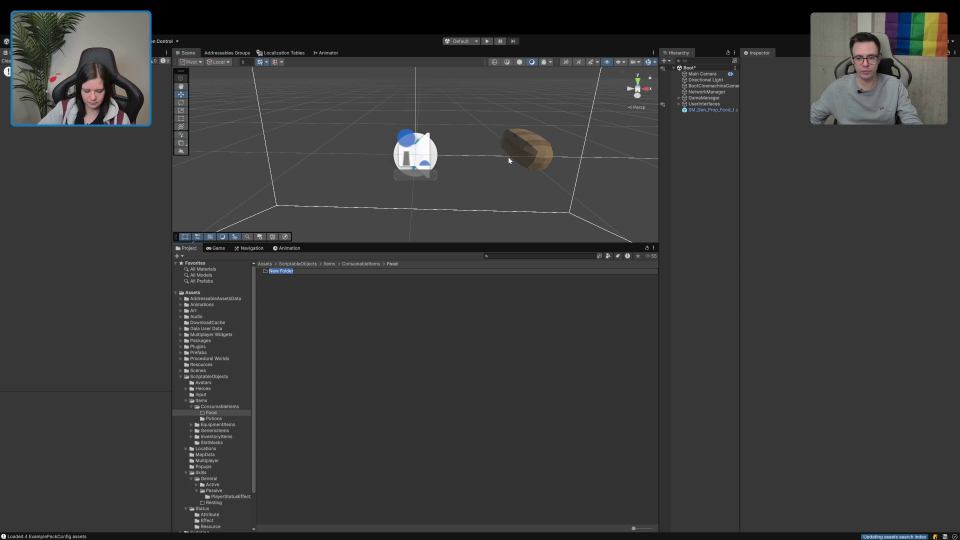
Step: Name the new subfolder Forrest
type("For")
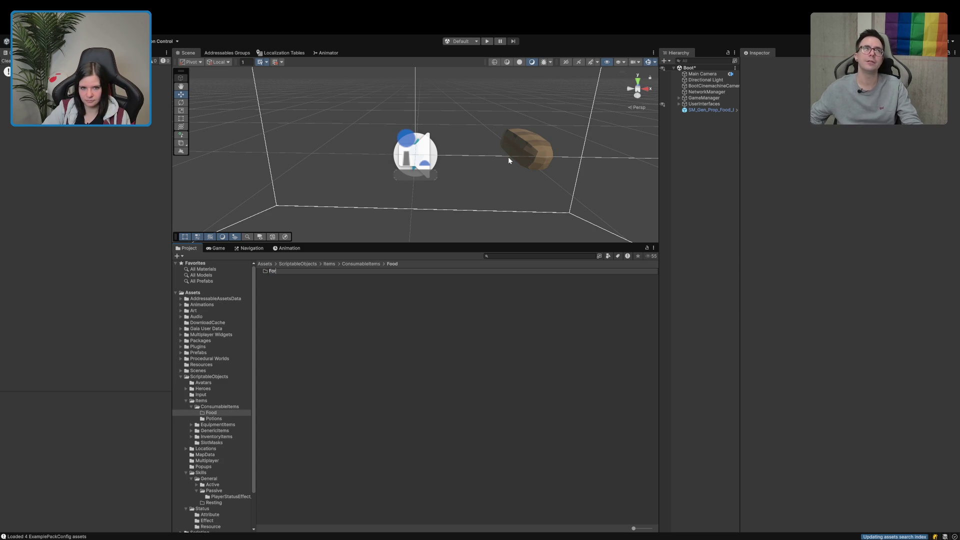
type("rest")
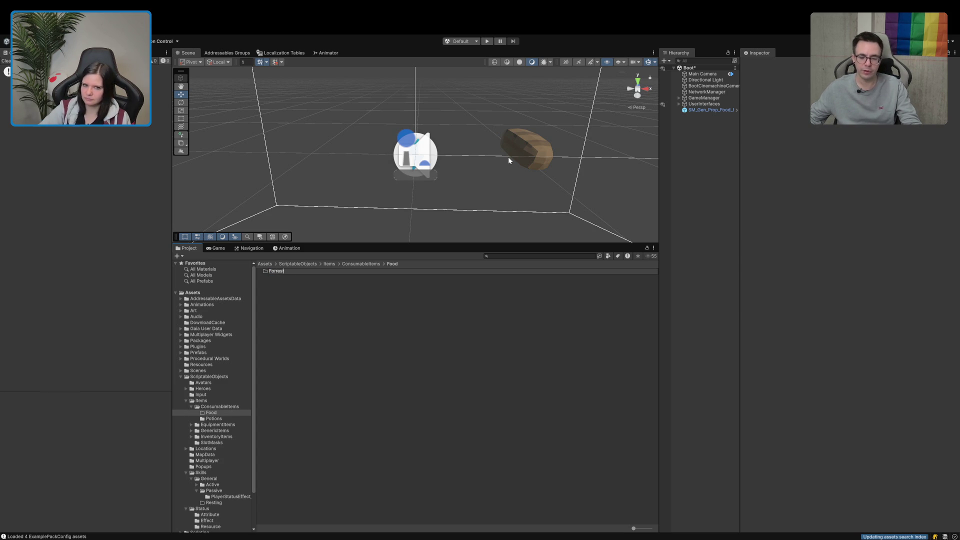
key("Return")
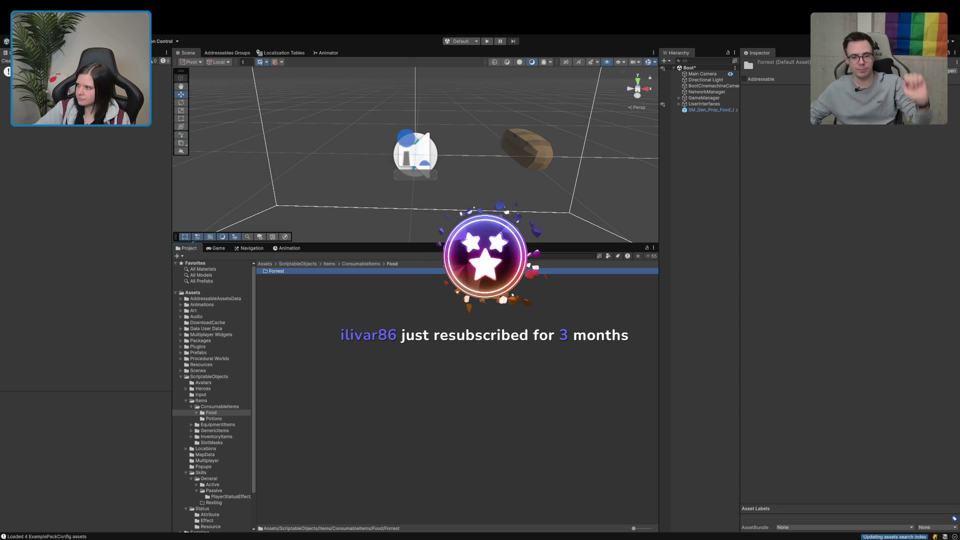
left_click(585, 325)
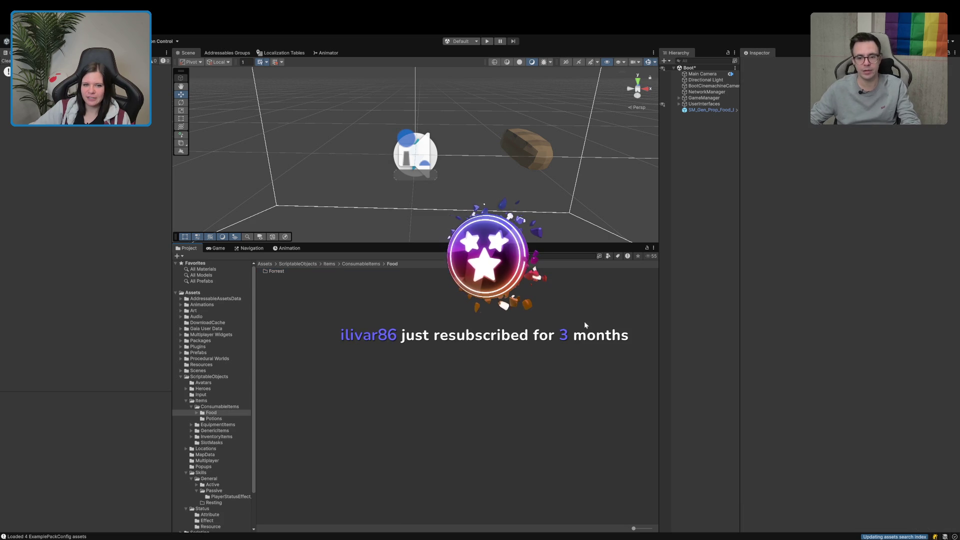
Step: Rename the Forrest folder to Forest
left_click(292, 273)
left_click(292, 272)
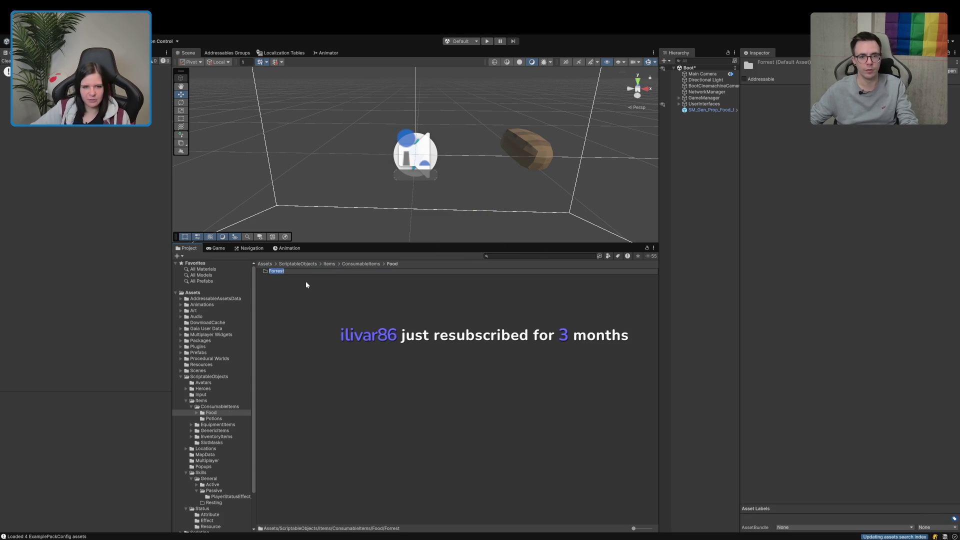
key("Right")
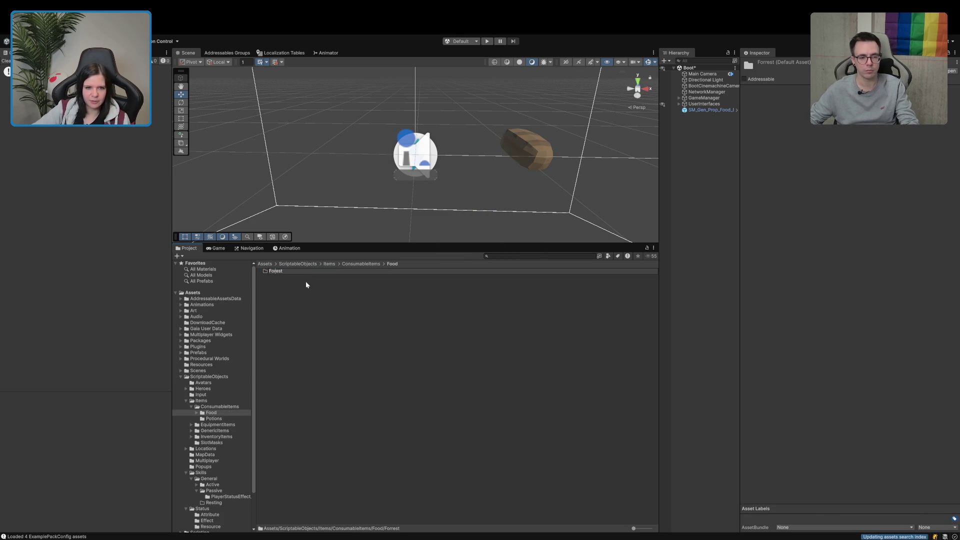
key("Return")
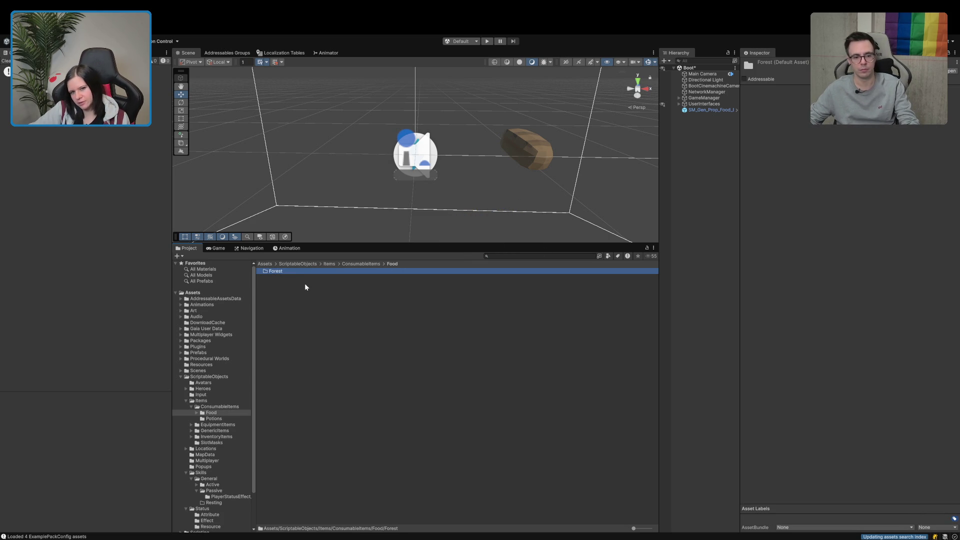
left_click(272, 273)
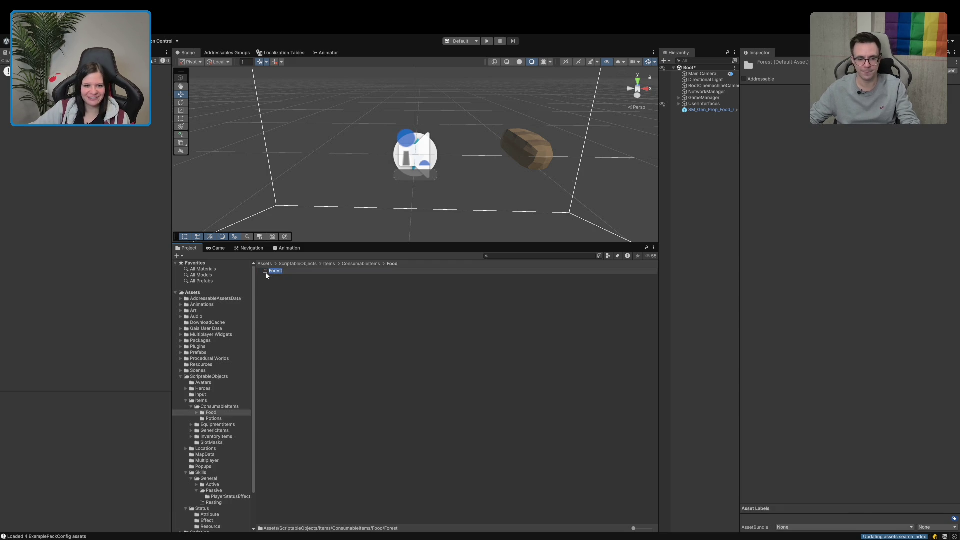
Step: Open the empty Forest folder in the Project window and clear the selection
double_click(266, 273)
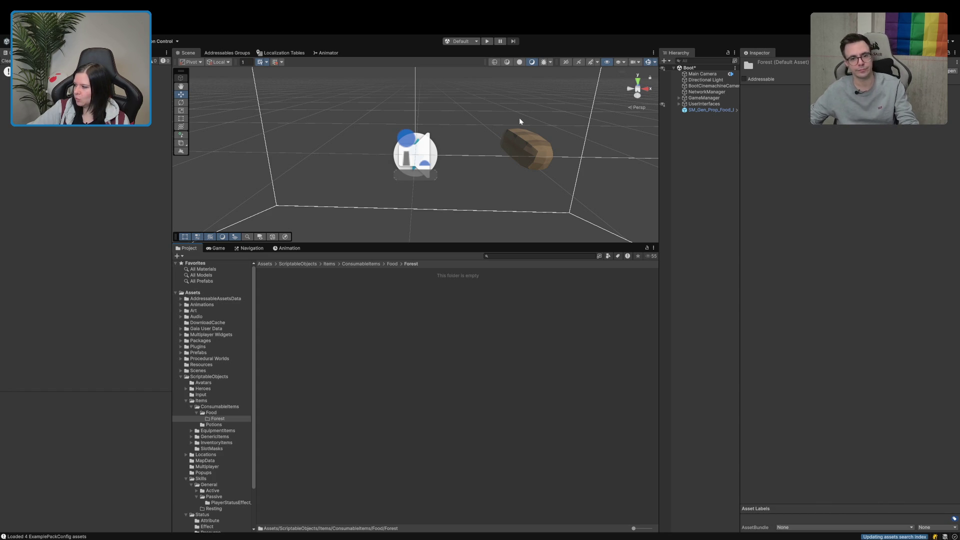
left_click(294, 354)
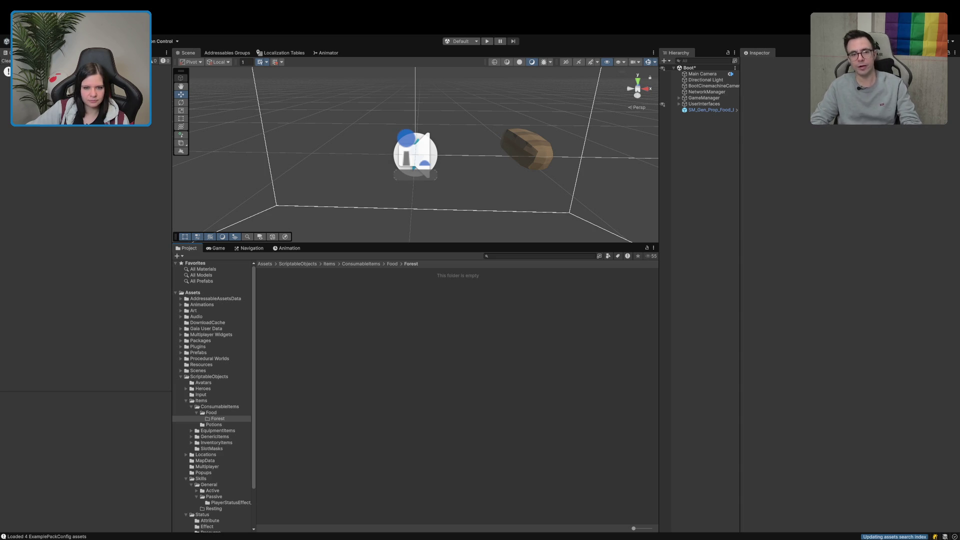
key("super+Tab")
Step: Switch to PlayerAttributeData.cs and reveal it in Rider's project tree
left_click(313, 373)
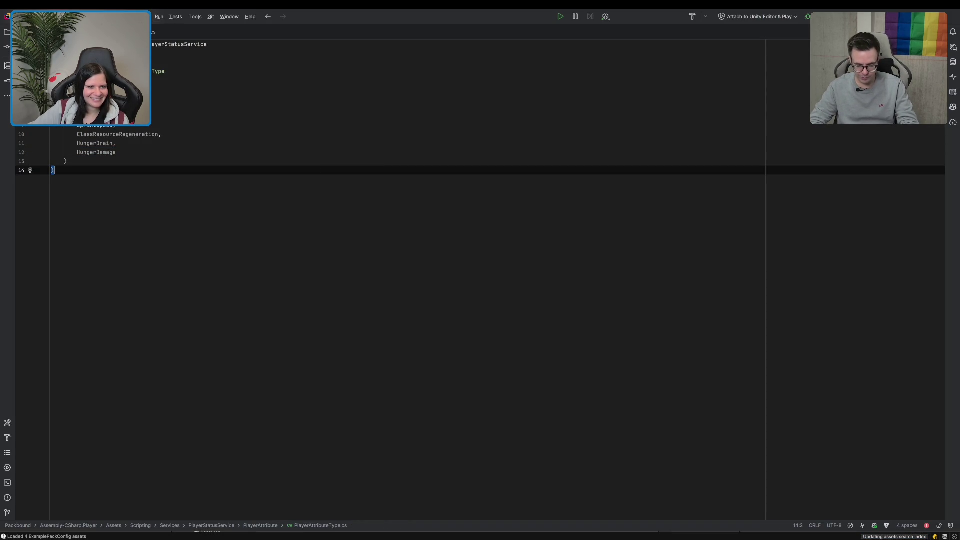
key("ctrl+Tab")
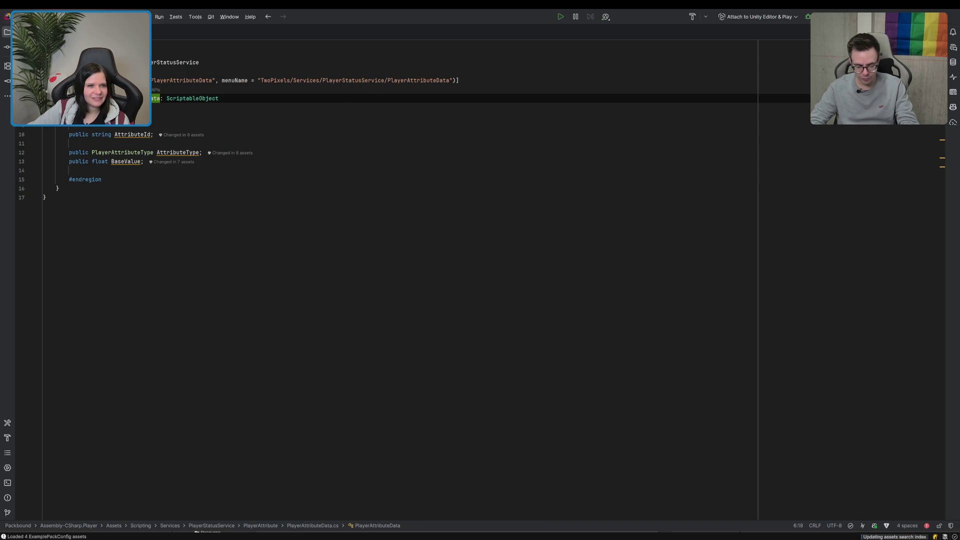
left_click(7, 32)
key("shift+alt+l")
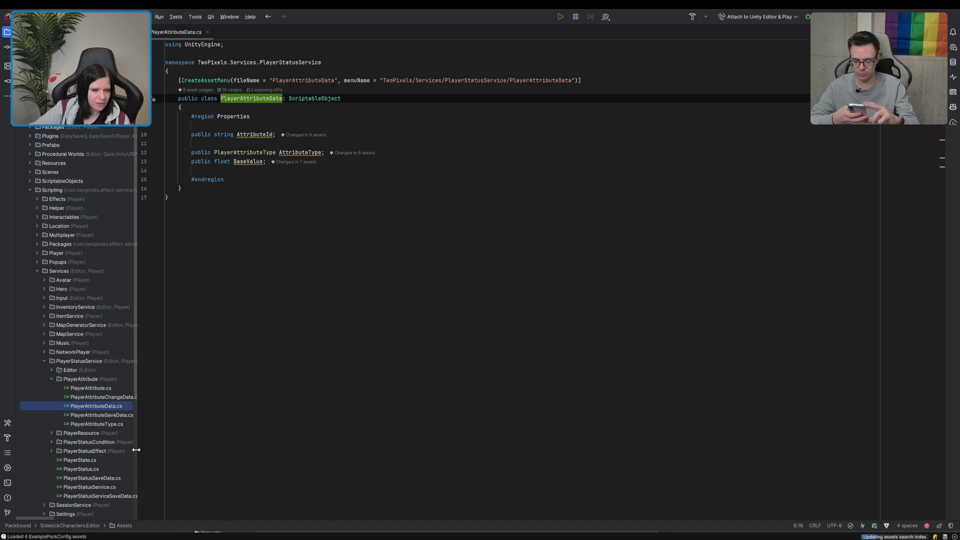
left_click_drag(136, 449, 172, 449)
scroll(118, 442, "down", 3)
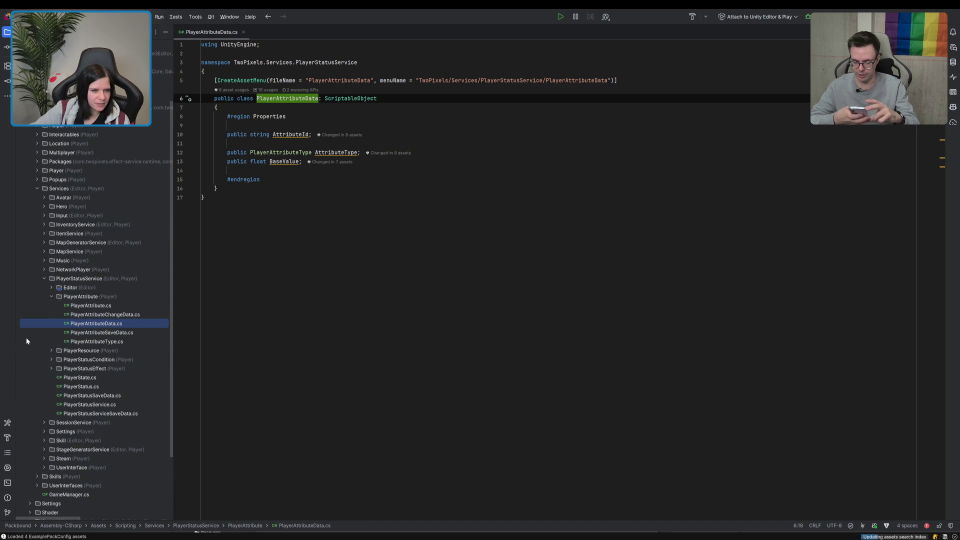
Step: Browse the PlayerResource, PlayerStatusCondition and PlayerStatusEffect folders, then collapse PlayerStatusService and expand ItemService
left_click(50, 351)
left_click(51, 351)
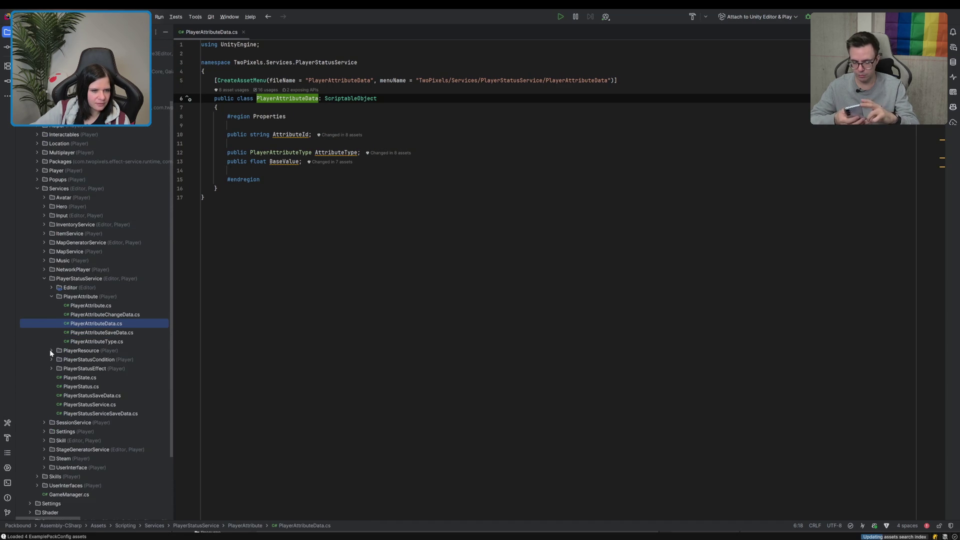
left_click(51, 359)
left_click(51, 359)
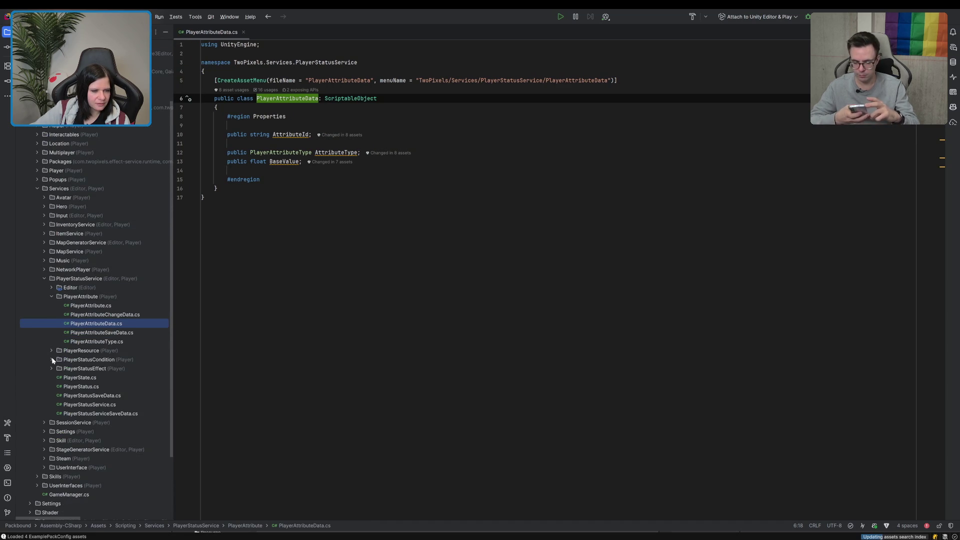
left_click(51, 368)
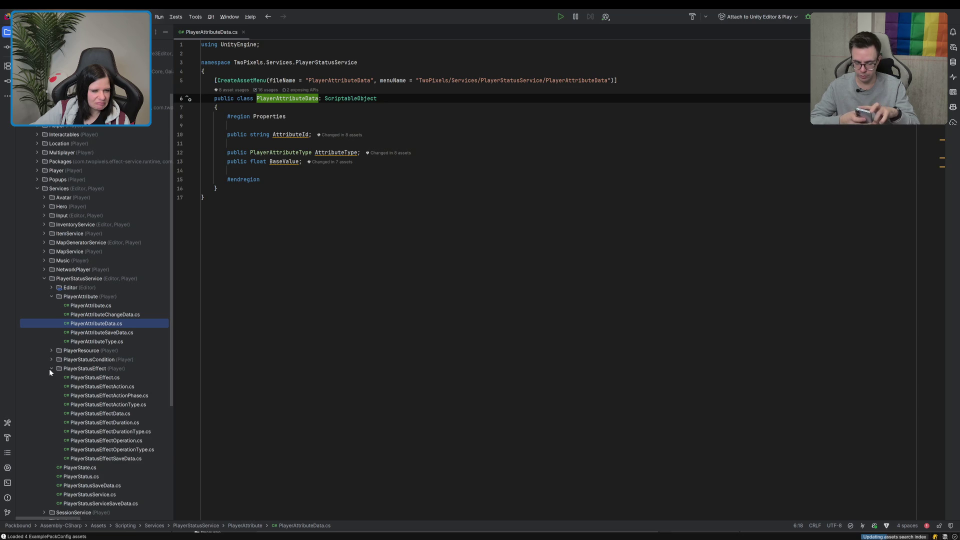
left_click(50, 369)
left_click(52, 297)
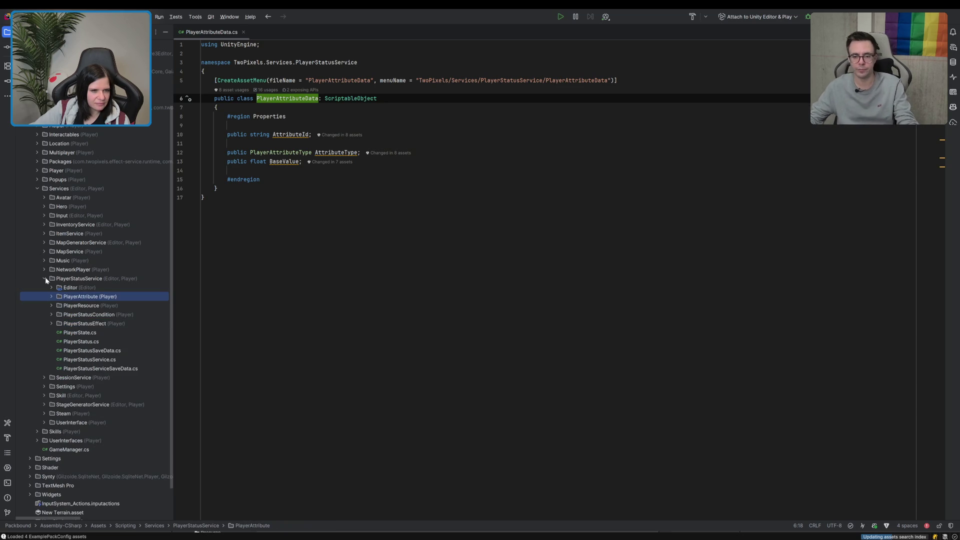
left_click(44, 279)
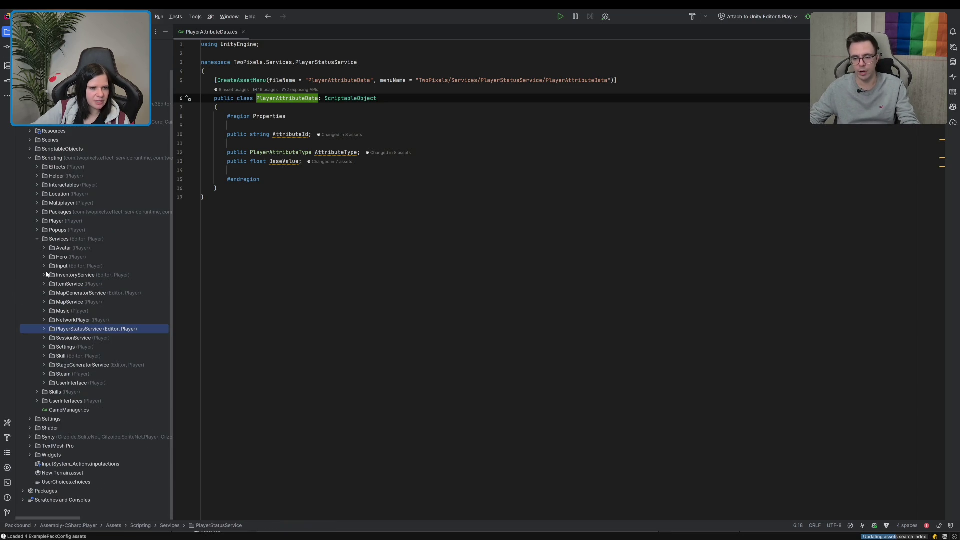
left_click(44, 283)
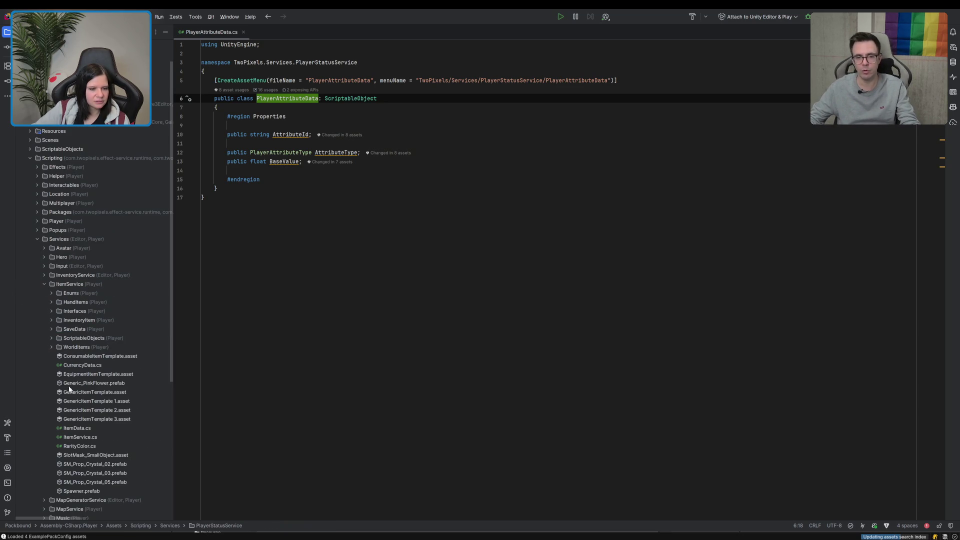
scroll(73, 399, "up", 1)
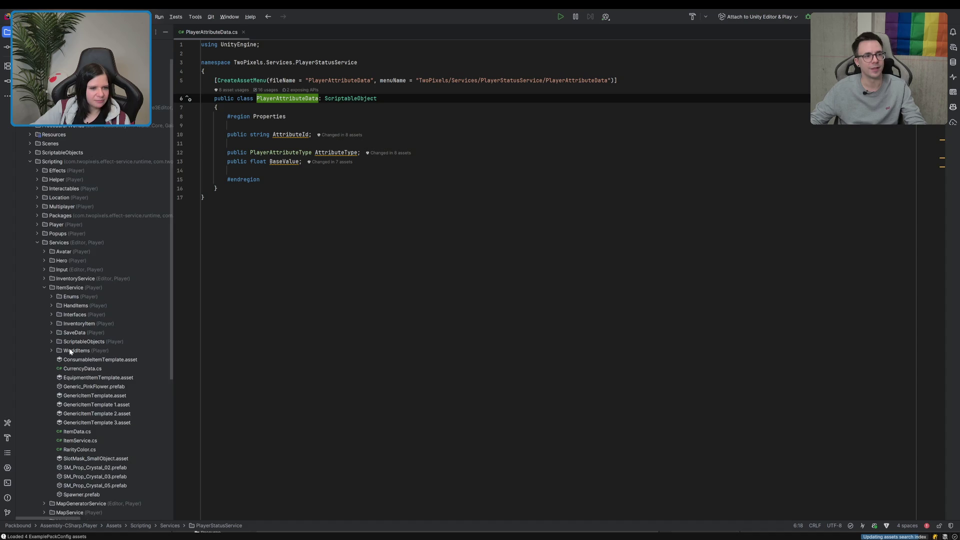
scroll(70, 351, "down", 3)
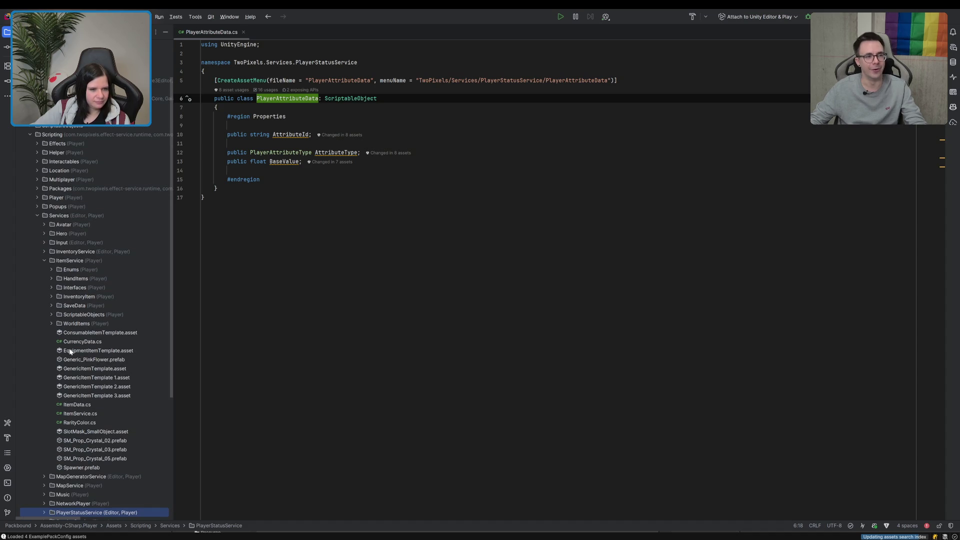
Step: Open RarityColor.cs, jump to the RarityType enum declaration, then close RarityColor.cs
double_click(70, 423)
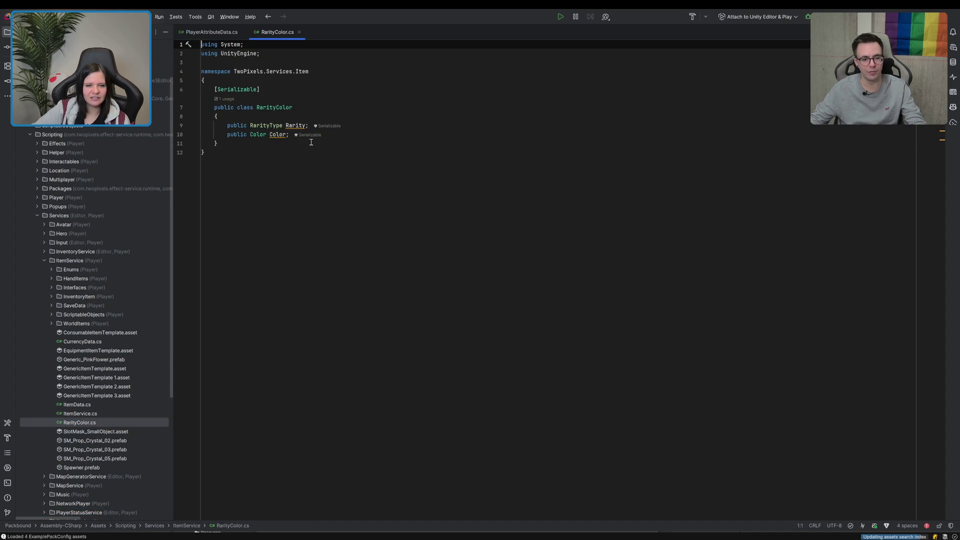
left_click(269, 125, "ctrl")
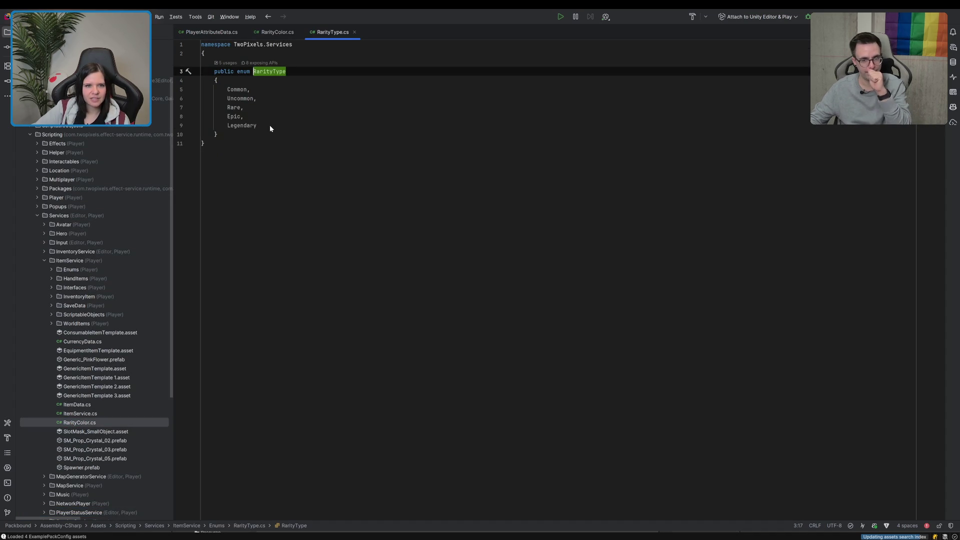
left_click(299, 32)
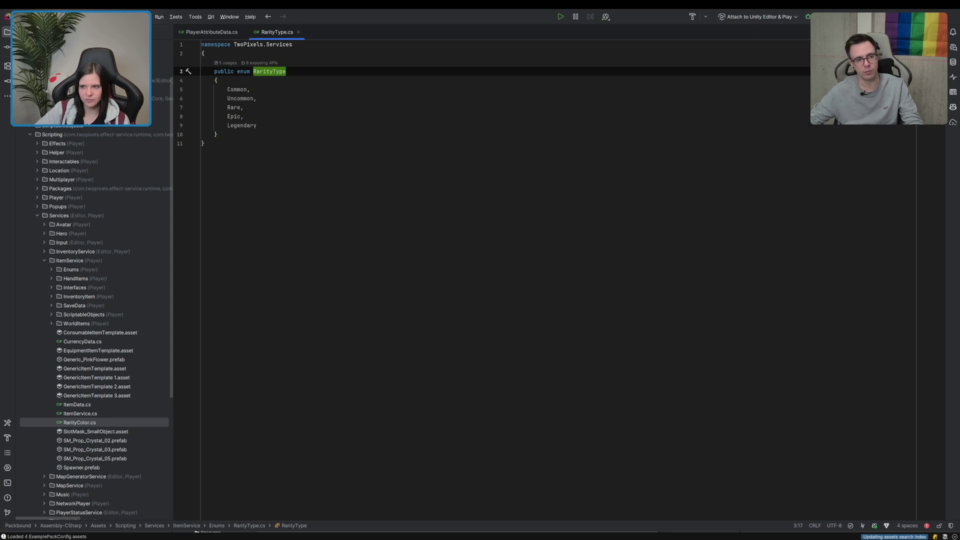
key("super+Tab")
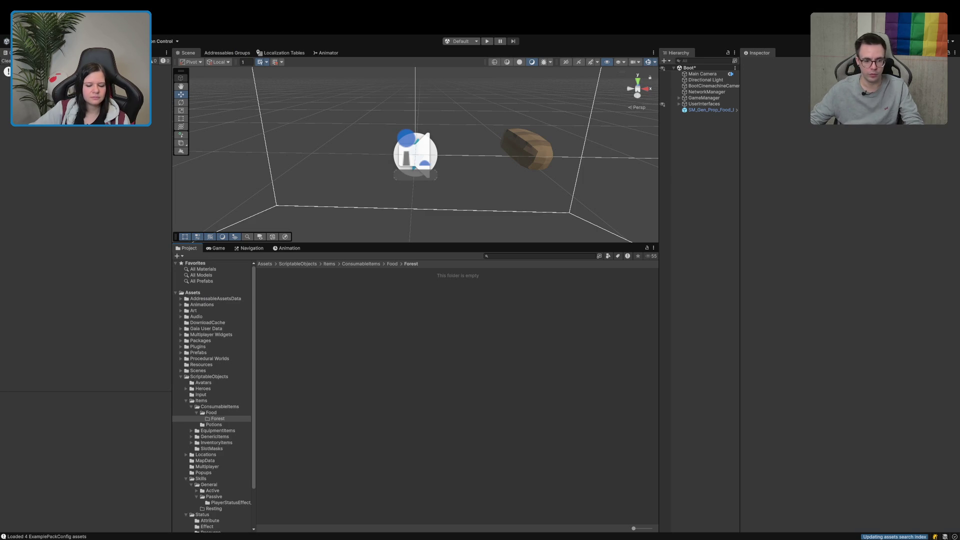
Step: Create a Common folder in Forest, copying the name from the RarityType enum
left_click(342, 412)
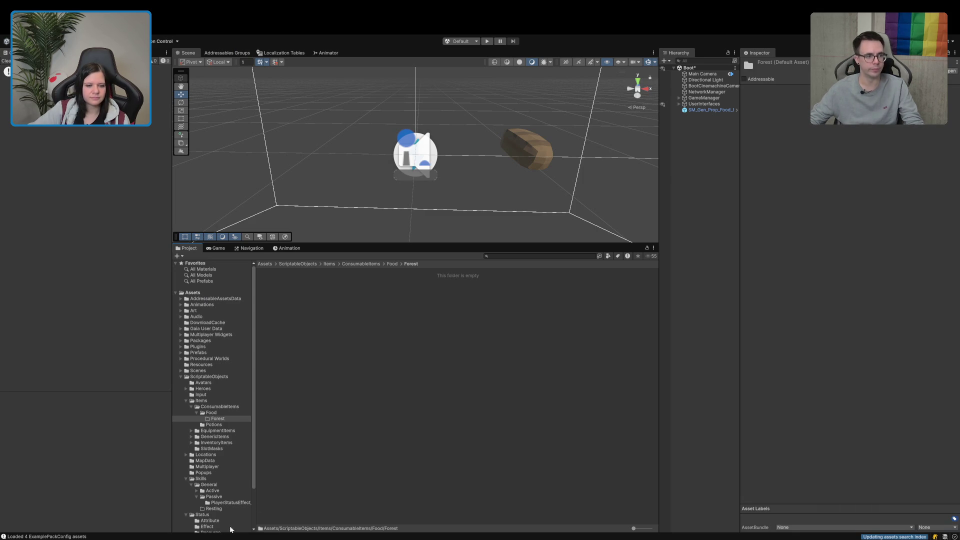
key("super+Tab")
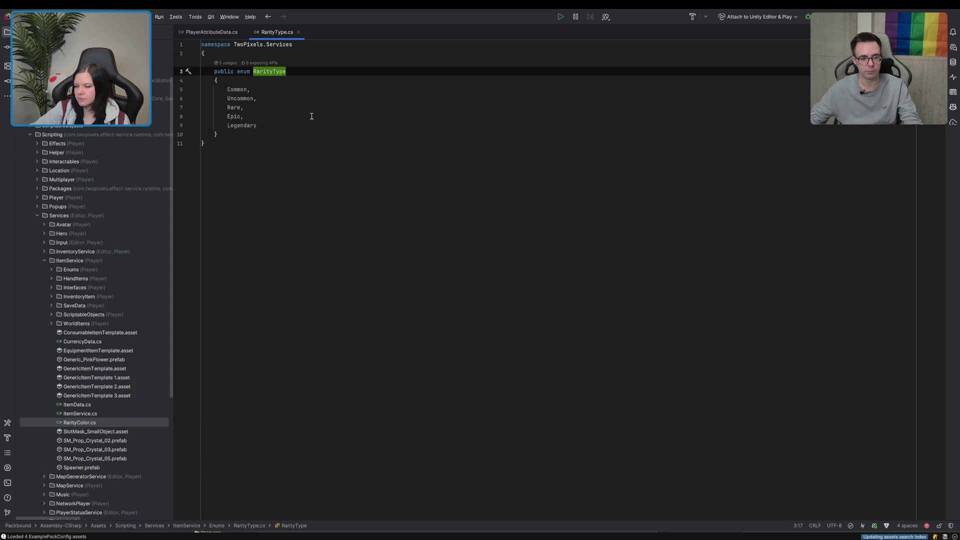
key("Down")
key("Down")
key("ctrl+w")
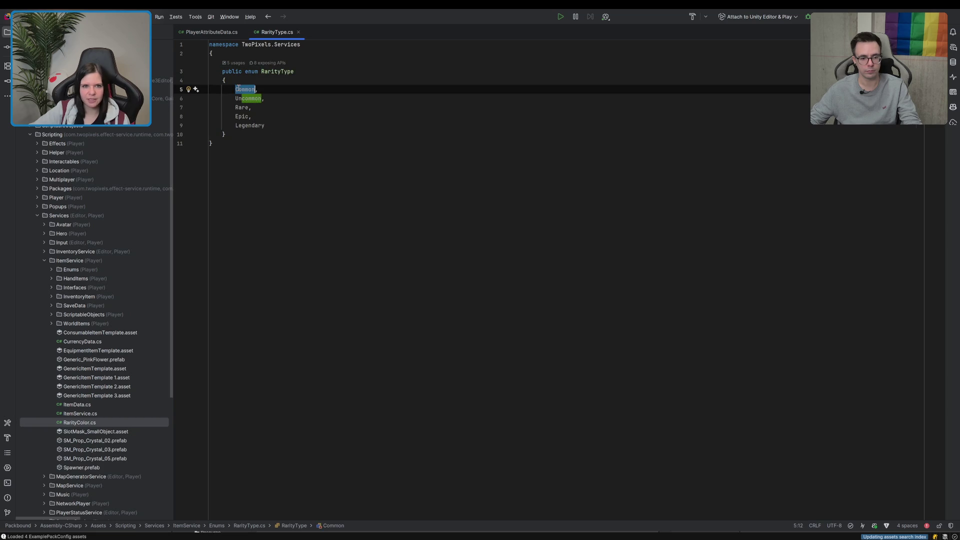
key("alt+Tab")
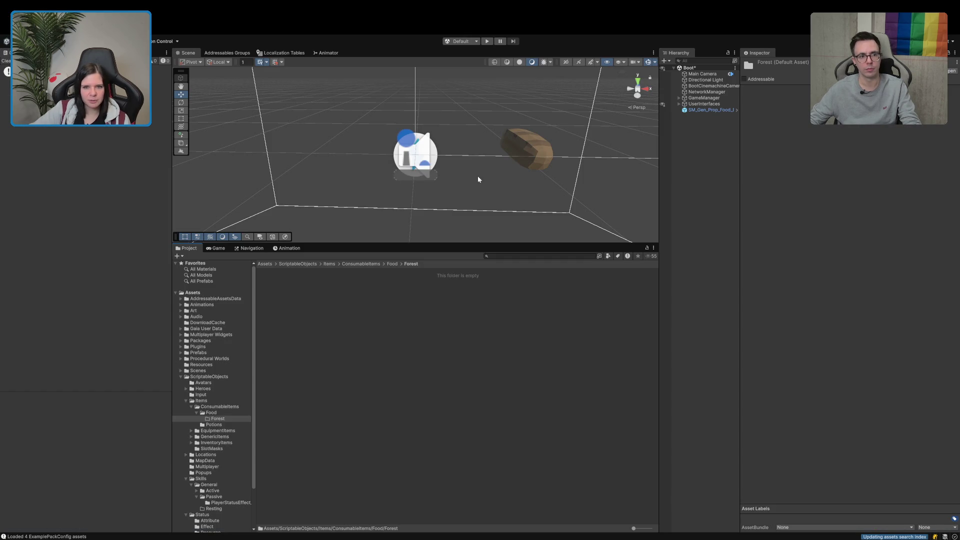
key("ctrl+shift+n")
type("Common")
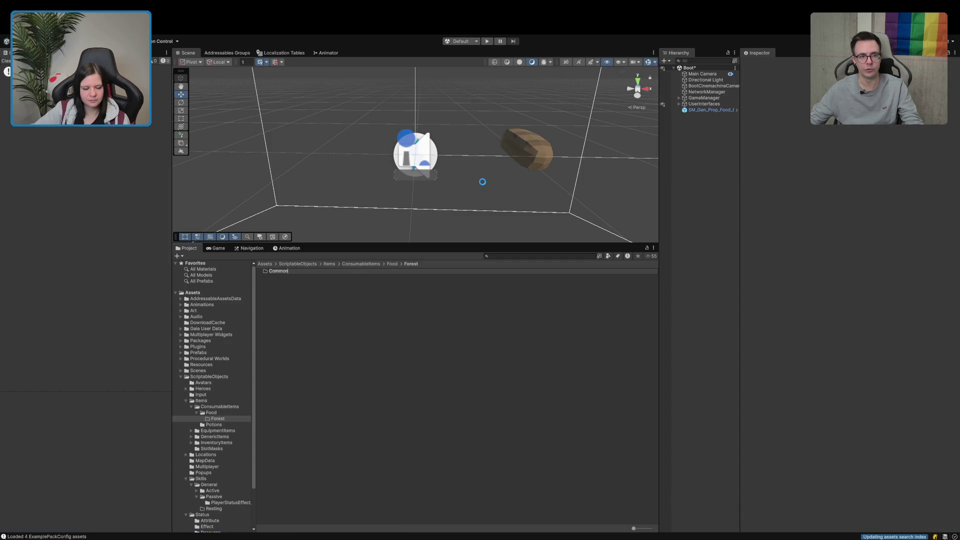
key("Return")
Step: Create an Uncommon folder inside Forest
key("alt+Tab")
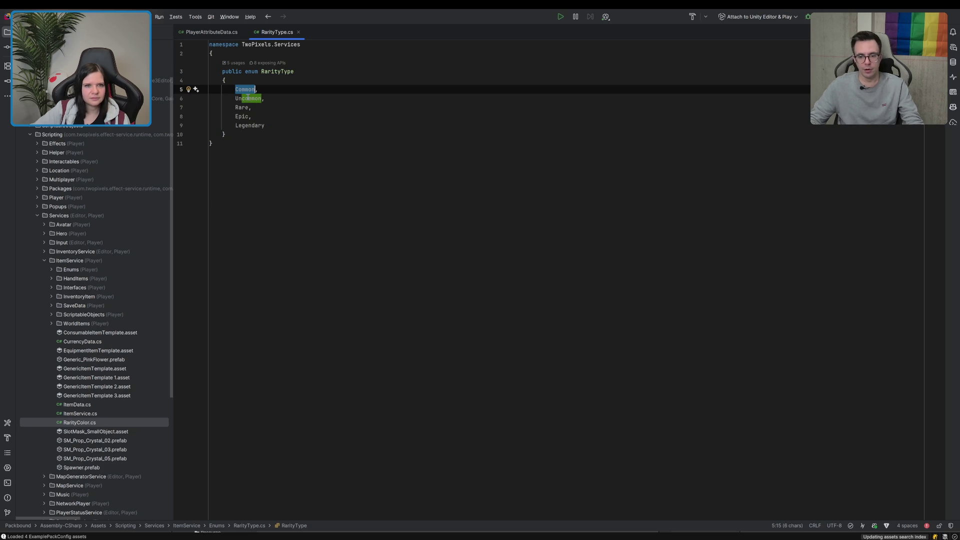
key("Down")
key("ctrl+w")
key("alt+Tab")
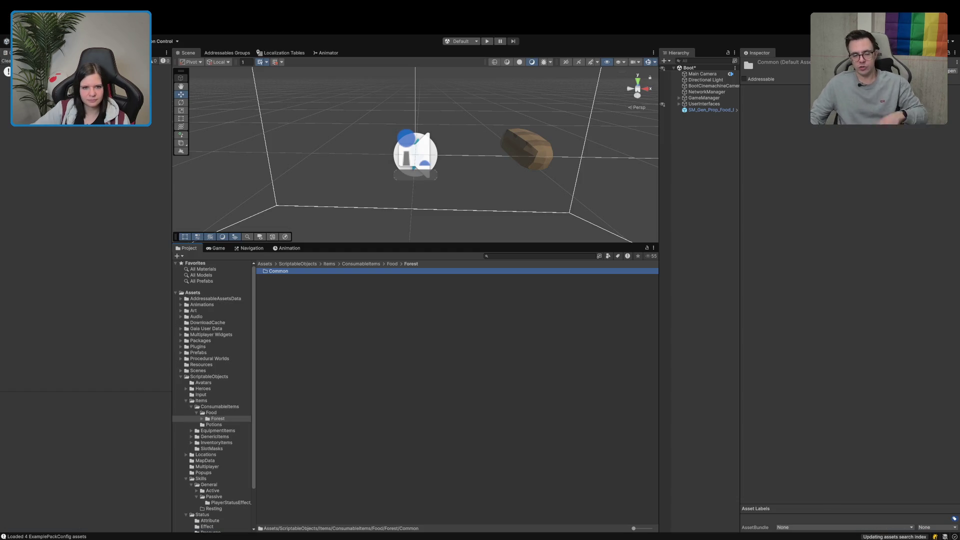
left_click(464, 296)
left_click(575, 119)
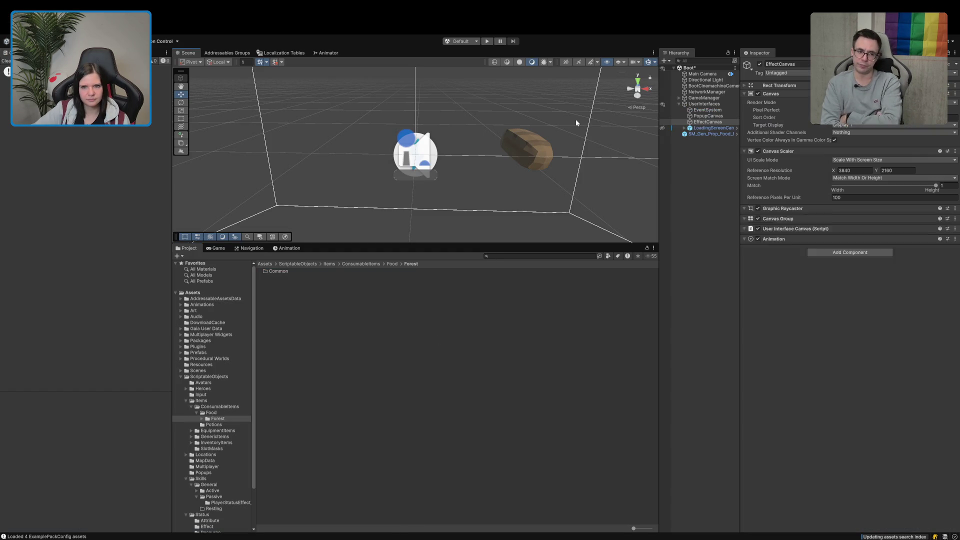
left_click(381, 355)
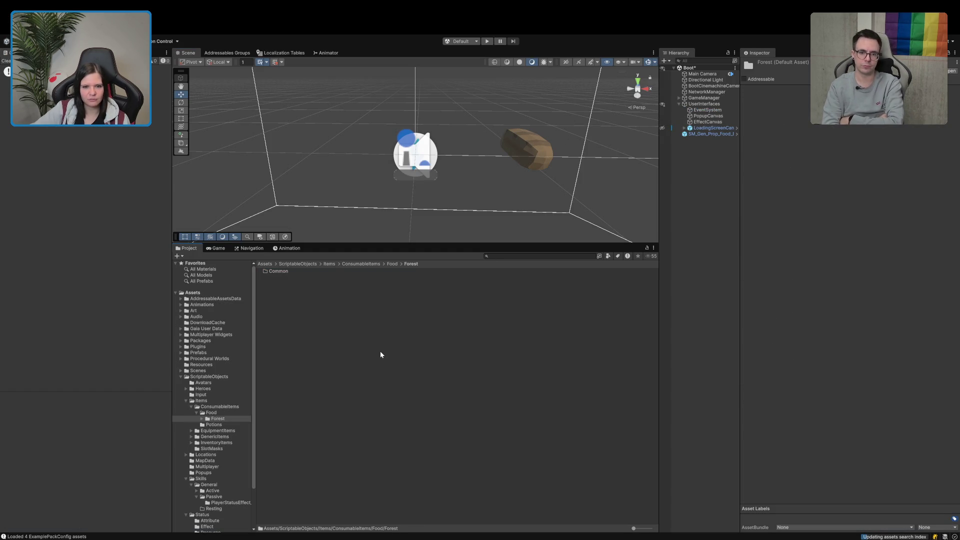
key("ctrl+shift+n")
type("Uncommon")
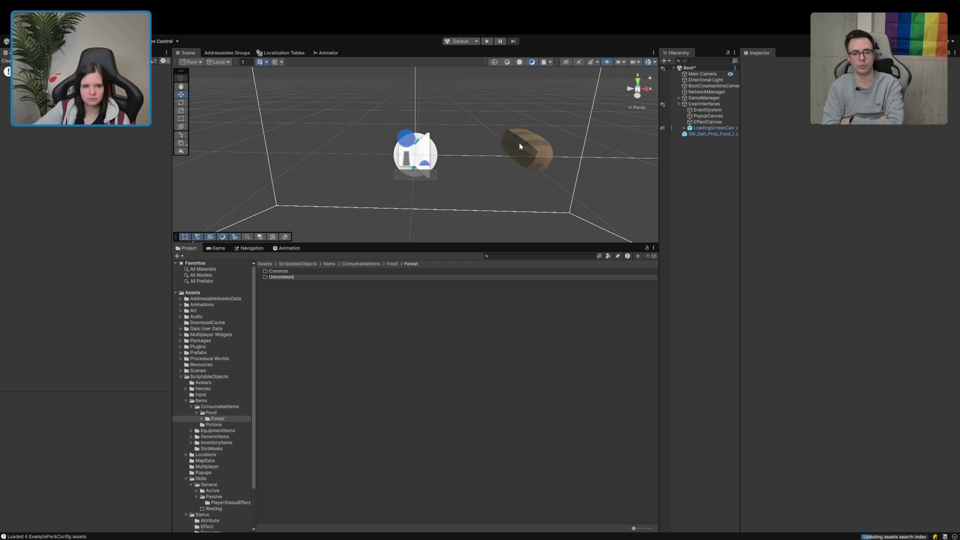
key("Return")
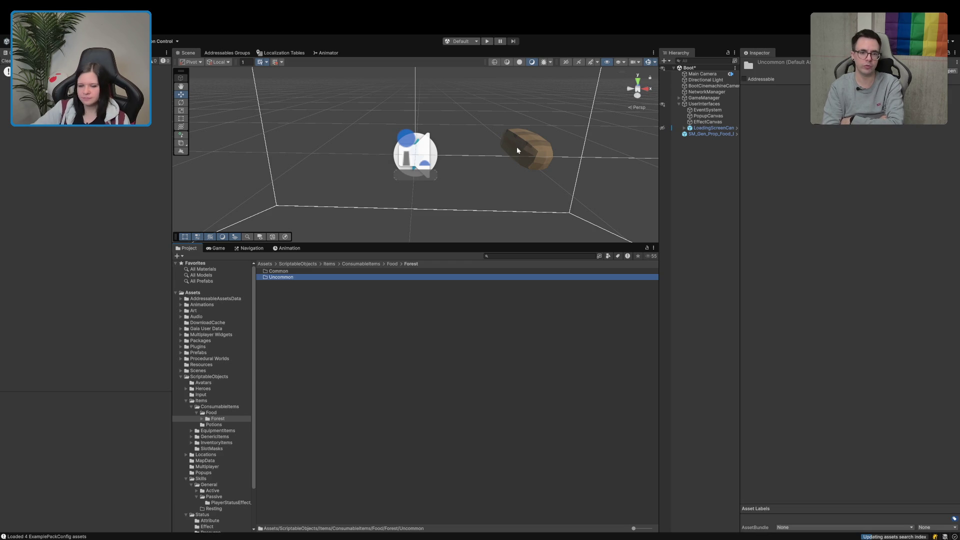
Step: Create a Rare folder in Forest and start renaming the Common folder
key("super+Tab")
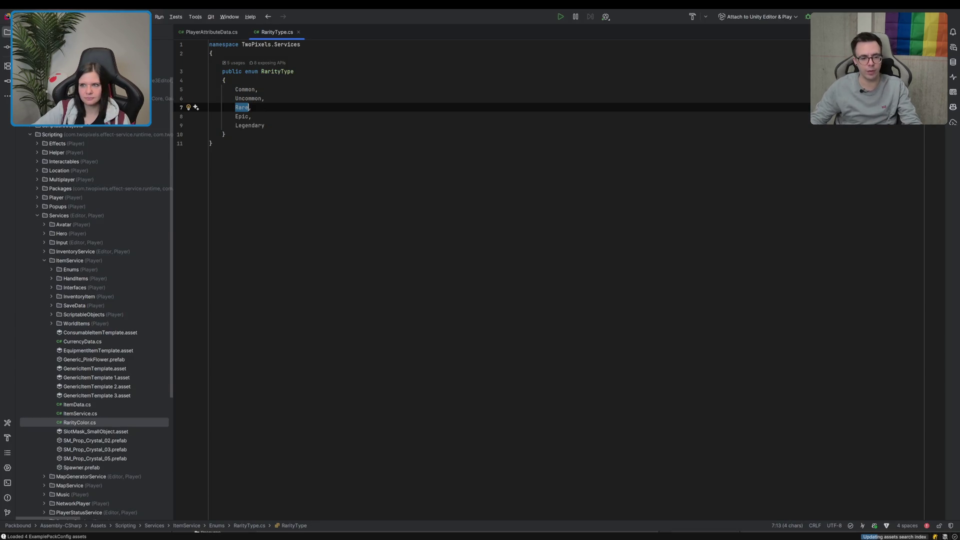
key("super+Tab")
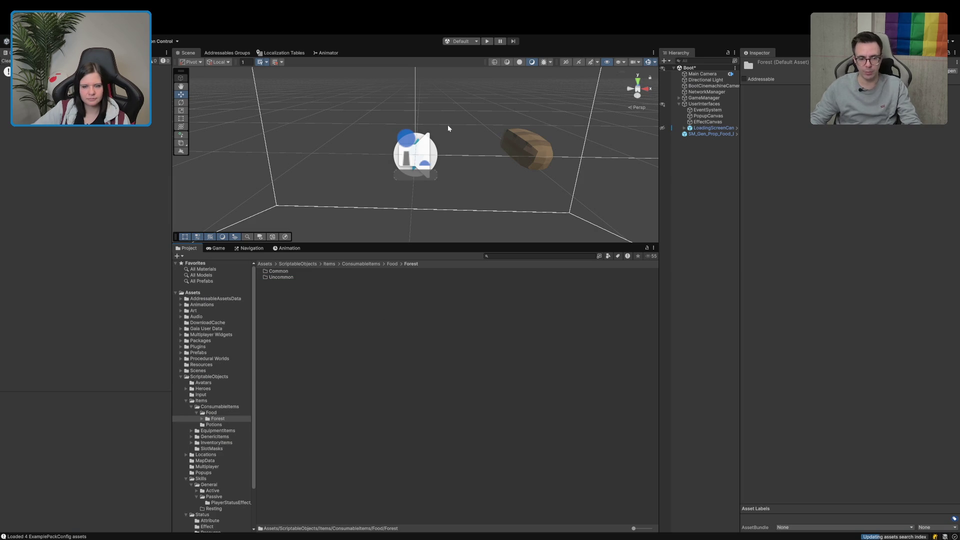
key("super+shift+n")
type("Rare")
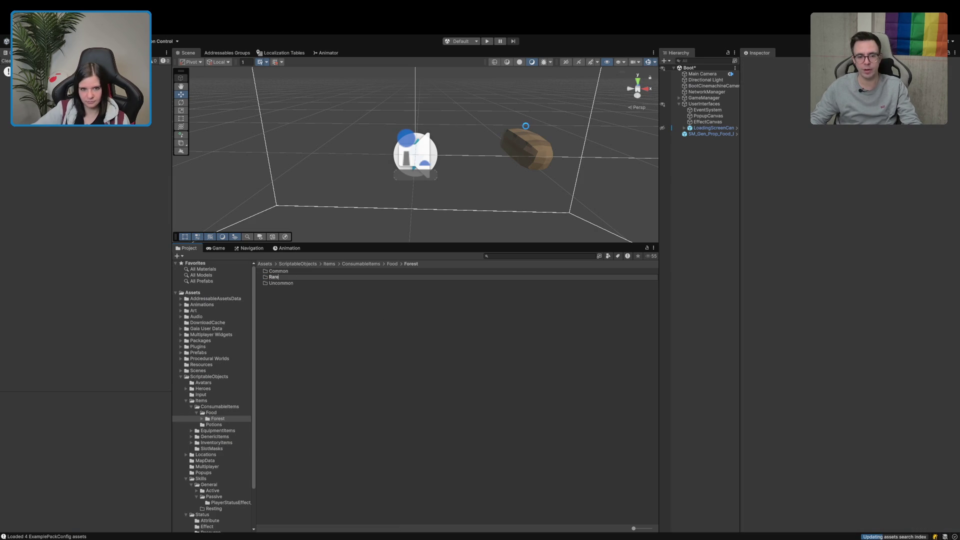
key("Return")
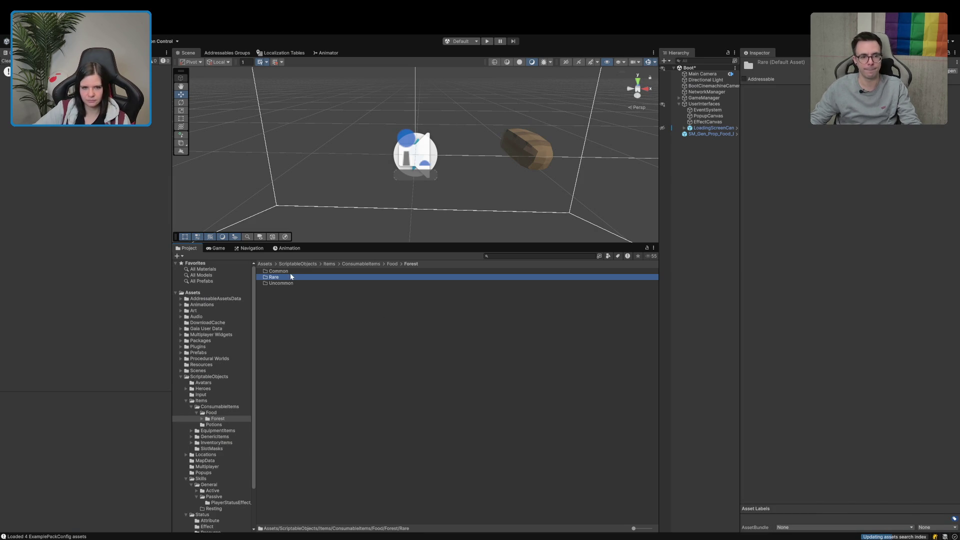
key("Up")
key("Return")
key("Escape")
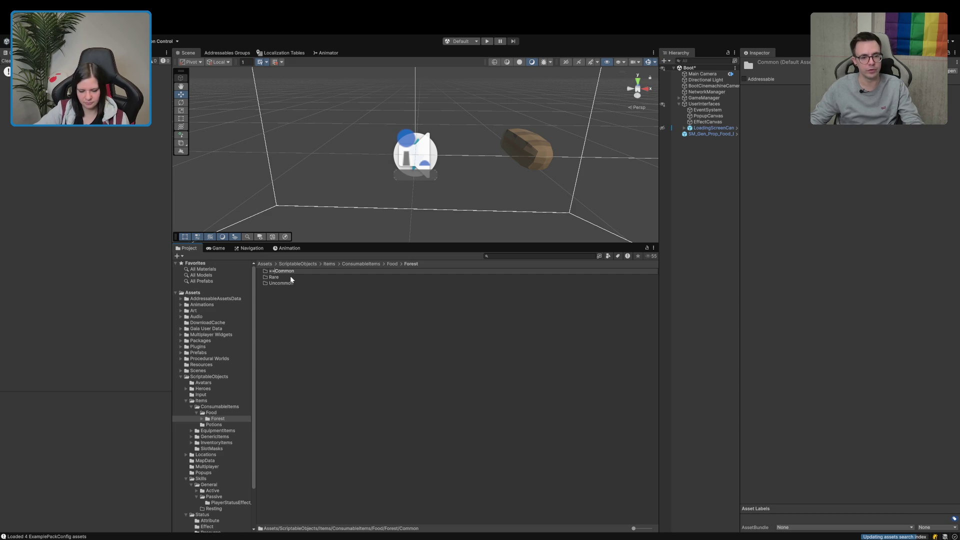
Step: Rename Common to 00_Common and Uncommon to 01_Uncommon
key("BackSpace")
key("BackSpace")
type("00_")
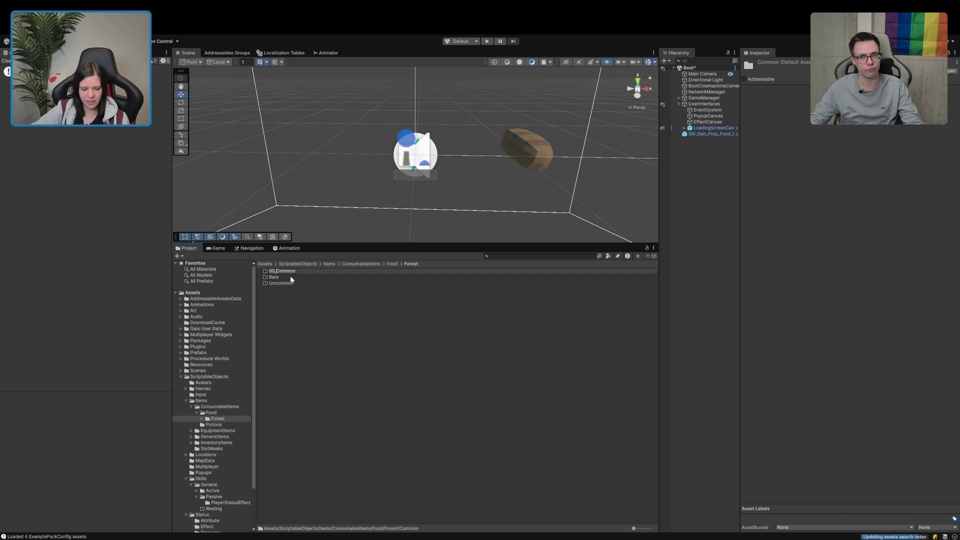
key("Return")
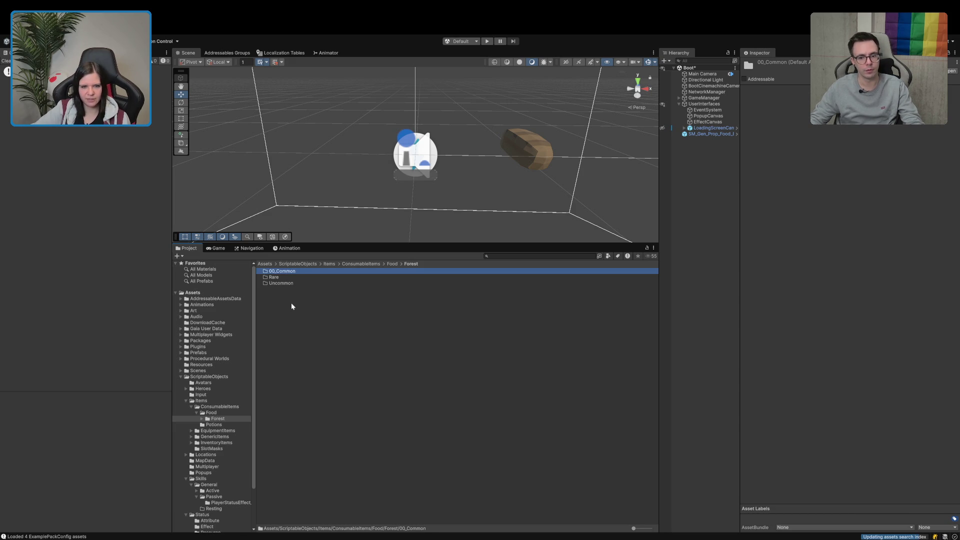
left_click(285, 277)
left_click(287, 283)
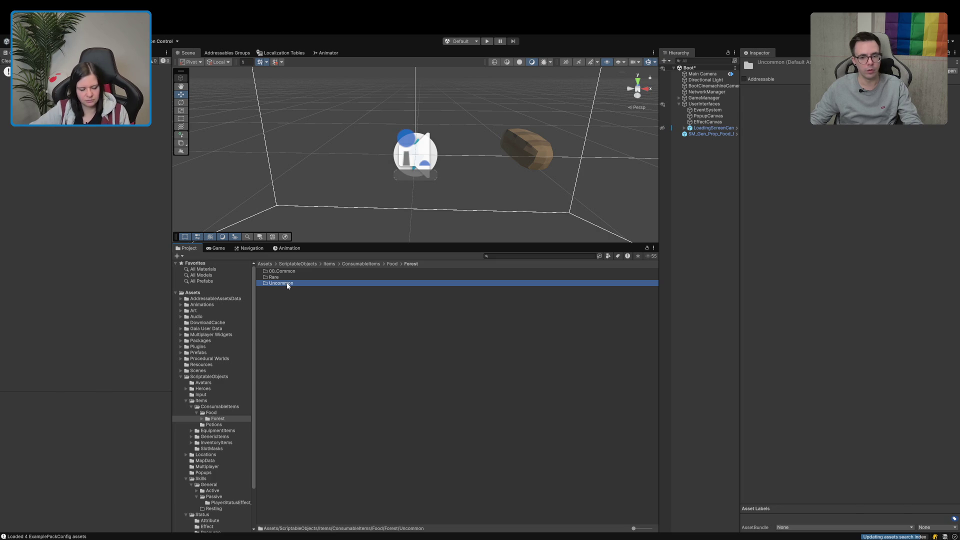
left_click(287, 283)
left_click(288, 283)
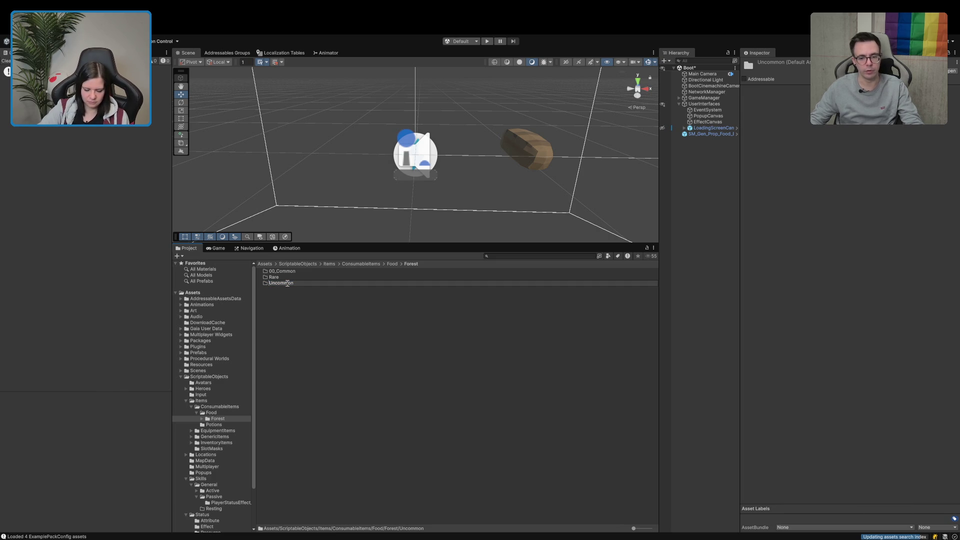
type("01_")
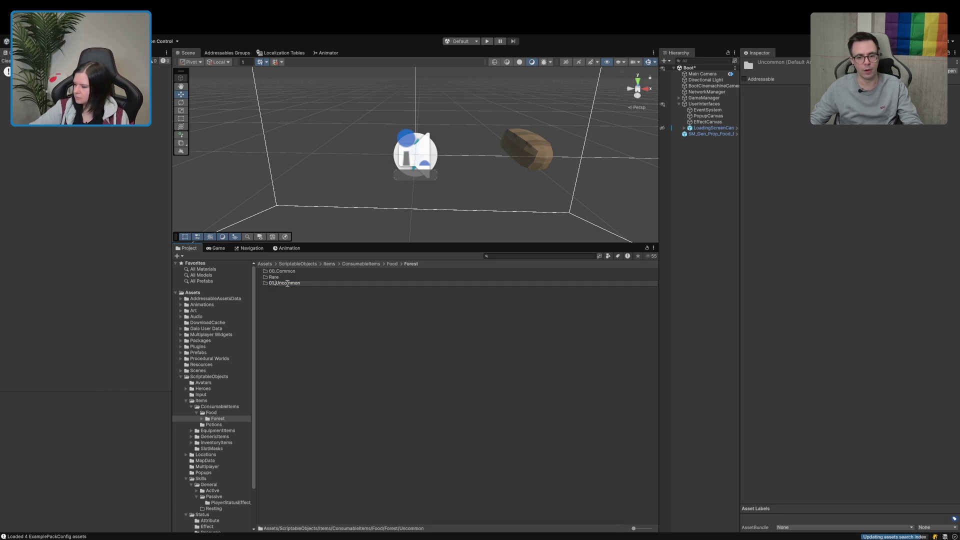
left_click(286, 283)
key("Return")
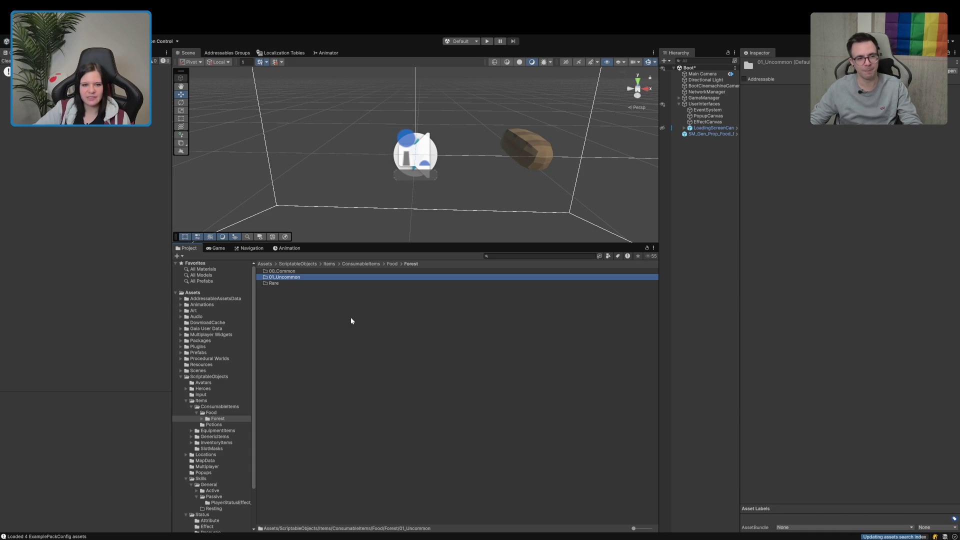
Step: Rename the Rare folder to 02_Rare
left_click(303, 283)
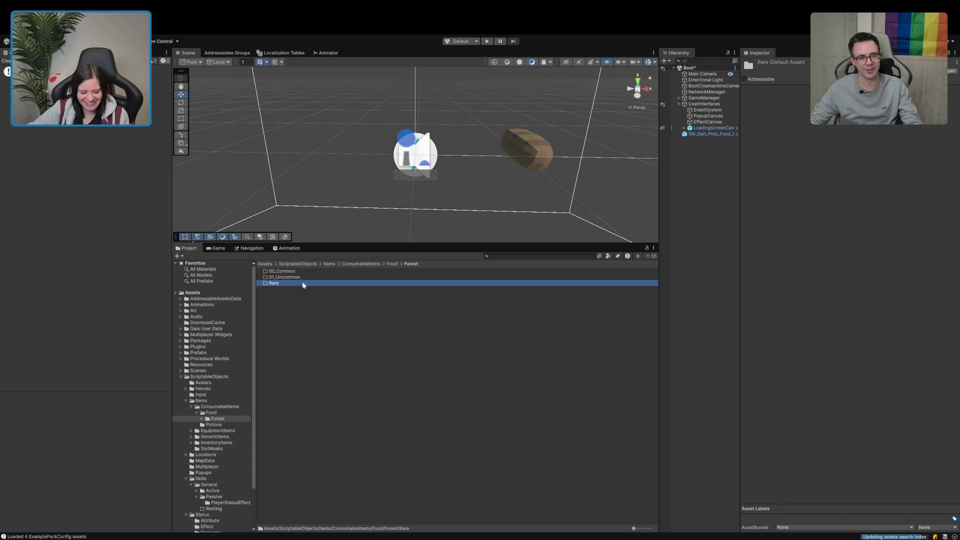
left_click(303, 283)
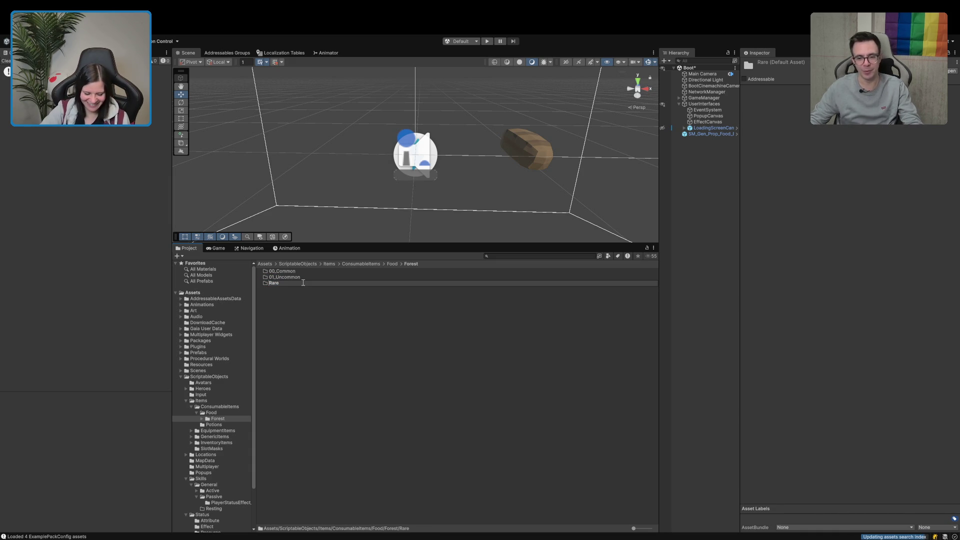
type("02_")
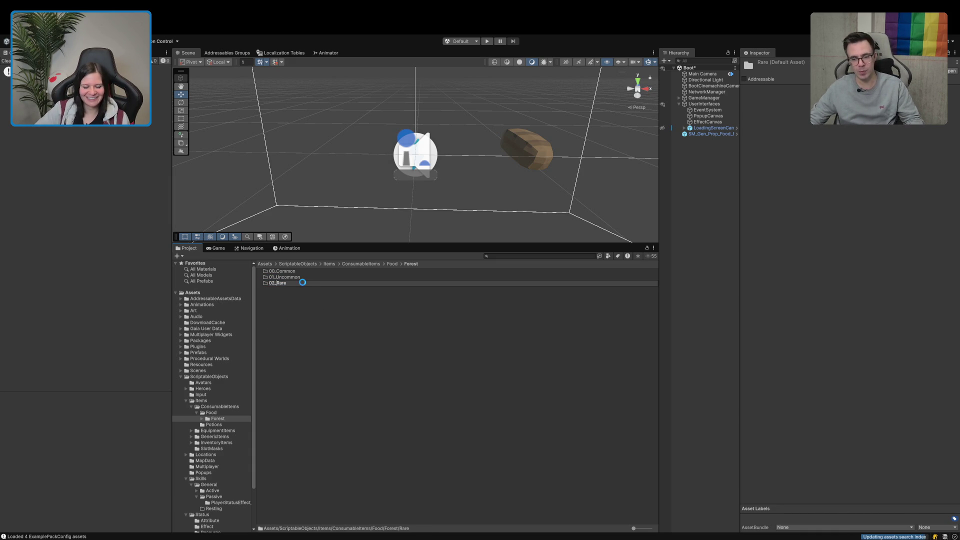
key("Return")
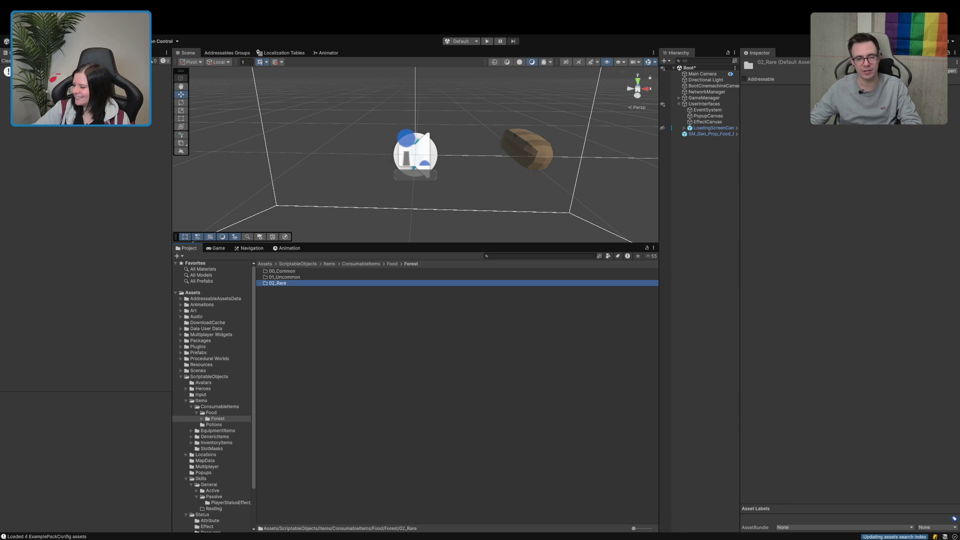
key("super+Tab")
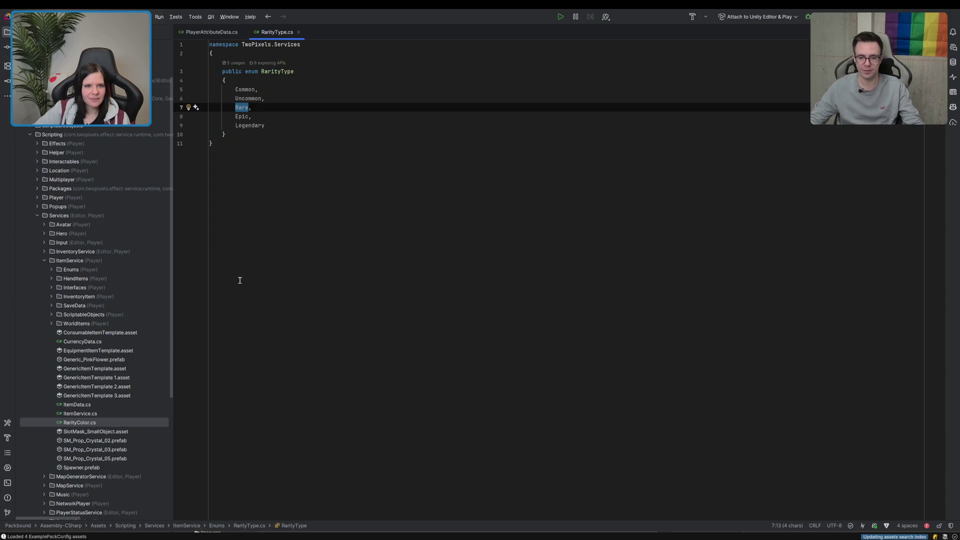
Step: Create a 03_Epic folder in Forest using the Epic name copied from RarityType
double_click(242, 116)
key("super+c")
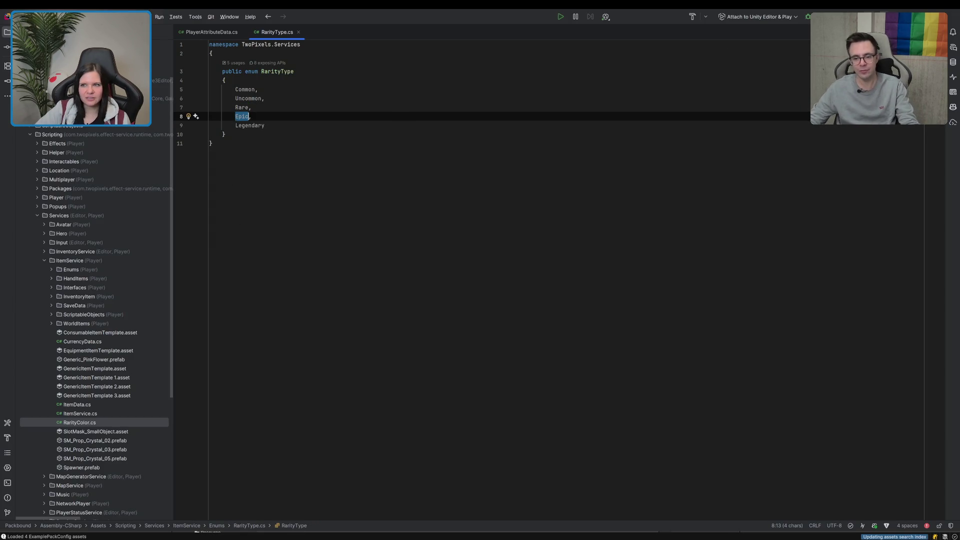
key("super+Tab")
left_click(315, 370)
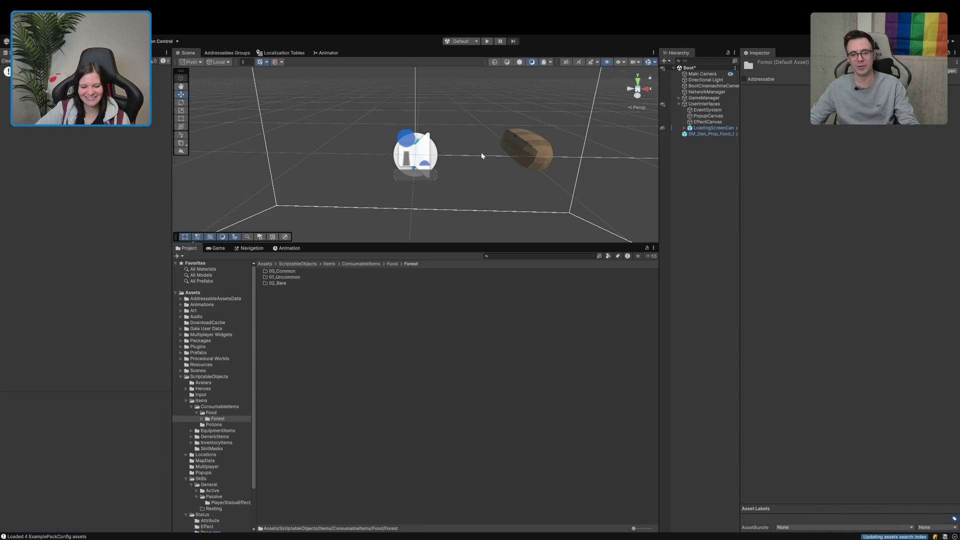
key("super+shift+n")
key("super+v")
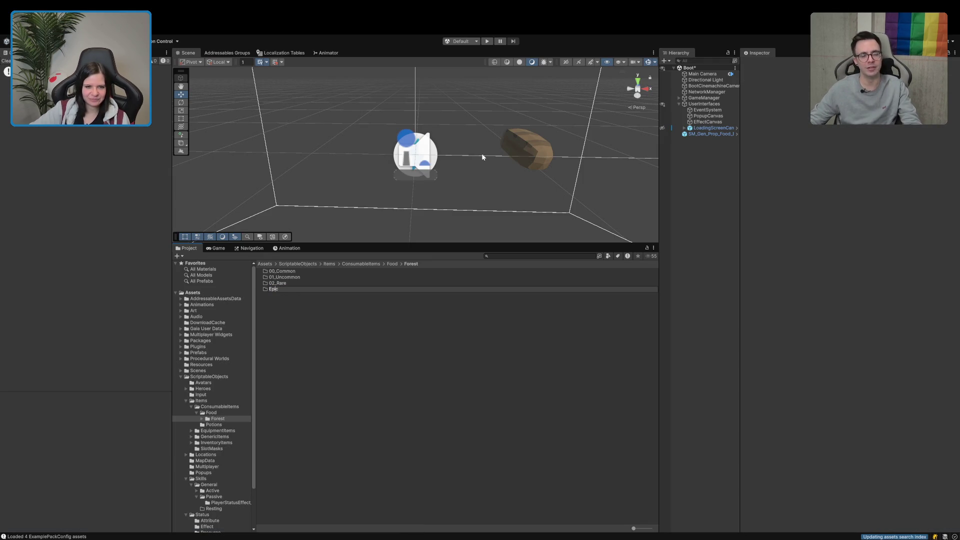
type("03_")
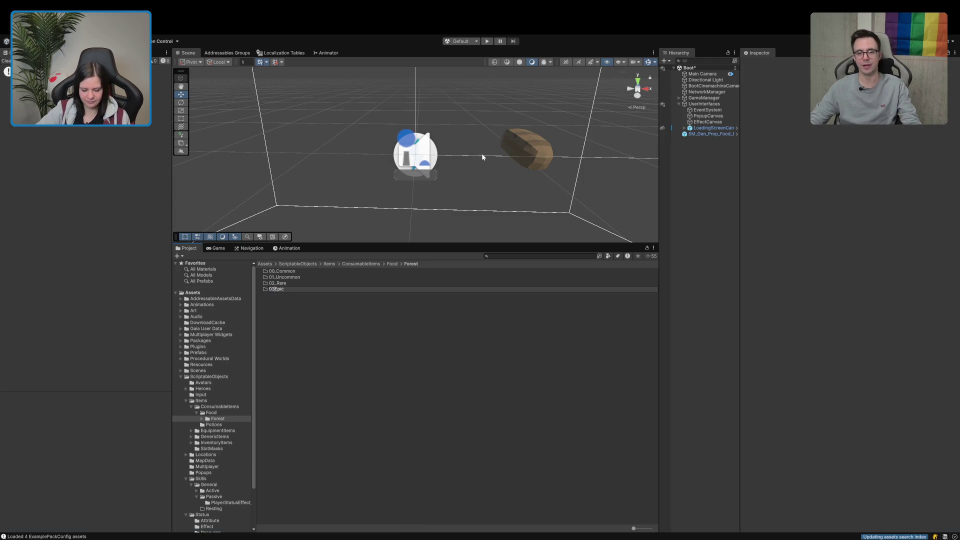
key("Return")
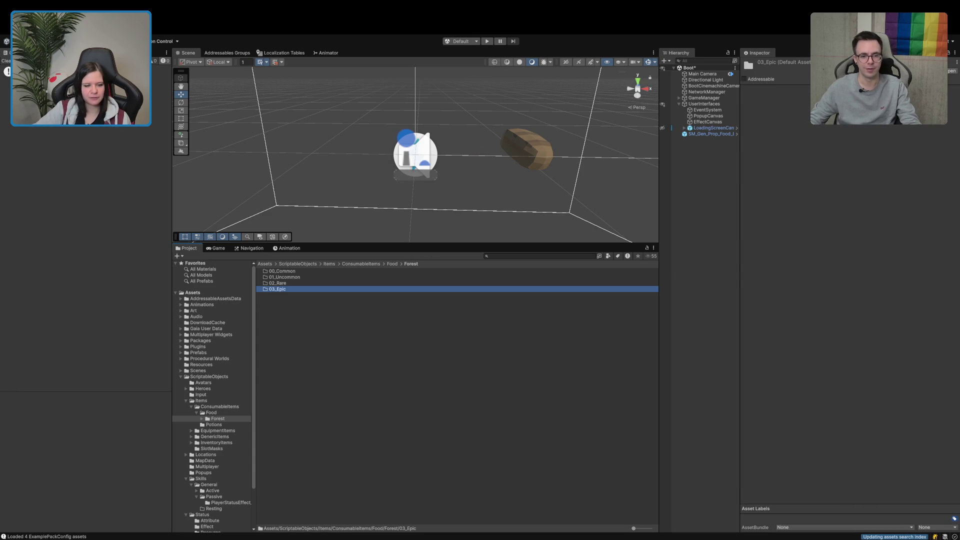
Step: Create the 04_Legendary folder in Forest
key("super+Tab")
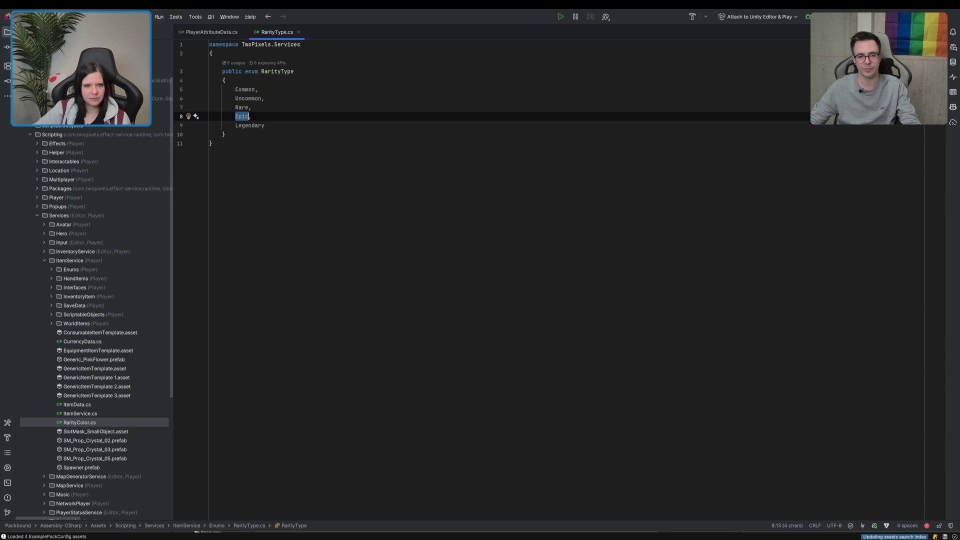
double_click(250, 125)
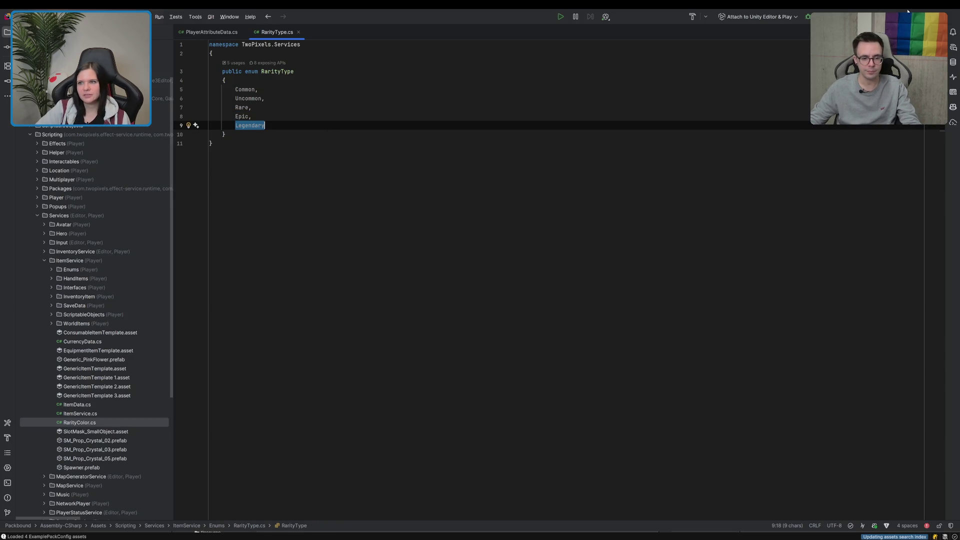
key("super+Tab")
left_click(341, 358)
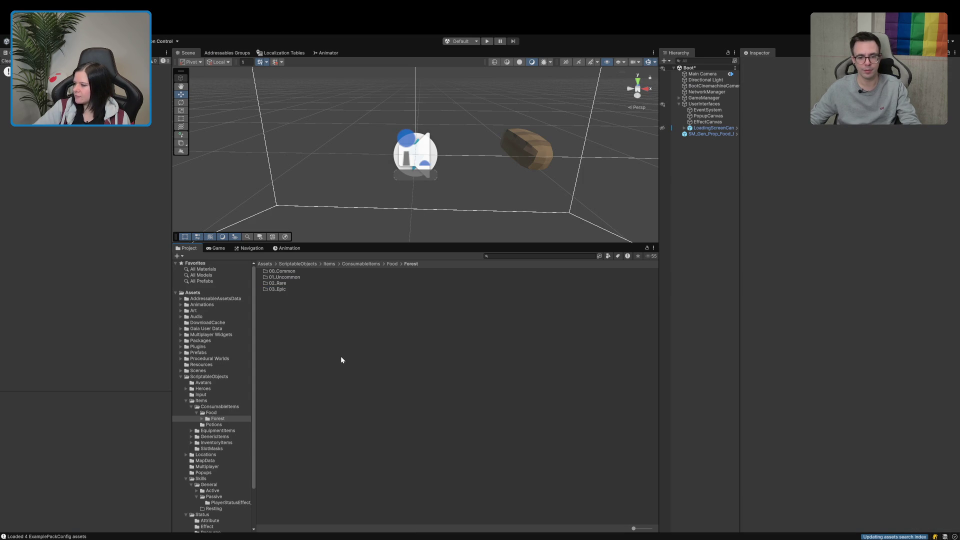
left_click(349, 337)
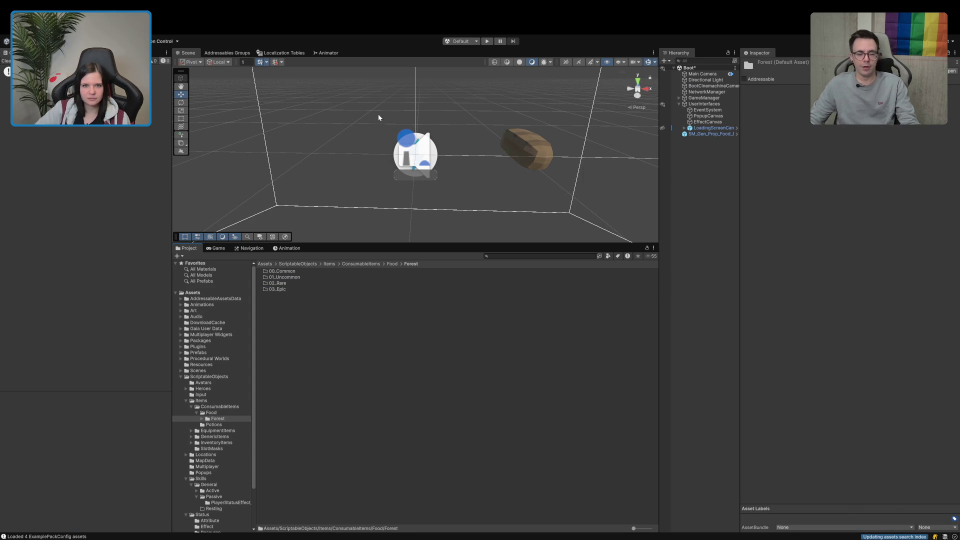
key("super+shift+n")
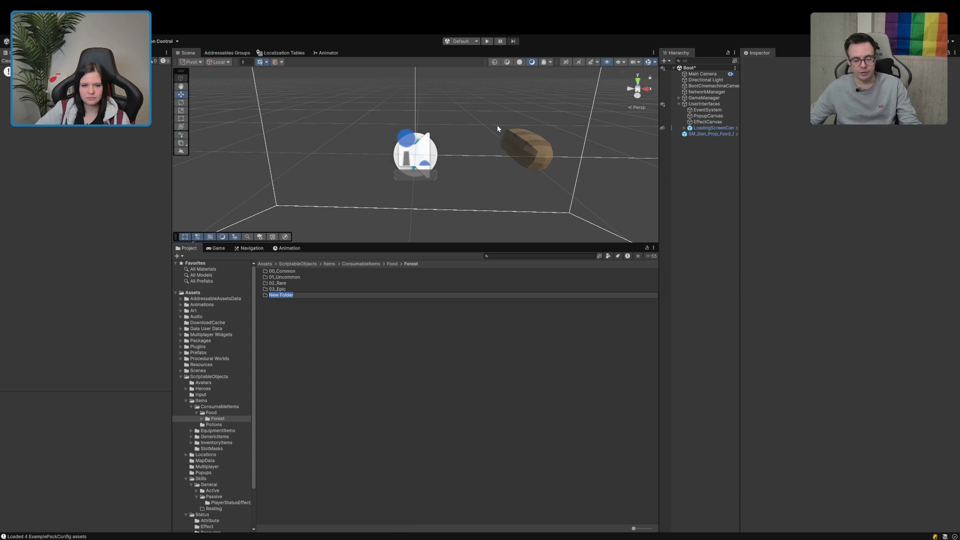
type("Legendary")
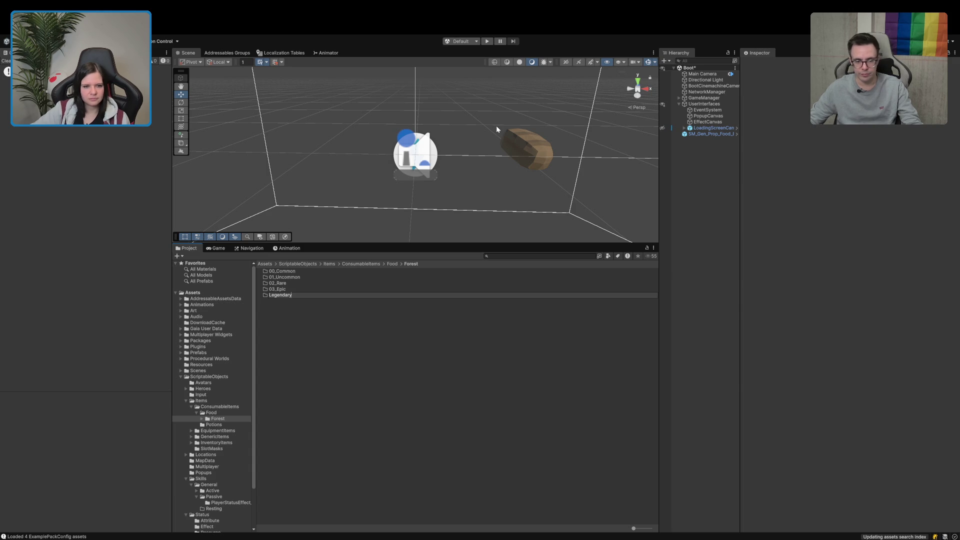
type("04_")
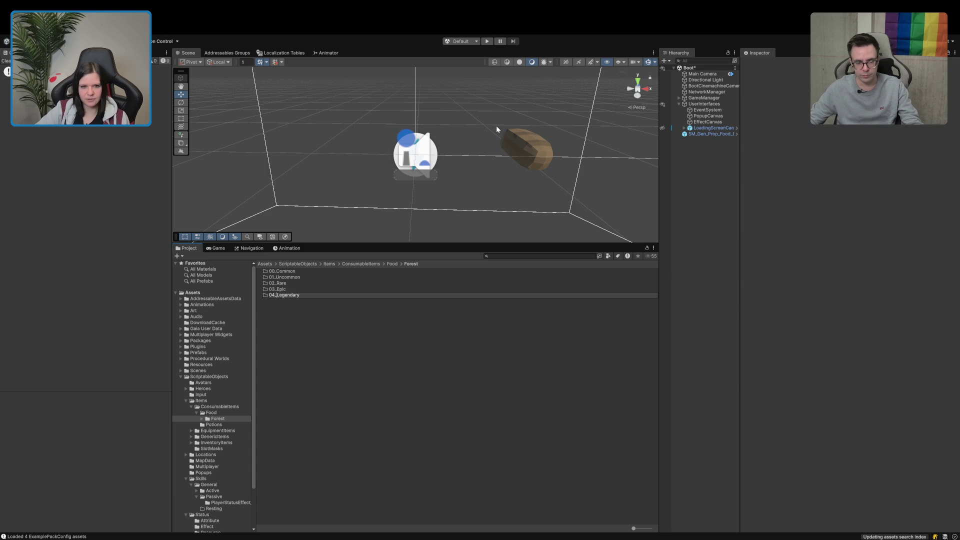
key("Return")
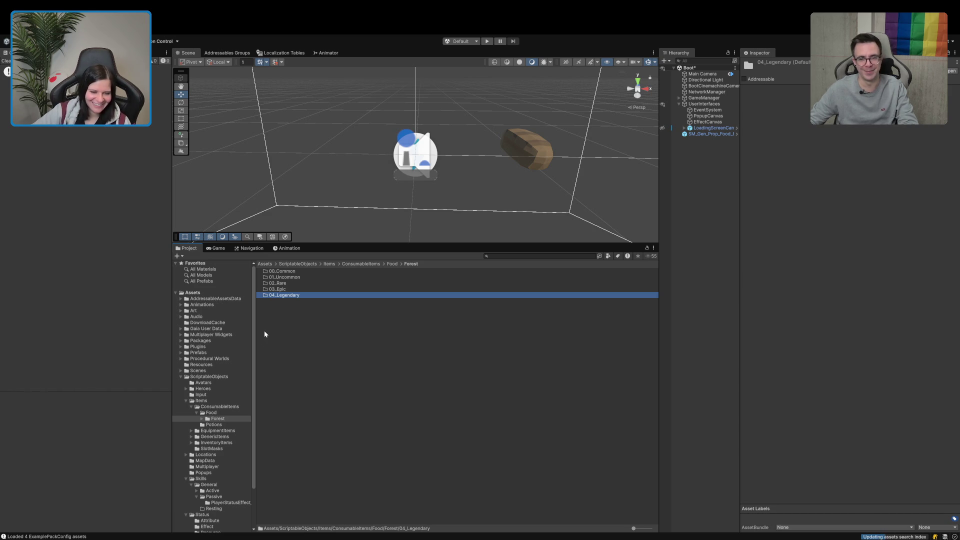
Step: Open 00_Common and create a new subfolder named Tier inside it
double_click(283, 272)
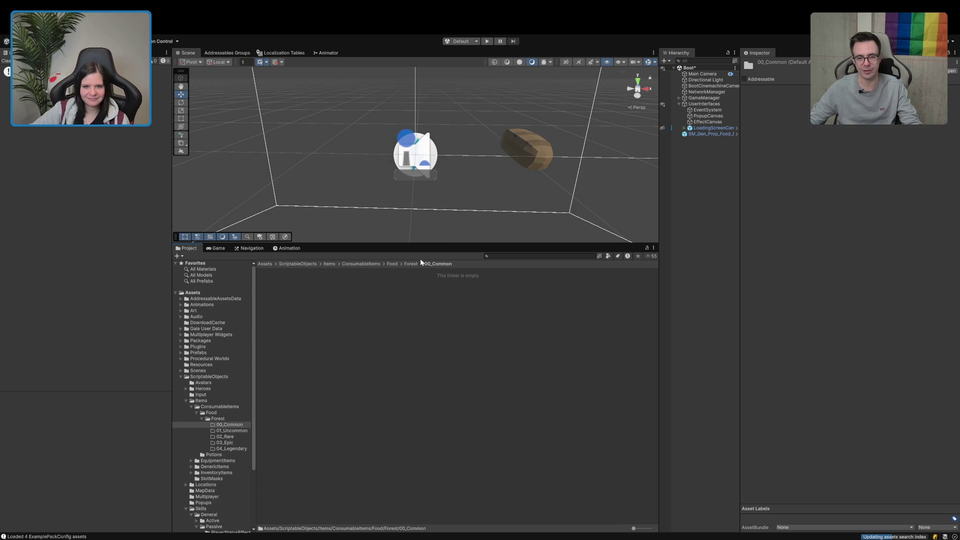
key("super+shift+n")
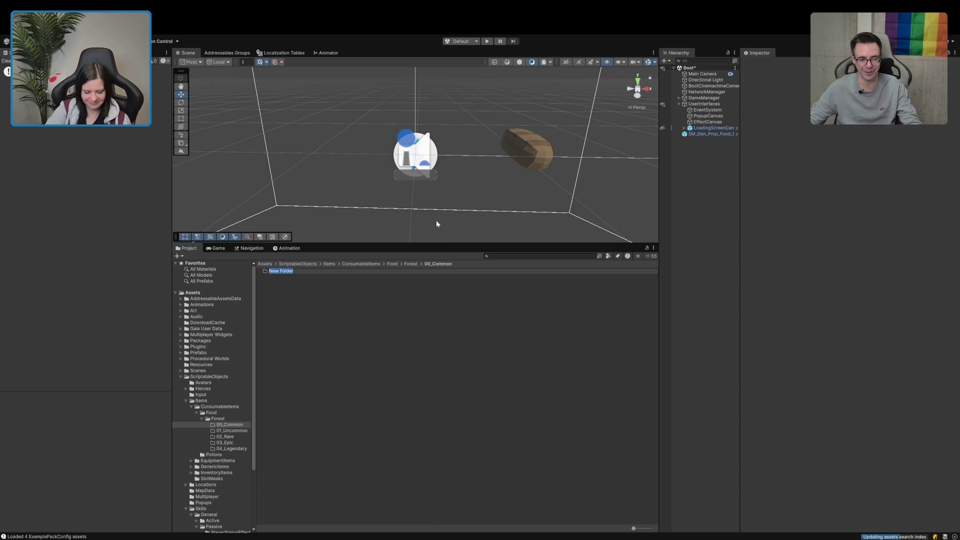
type("Tier")
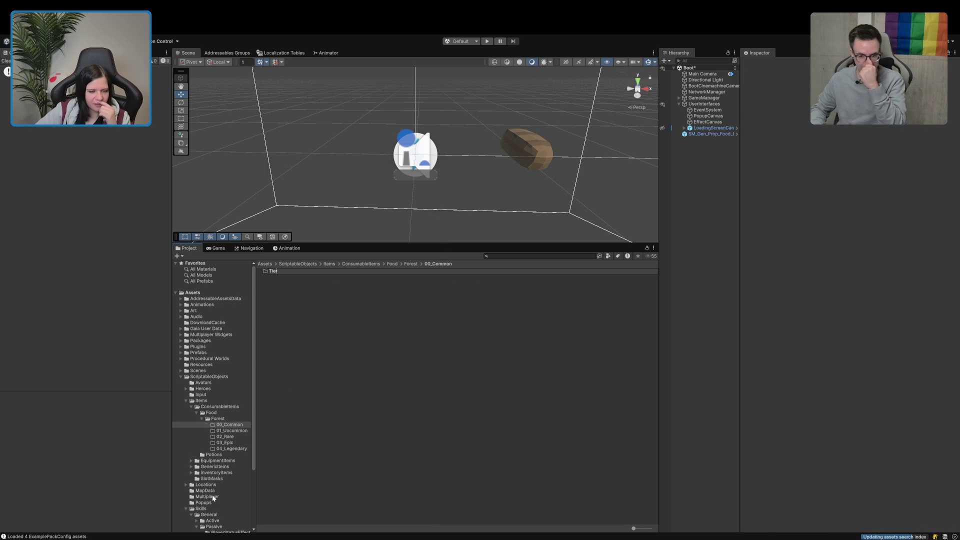
key("Return")
key("super+Tab")
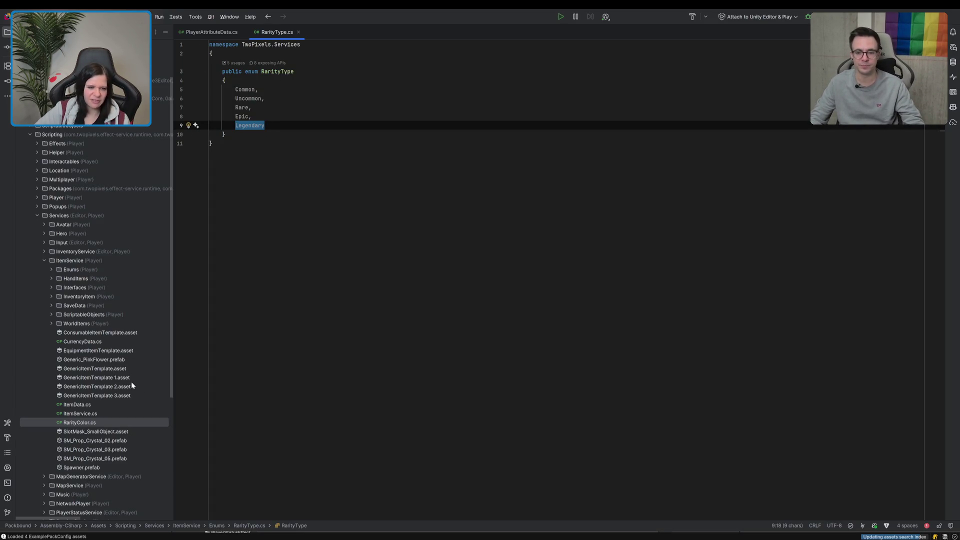
Step: Open EquipmentItemTemplate.cs and jump to its GenericItemTemplate base class
scroll(131, 382, "up", 1)
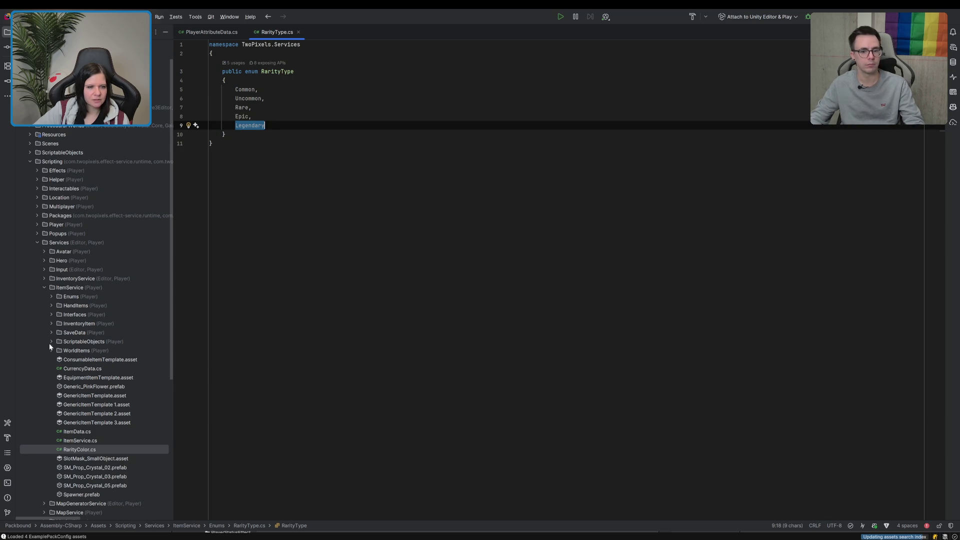
left_click(50, 342)
double_click(102, 368)
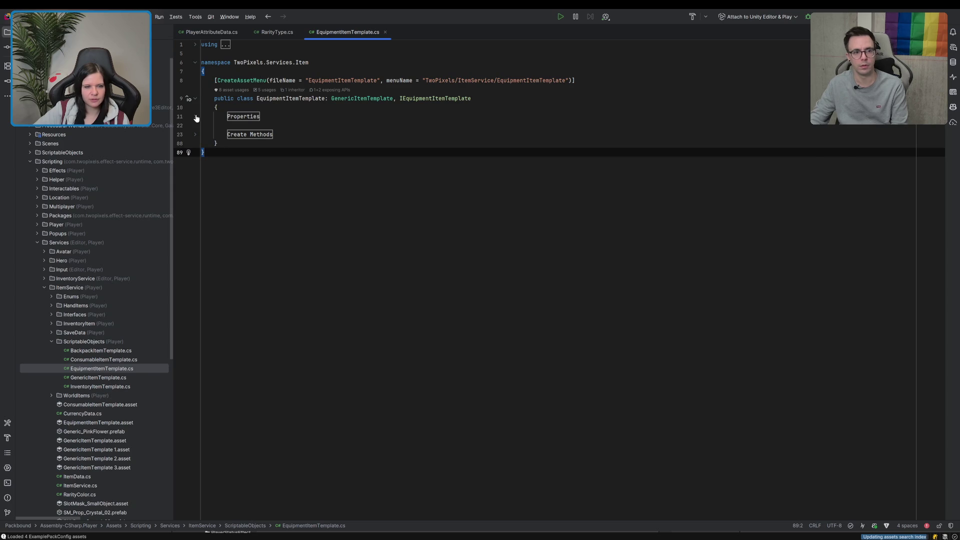
left_click(195, 117)
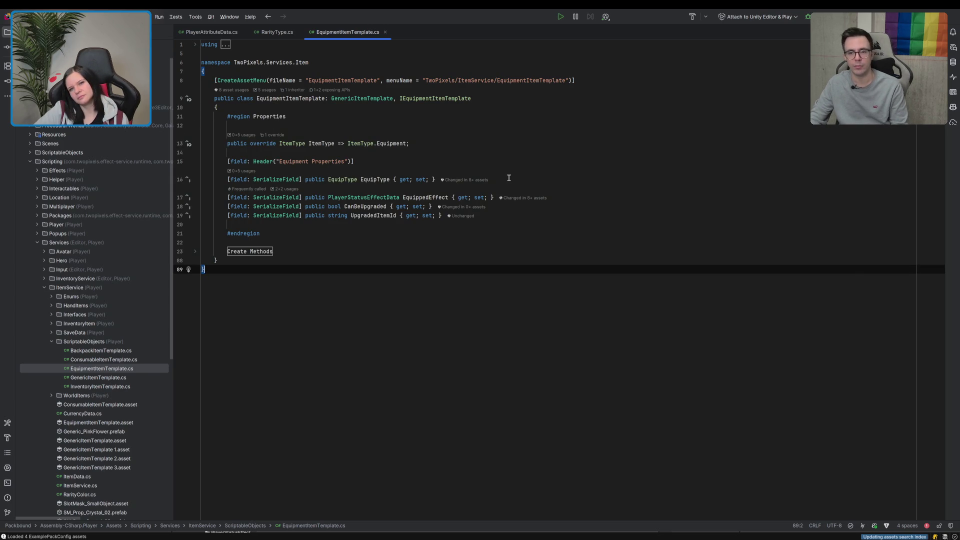
left_click(389, 98, "ctrl")
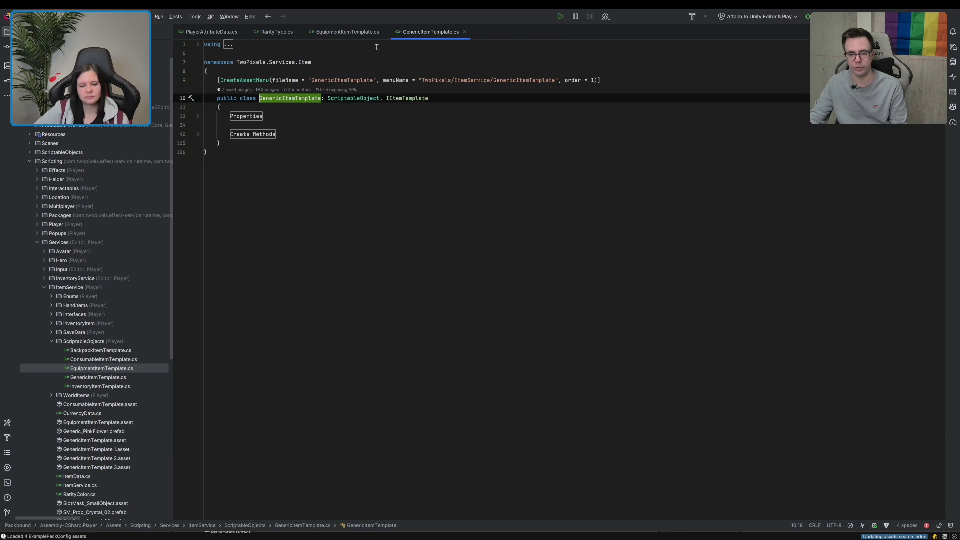
Step: Go to the TierType enum declaration and select its One value
left_click(199, 118)
scroll(519, 376, "down", 1)
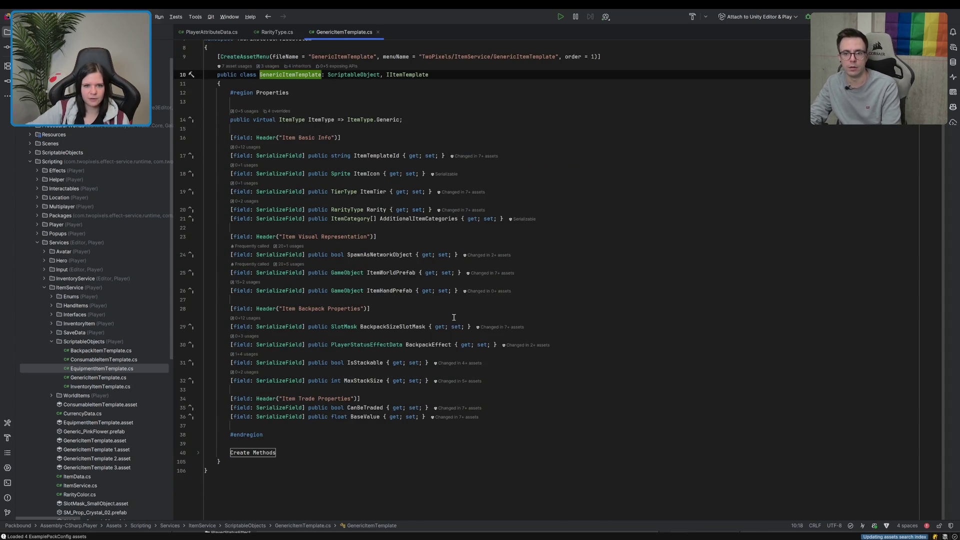
left_click(520, 416)
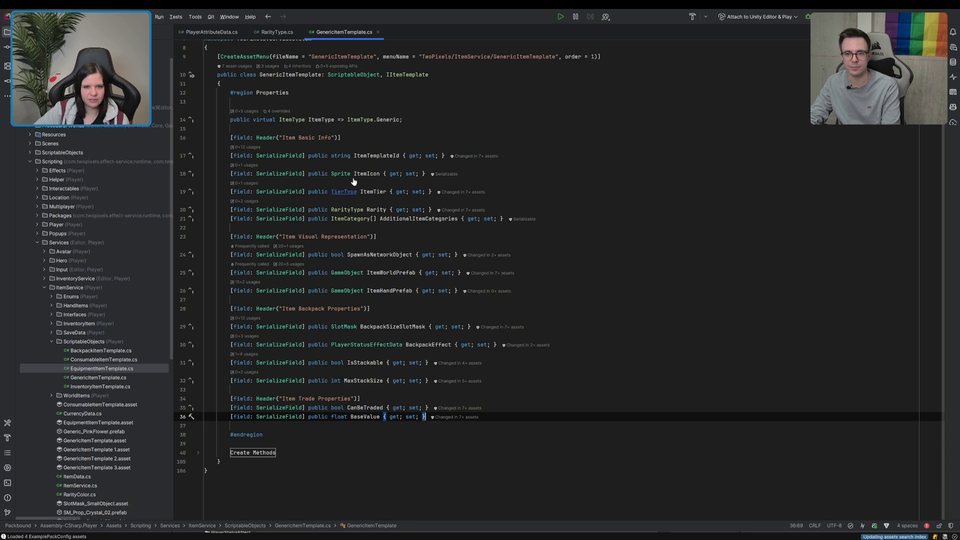
left_click(347, 192, "ctrl")
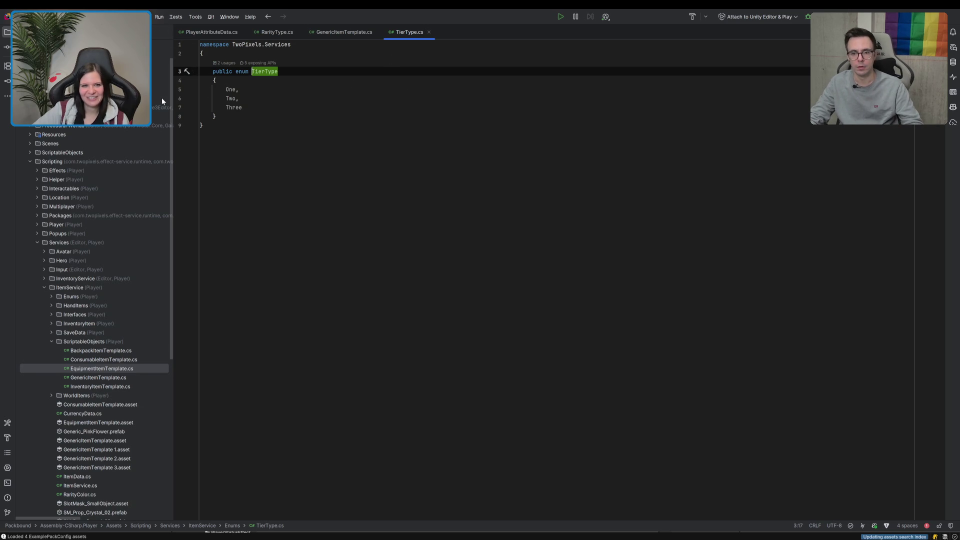
double_click(233, 90)
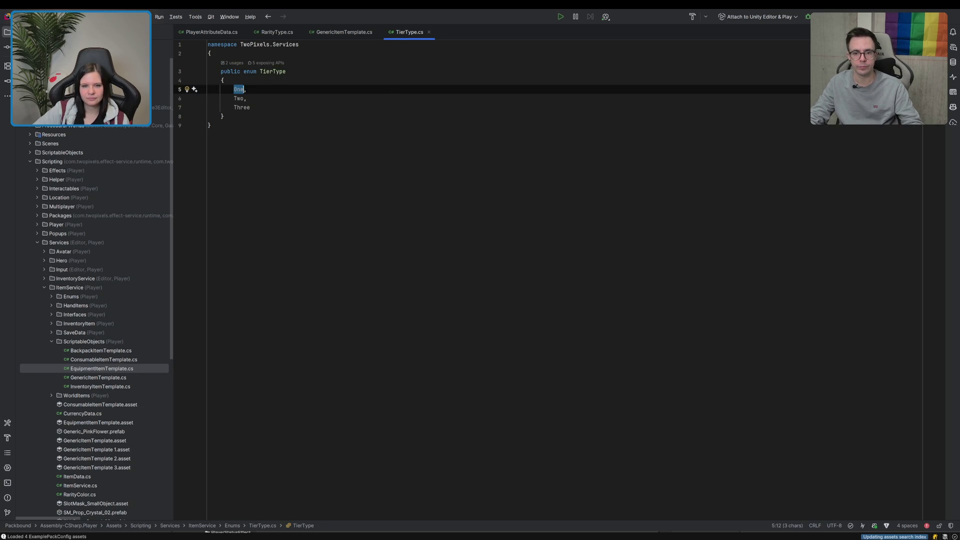
key("super+Tab")
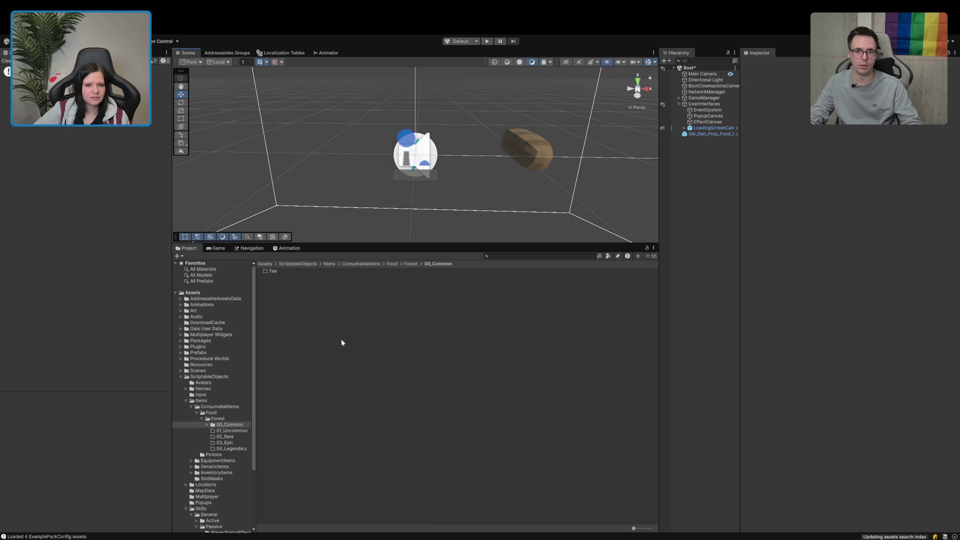
Step: Rename the Tier folder to Tier_1 and add a Tier_2 folder in 00_Common
left_click(297, 271)
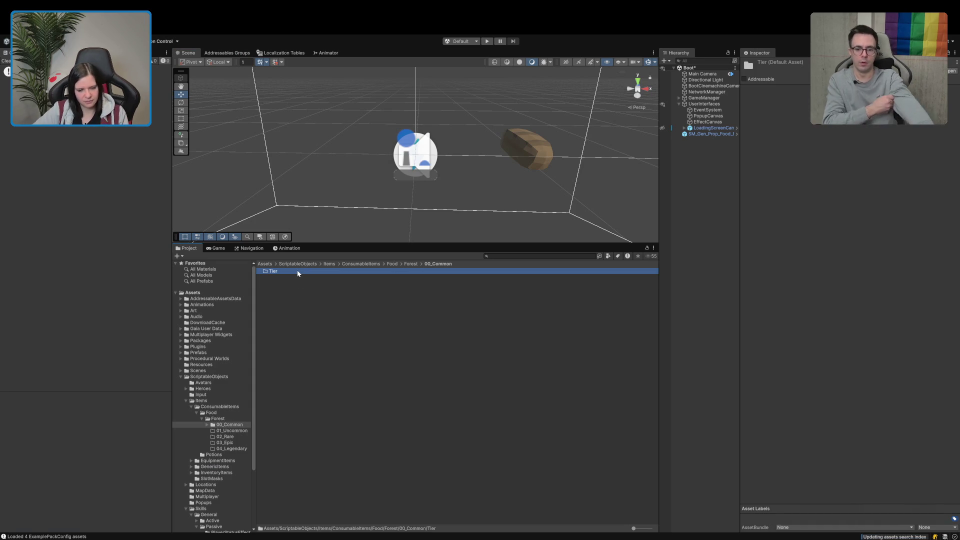
left_click(298, 270)
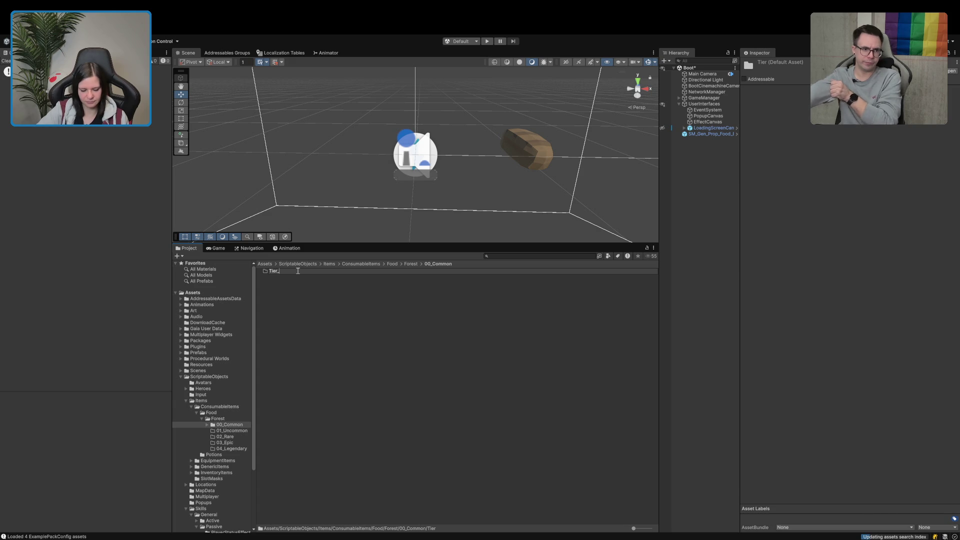
type("_1")
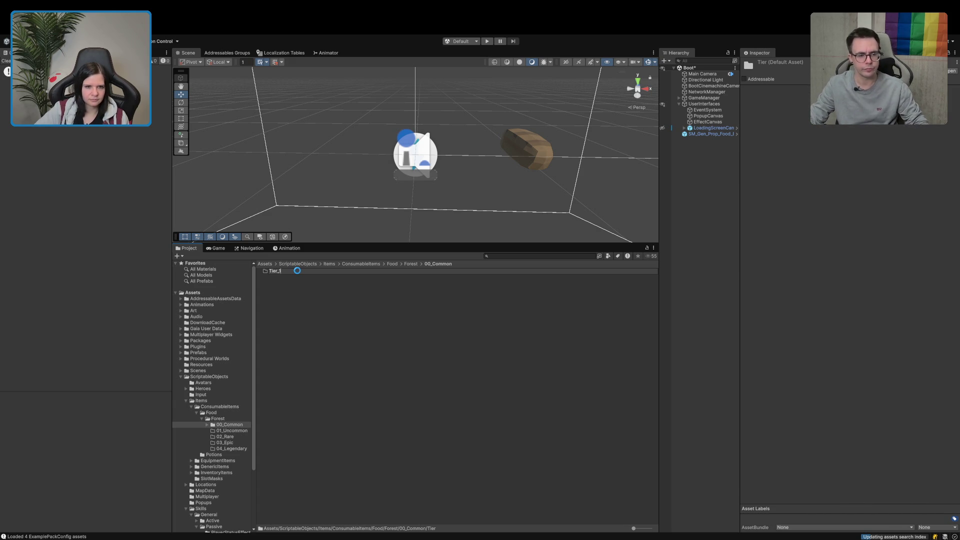
left_click(314, 289)
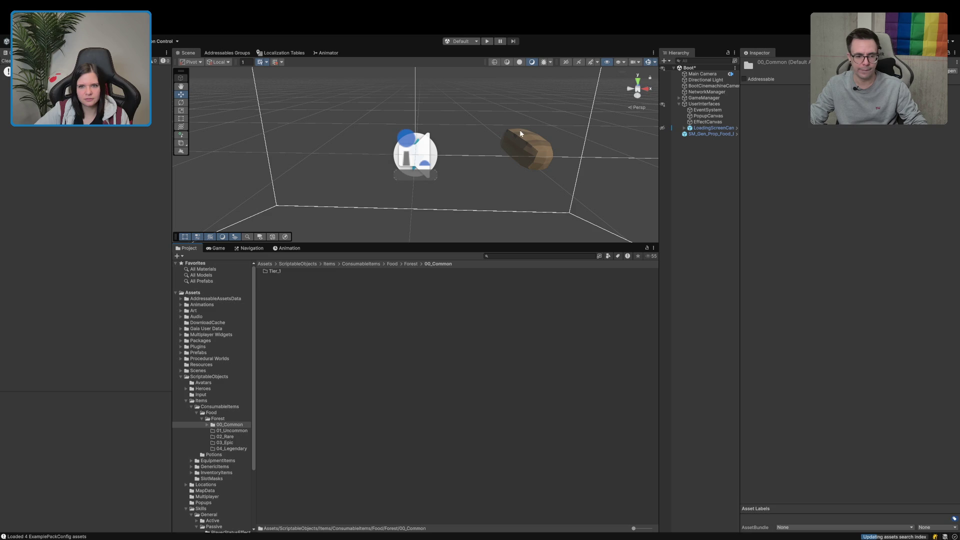
key("ctrl+shift+n")
type("Tier_2")
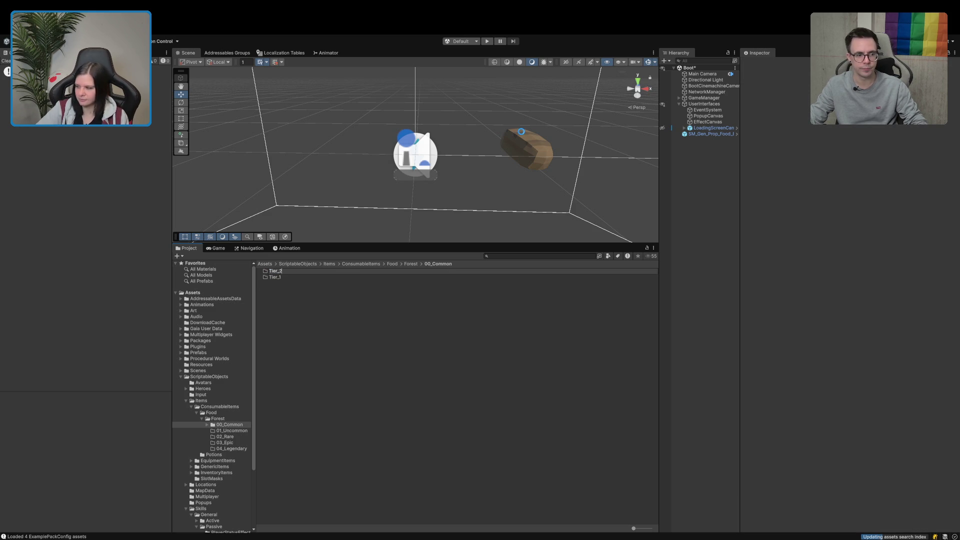
key("Return")
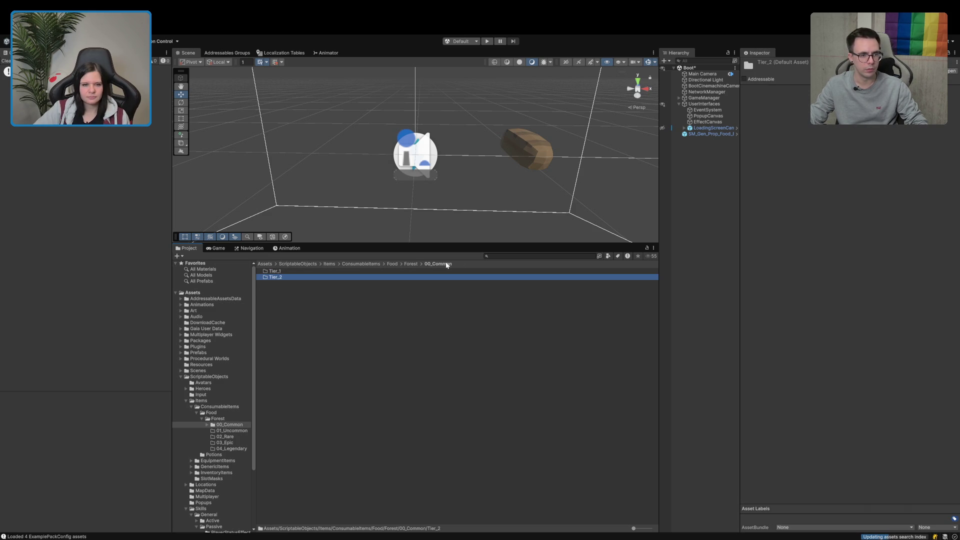
left_click(287, 335)
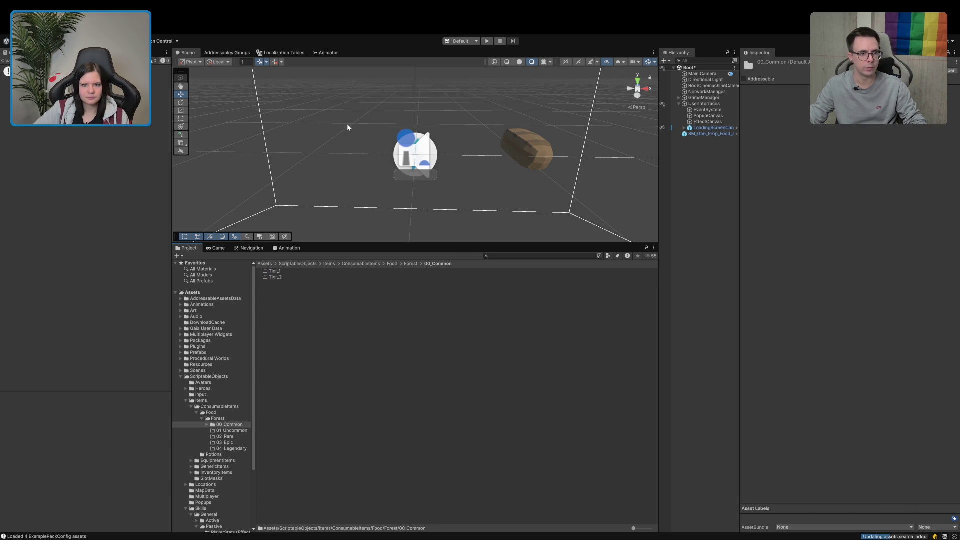
Step: Add a Tier_3 folder, select all three tier folders, and go to 01_Uncommon
key("ctrl+shift+n")
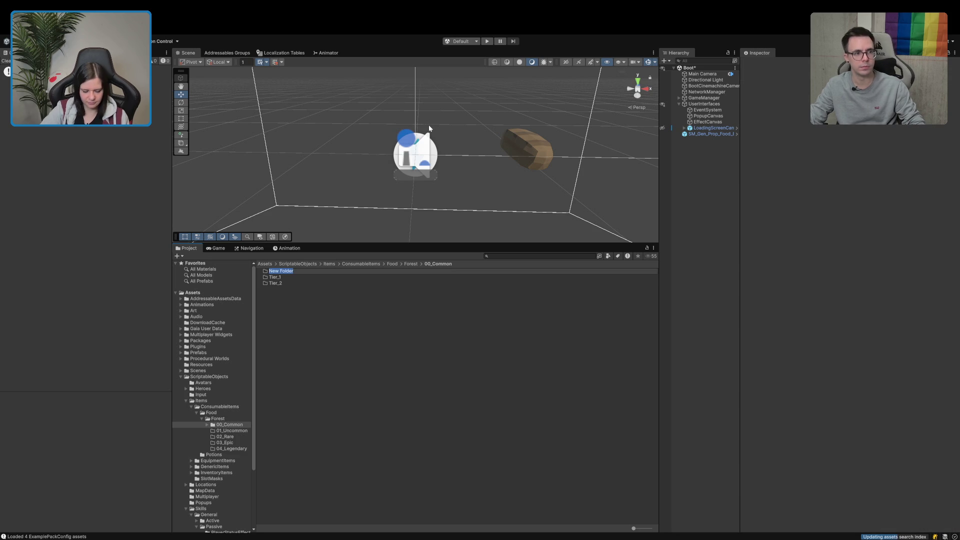
type("Tier_3")
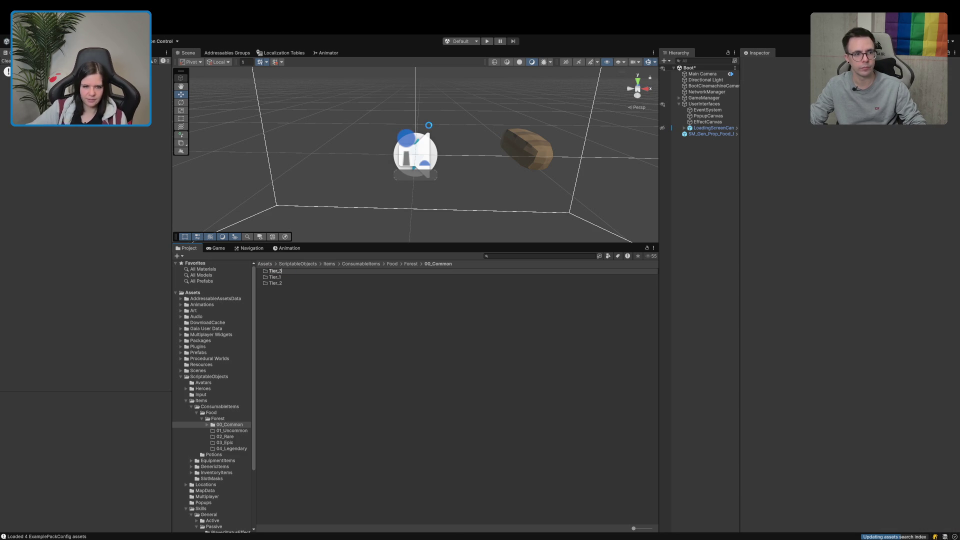
key("Return")
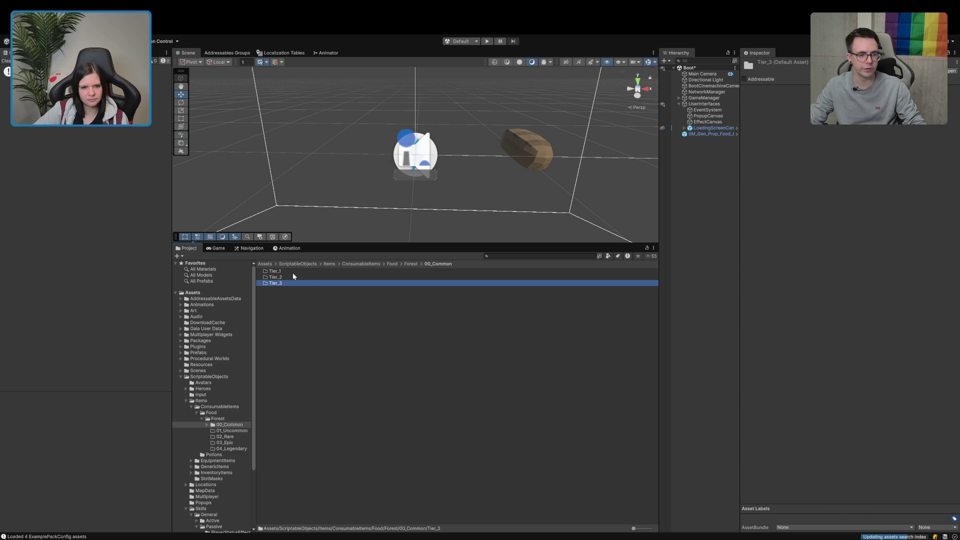
left_click(293, 272, "shift")
left_click(239, 430)
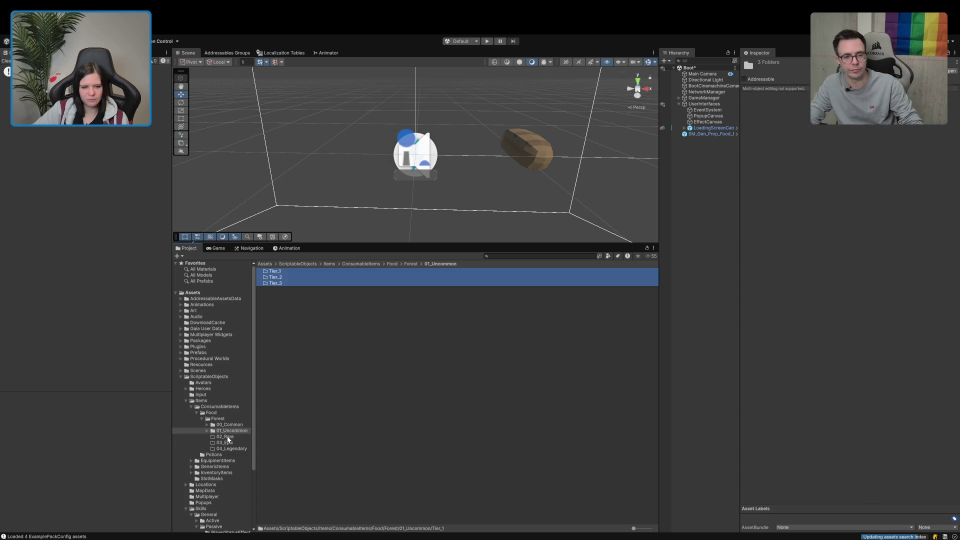
Step: Paste the Tier_1–Tier_3 folders into 02_Rare, 03_Epic and 04_Legendary
left_click(227, 437)
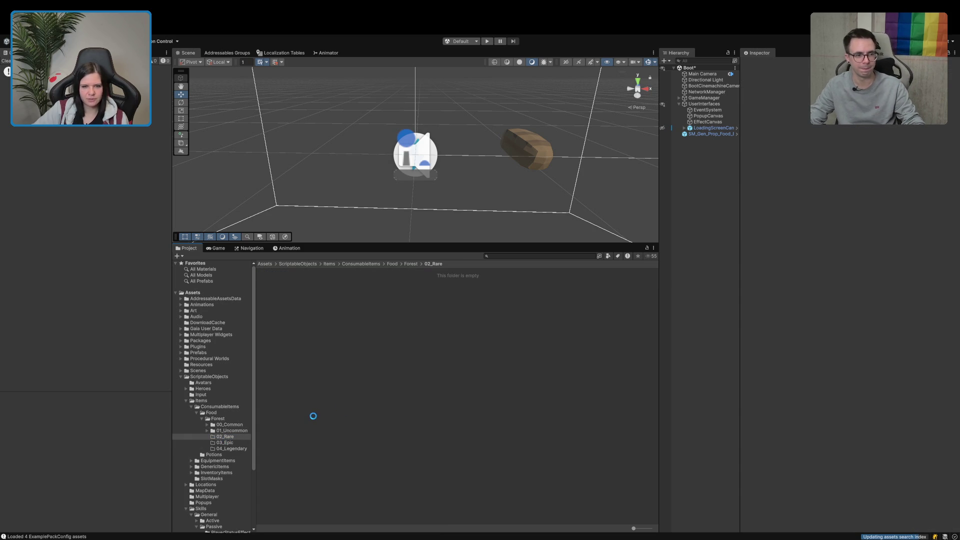
left_click(231, 441)
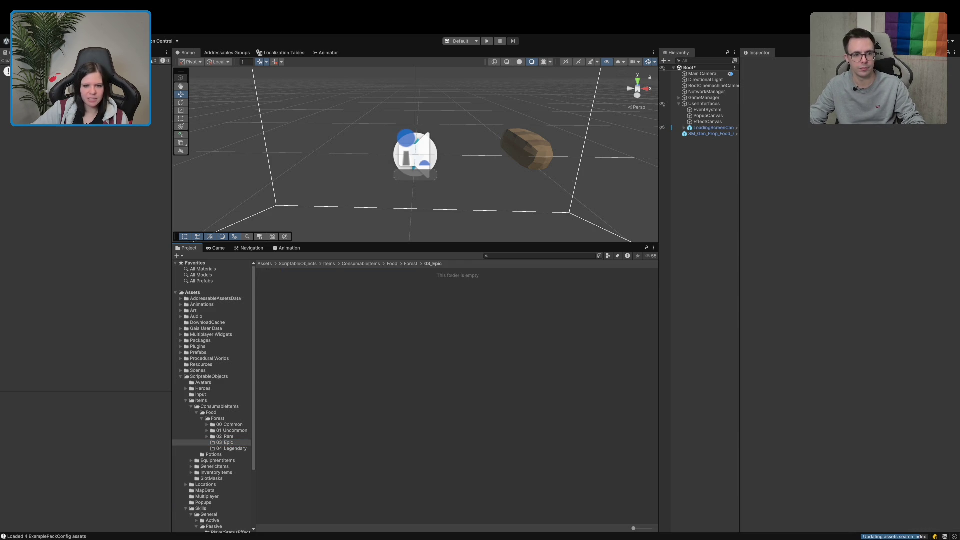
key("ctrl+v")
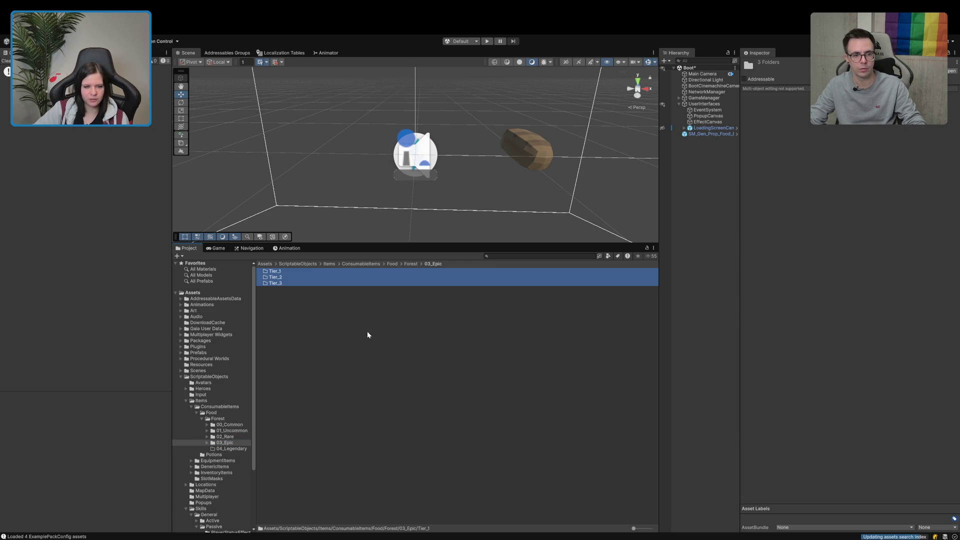
left_click(231, 448)
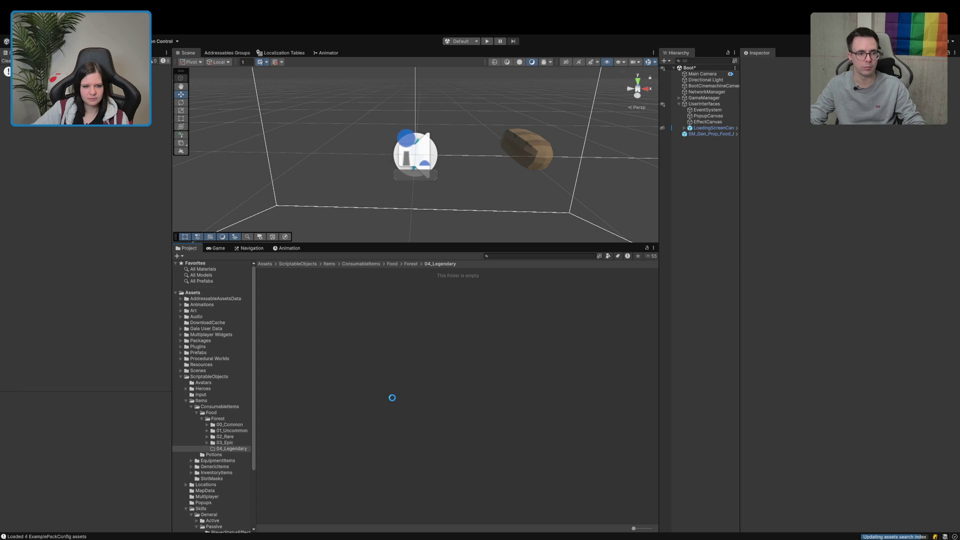
key("ctrl+v")
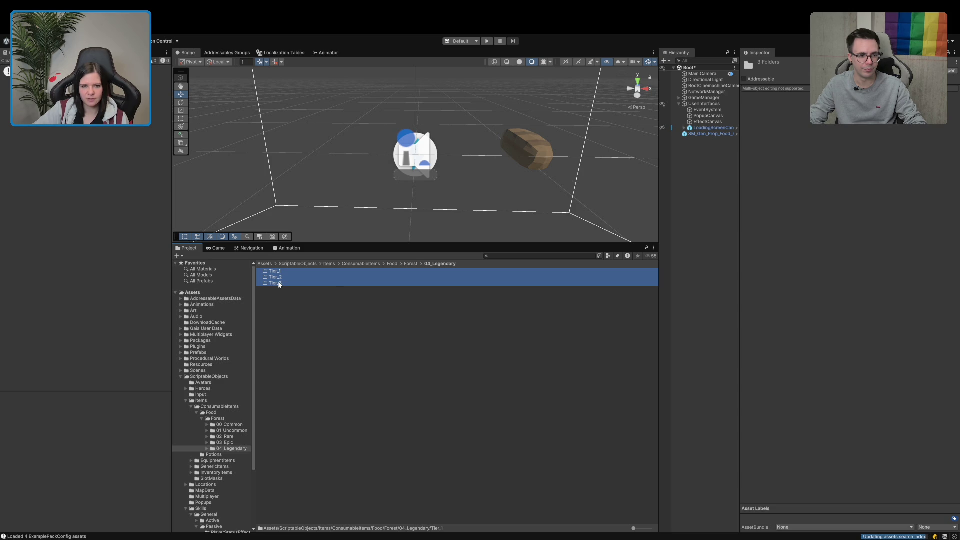
left_click(290, 320)
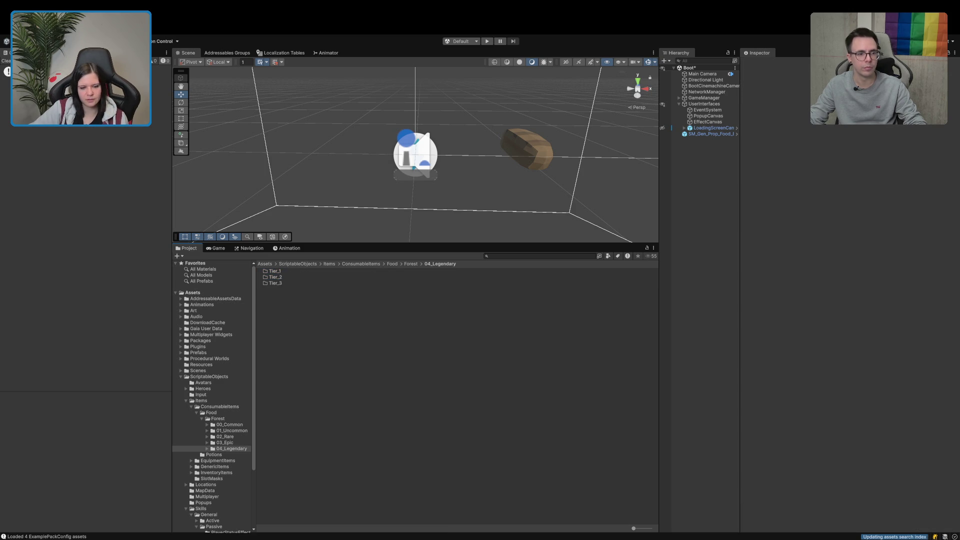
key("super+Tab")
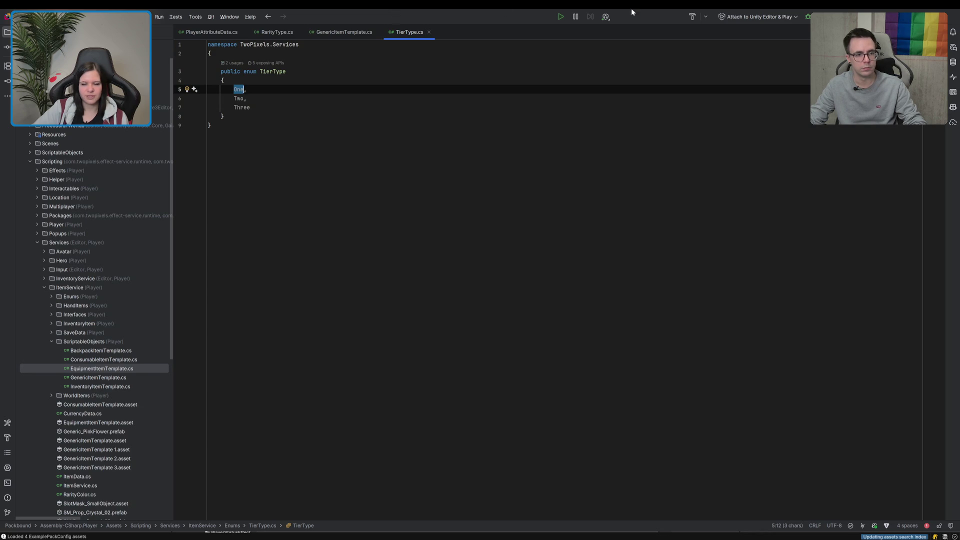
Step: Back in Unity, frame and orbit the scene view on the bread, then open the Potions folder
key("super+Tab")
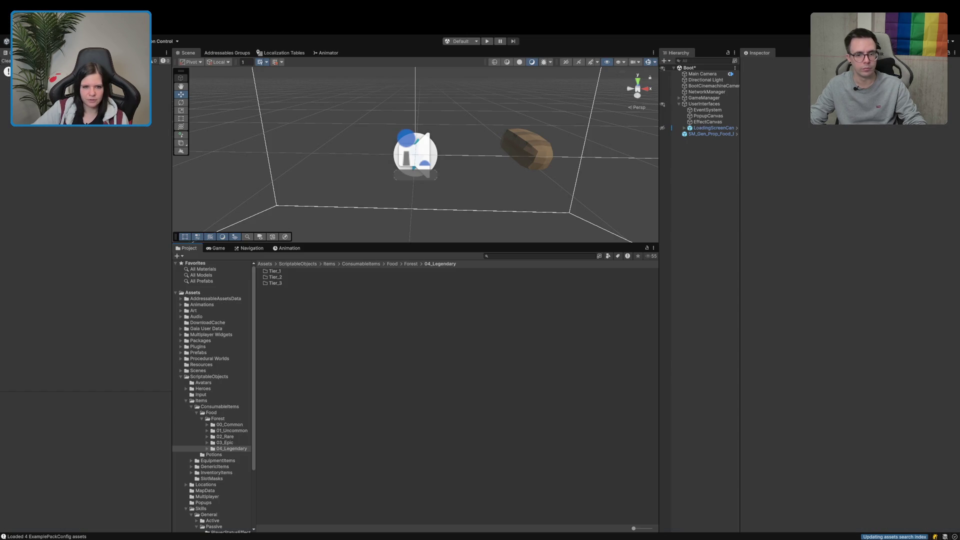
left_click(232, 426)
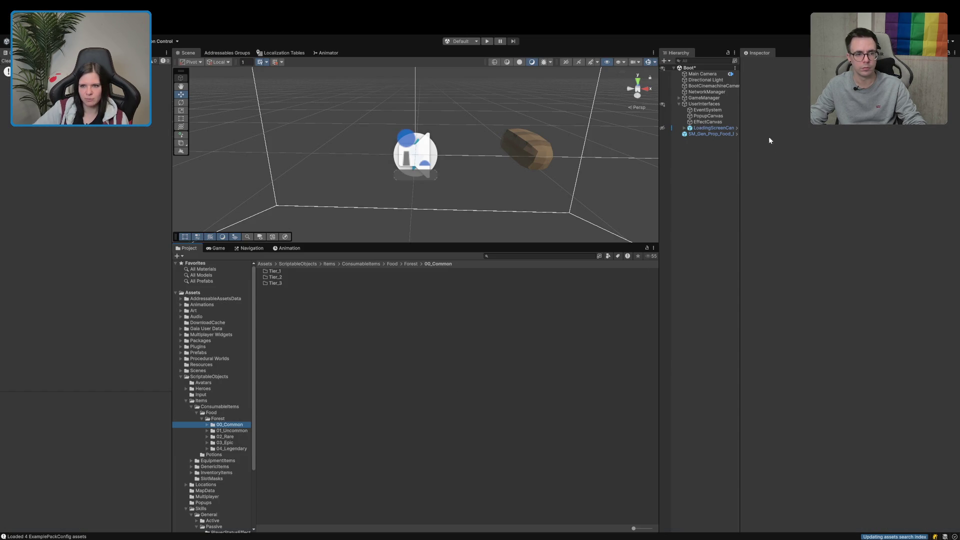
left_click(700, 134)
key("f")
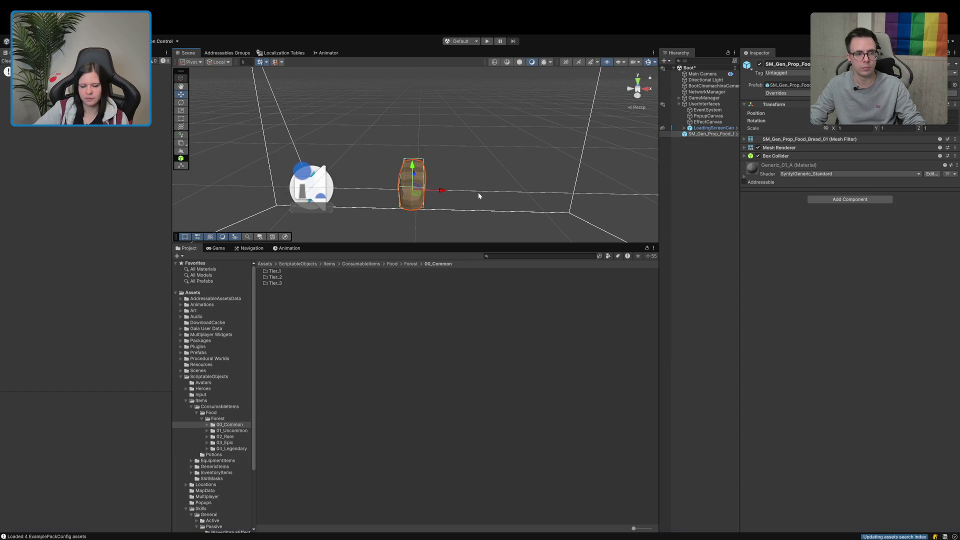
mouse_move(478, 192)
left_mouse_down()
mouse_move(377, 207)
mouse_move(389, 171)
mouse_move(375, 167)
mouse_move(465, 171)
left_mouse_up()
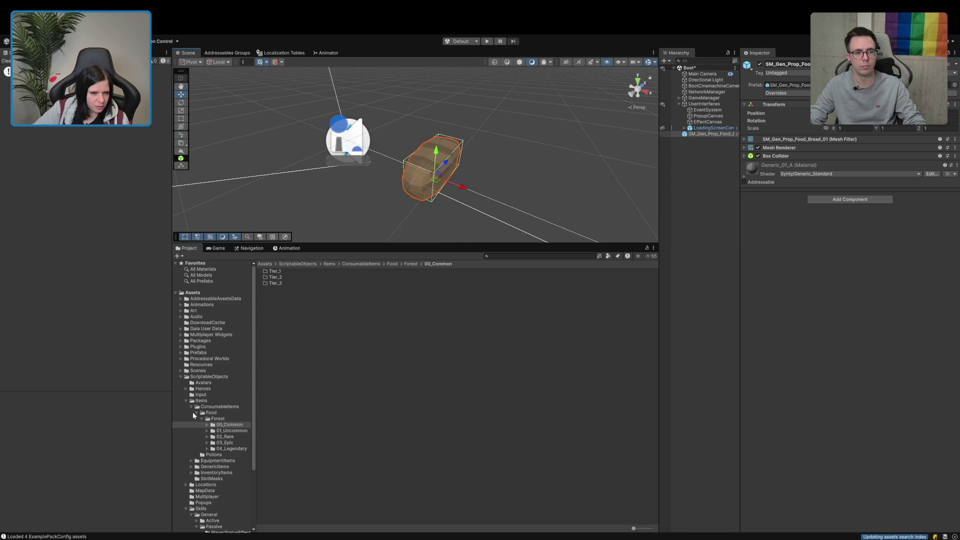
left_click(198, 455)
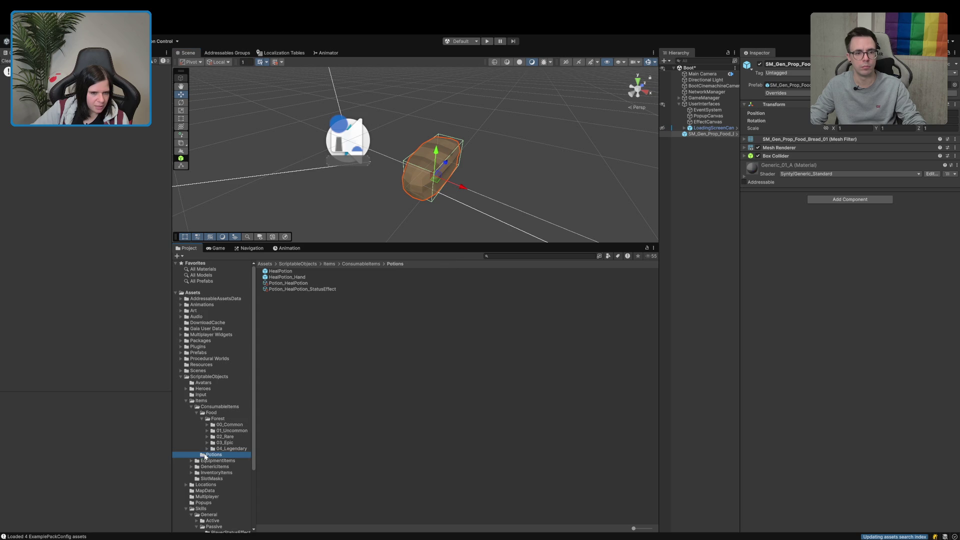
Step: Inspect the HealPotion prefab's components and add a second Inspector panel for them
left_click(281, 271)
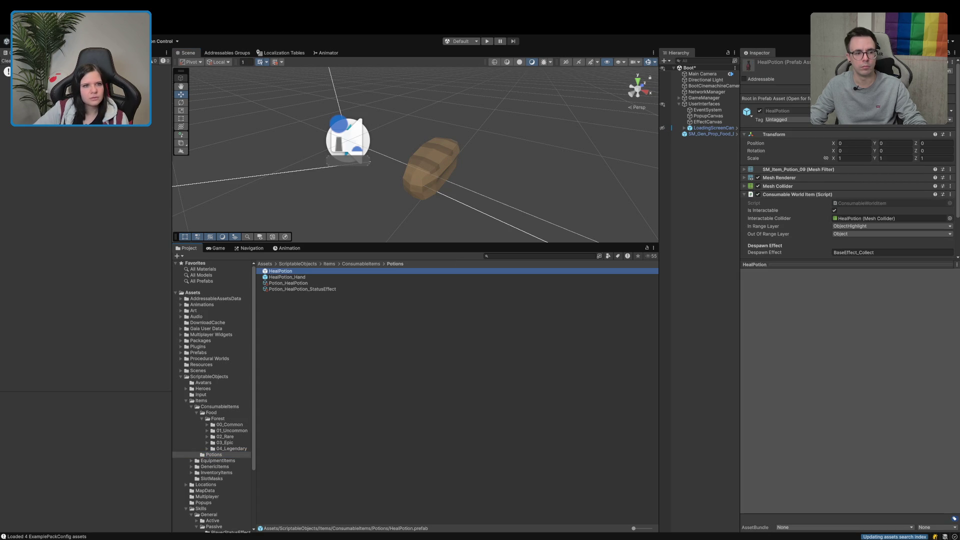
left_click(835, 265)
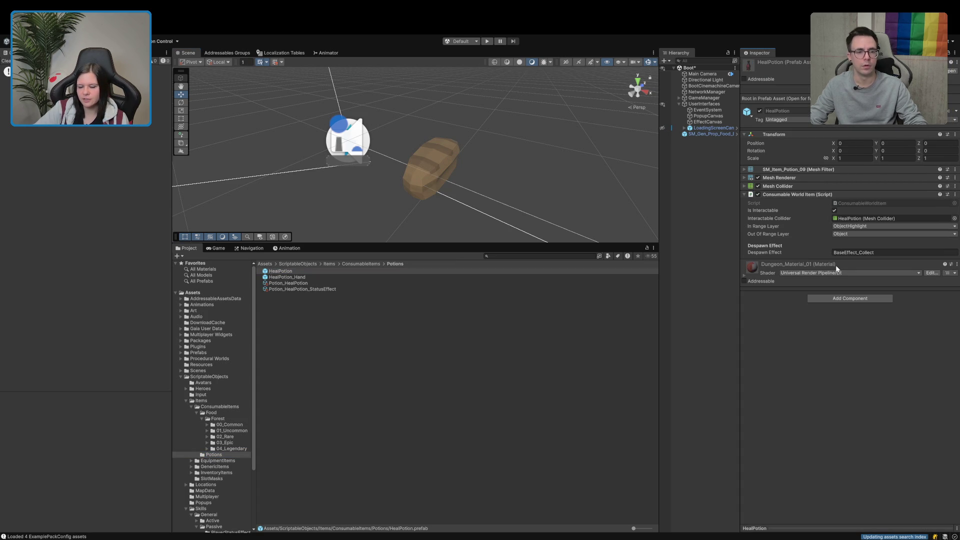
left_click(162, 54)
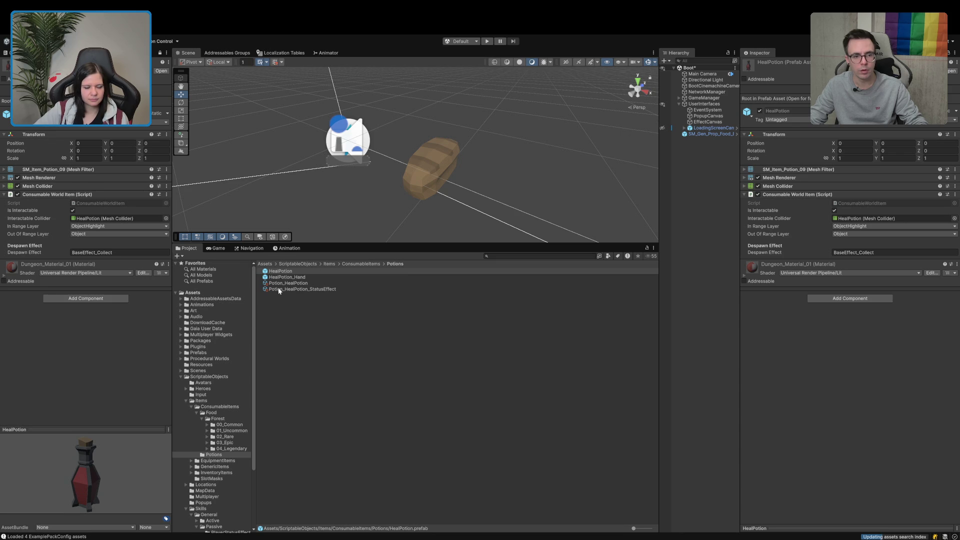
Step: Select the bread in the scene, shift the view, and show HealPotion_Hand in the second Inspector
left_click(679, 104)
left_click(702, 111)
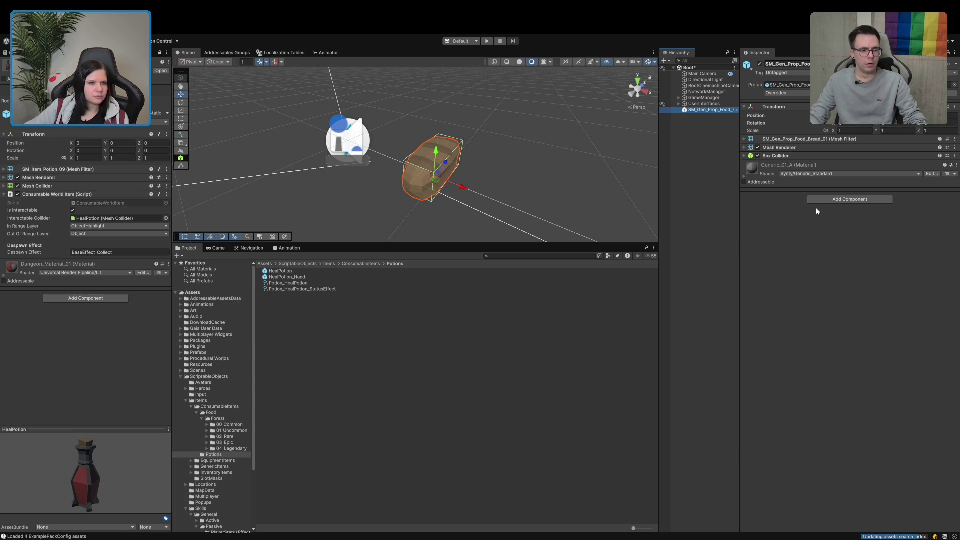
mouse_move(525, 194)
left_mouse_down()
mouse_move(472, 225)
mouse_move(508, 163)
left_mouse_up()
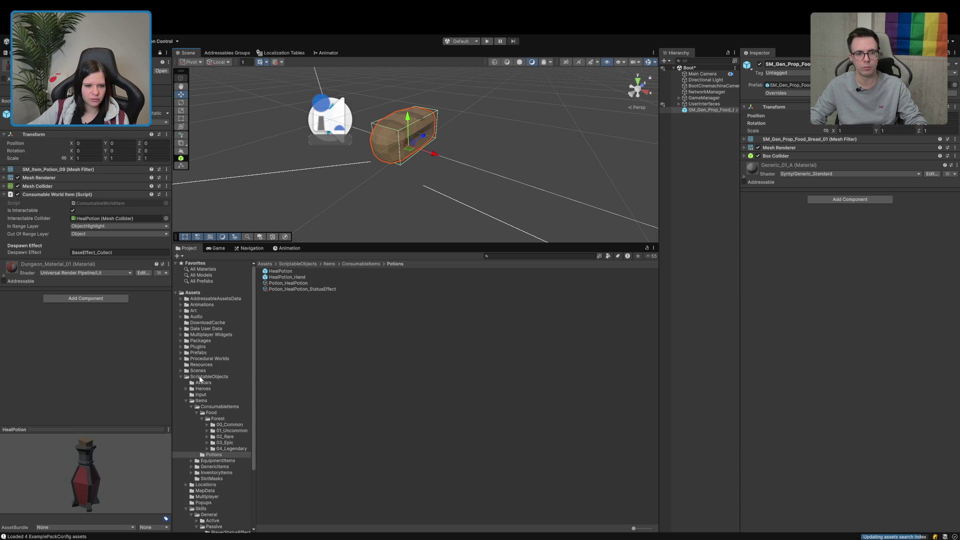
left_click(287, 277)
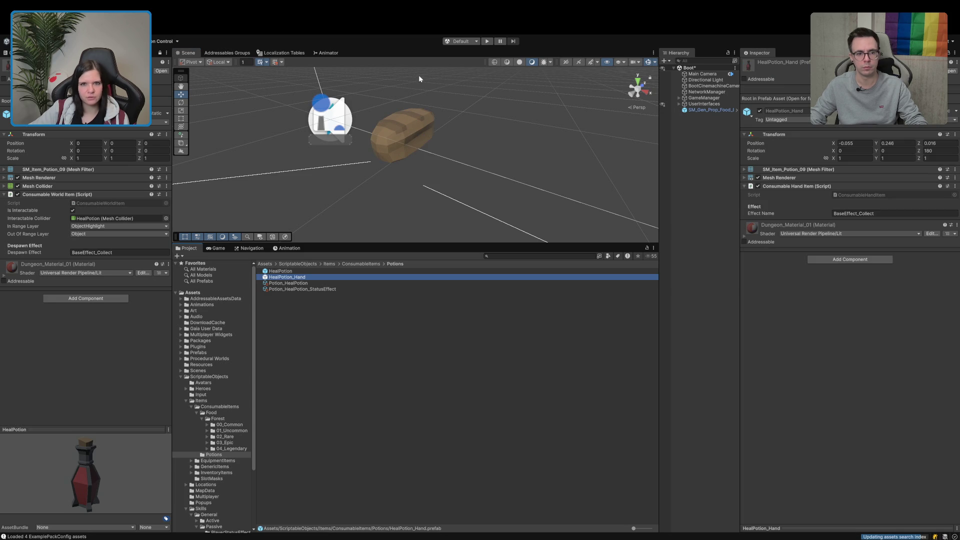
left_click(113, 426)
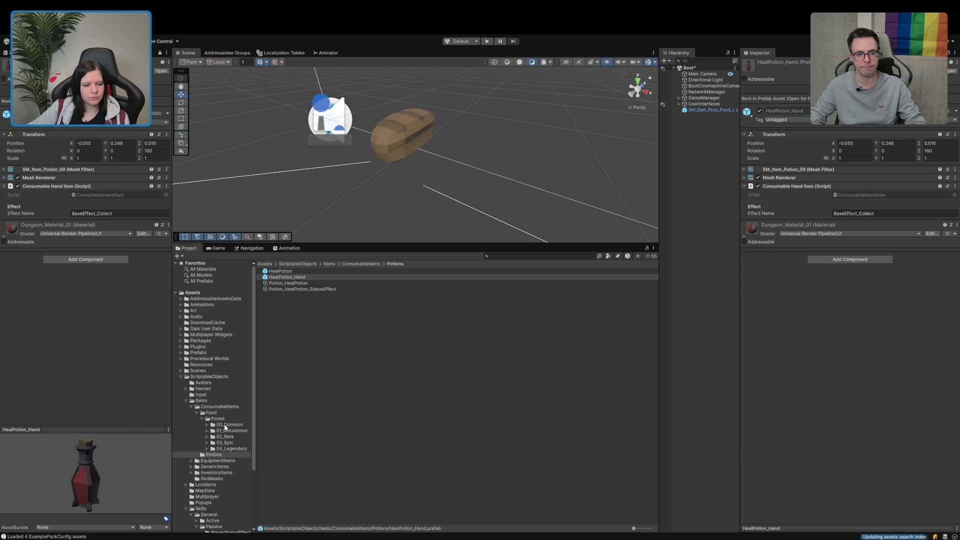
Step: Open the empty Food/Forest/00_Common/Tier_1 folder and reselect the bread
left_click(225, 425)
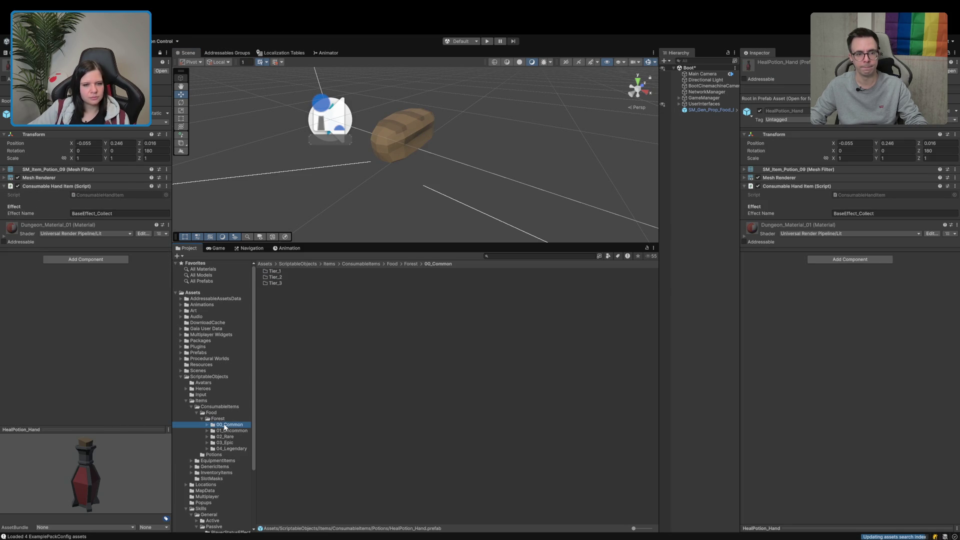
double_click(274, 271)
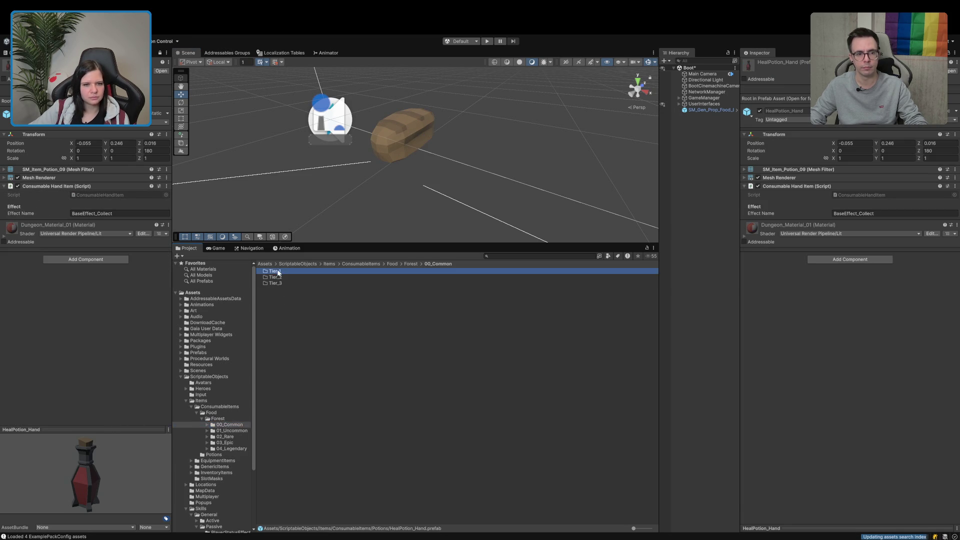
left_click(711, 110)
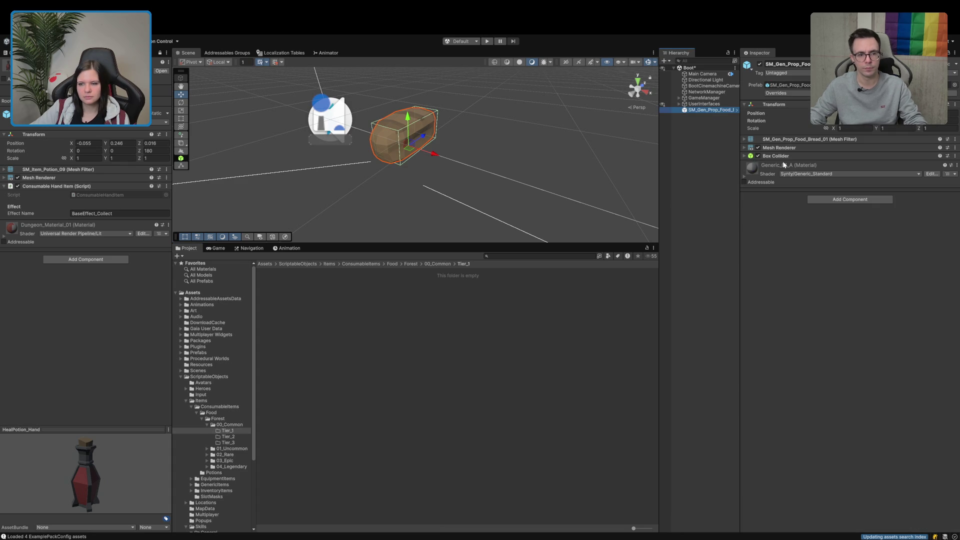
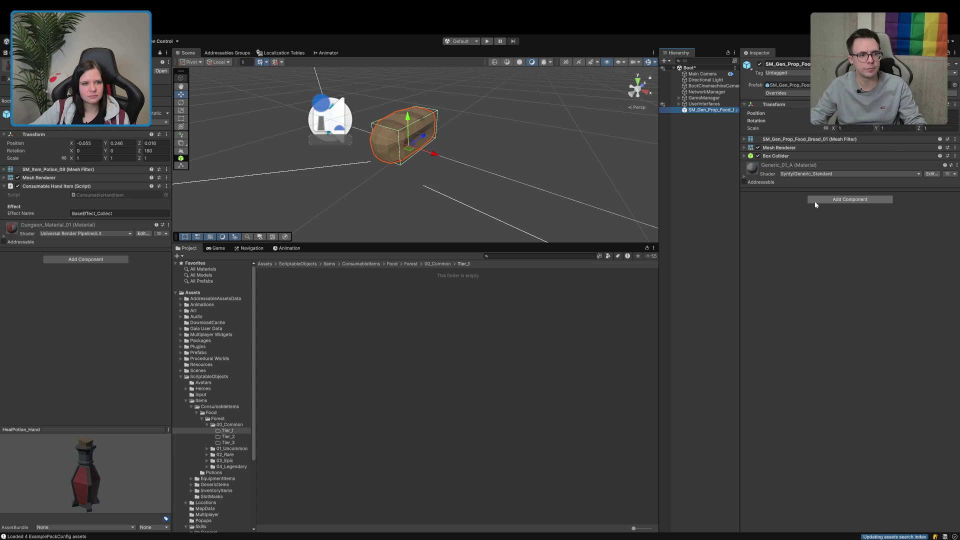
Step: Remove the bread's Box Collider, paste the Consumable Hand Item script onto it, and open Tier_1
left_click(955, 160)
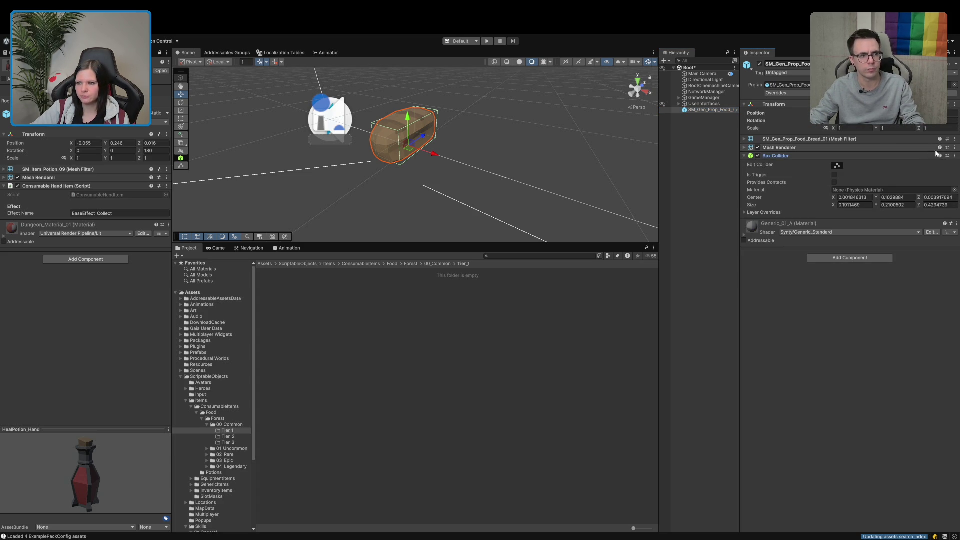
left_click(909, 188)
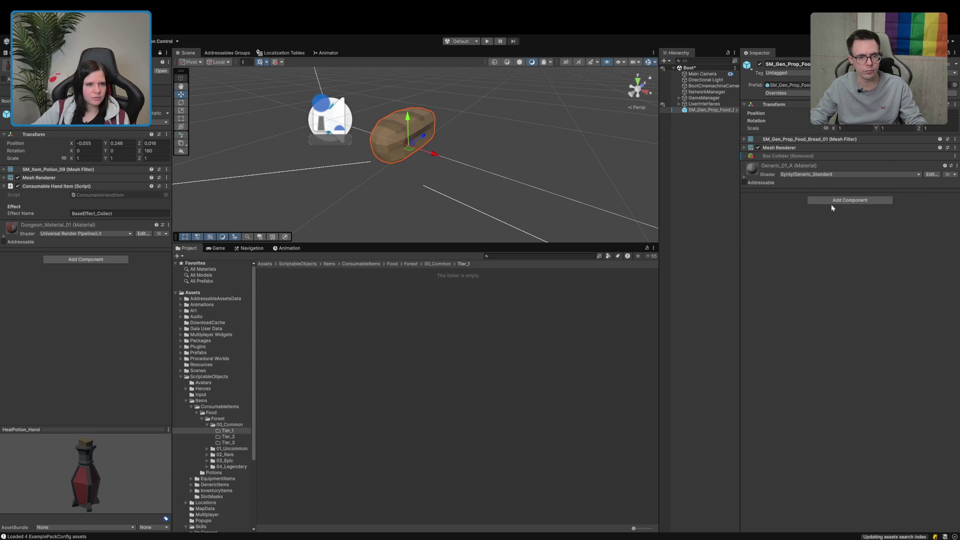
key("ctrl+v")
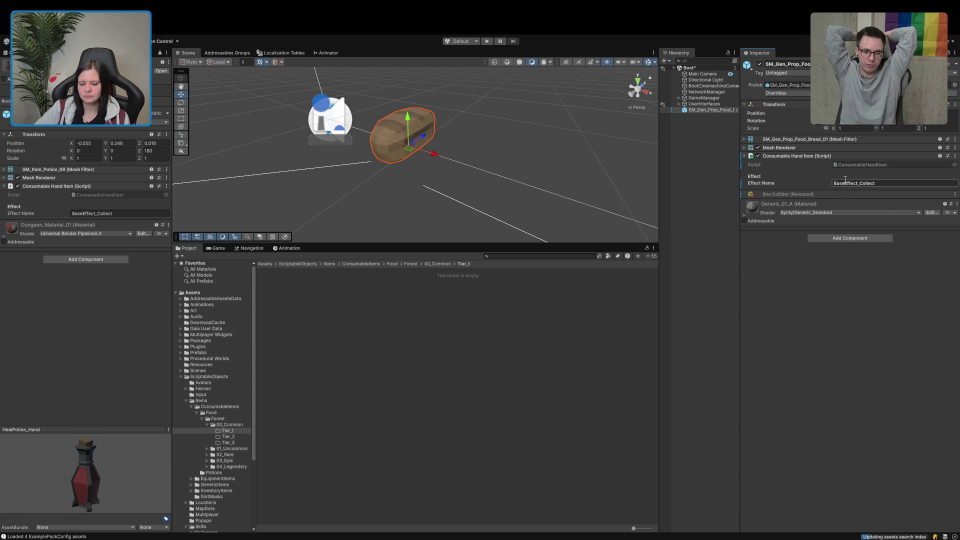
left_click(238, 424)
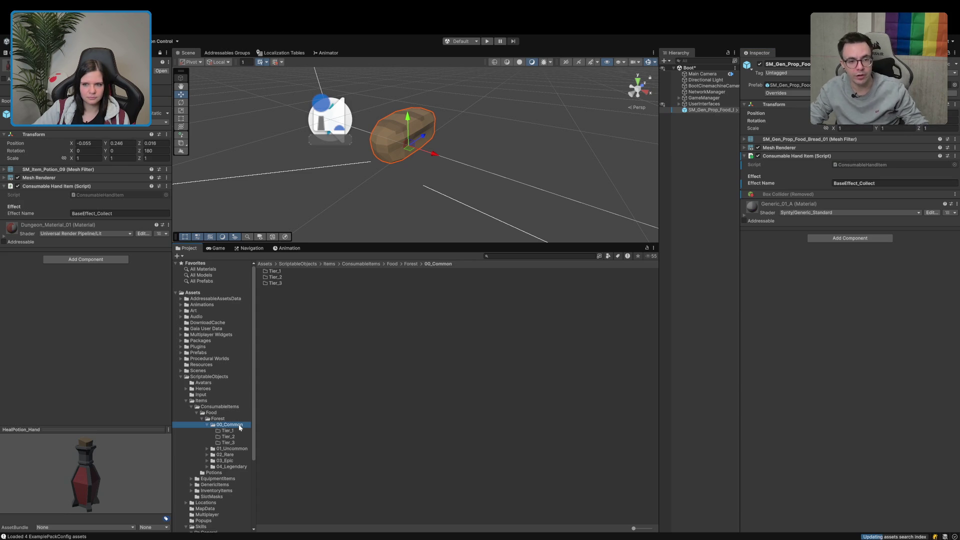
left_click(233, 430)
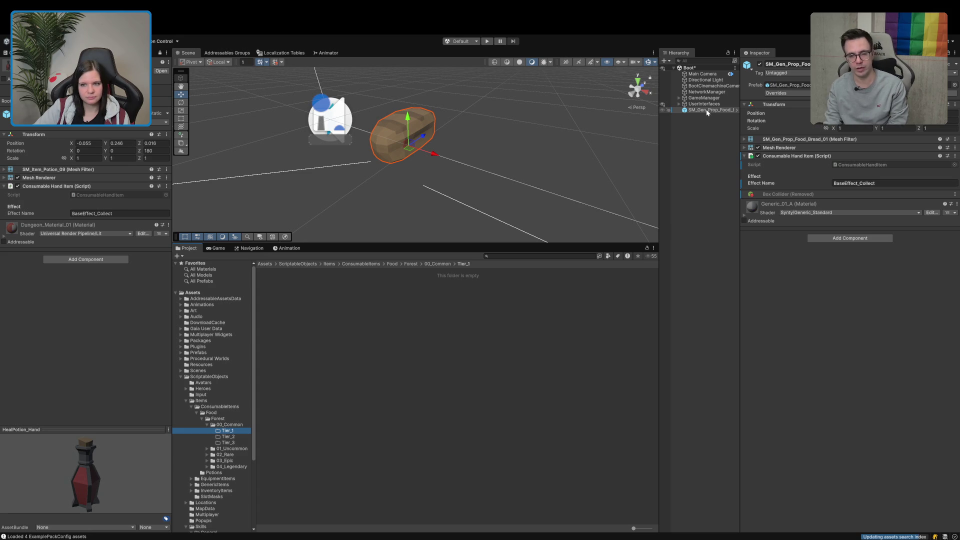
Step: Save the bread as a prefab in Tier_1 and delete it from the scene
left_click_drag(706, 110, 524, 410)
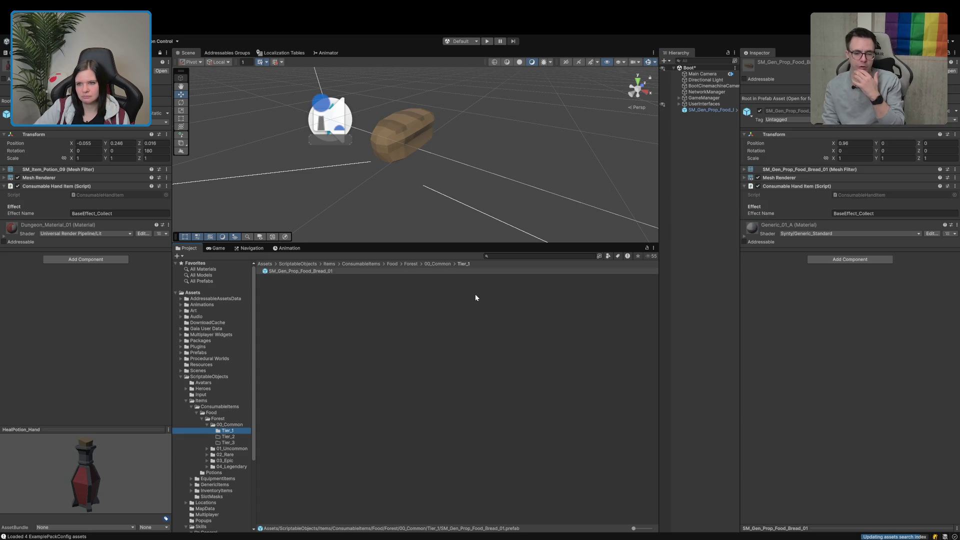
left_click(715, 111)
key("Delete")
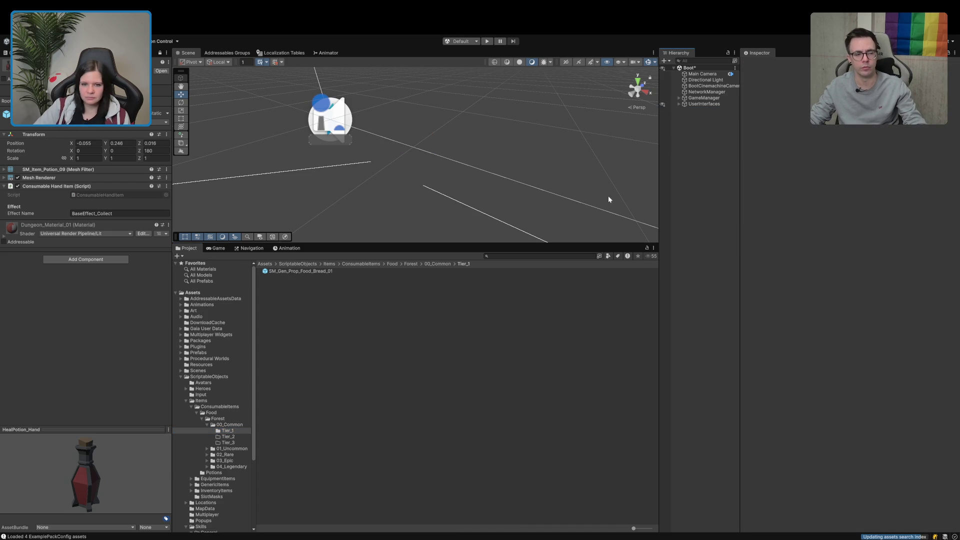
Step: Rename the new prefab to Bread_Hand and set its X position to 0
left_click(312, 272)
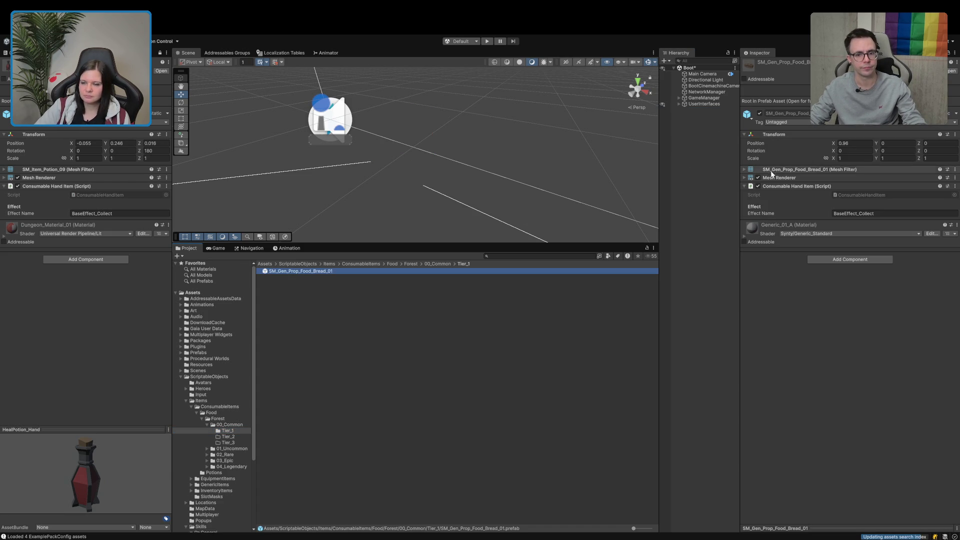
key("Return")
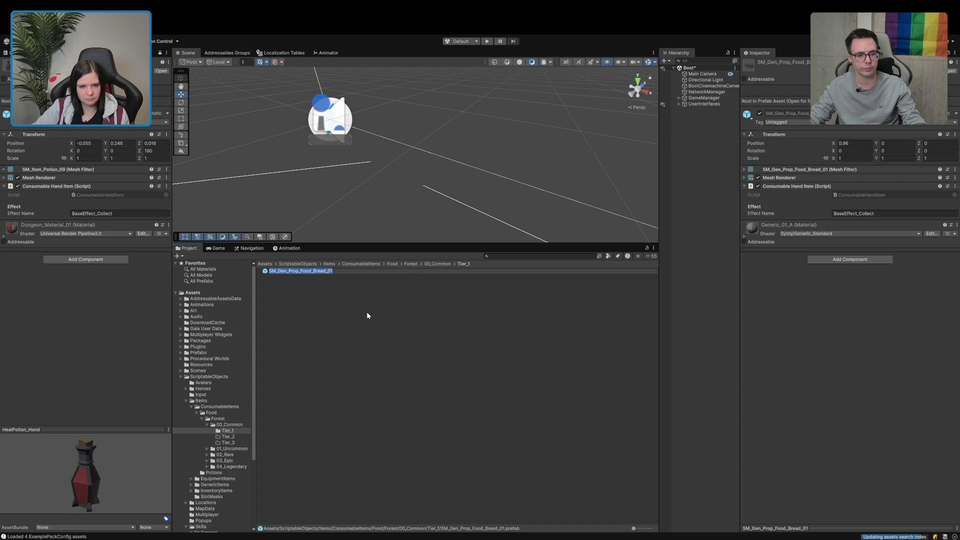
type("Bread")
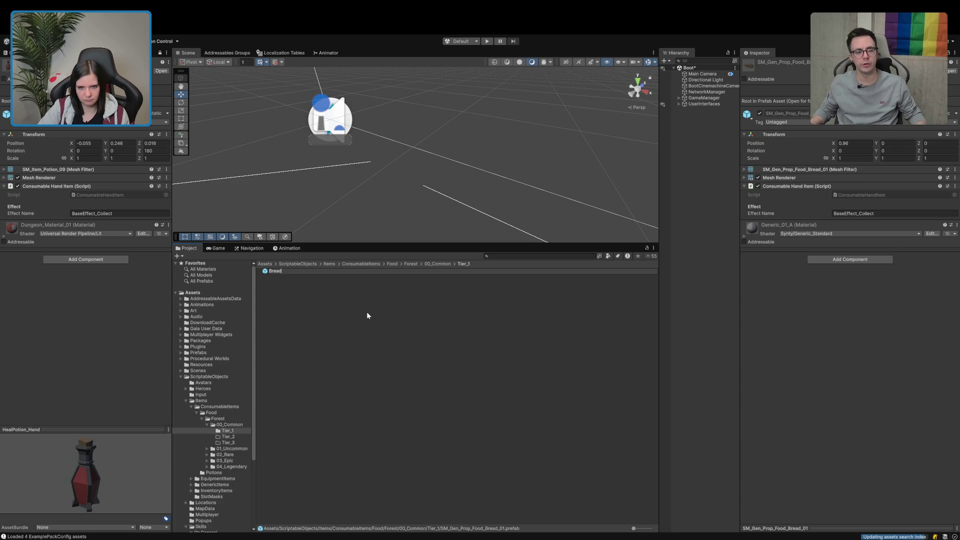
type("_Hand")
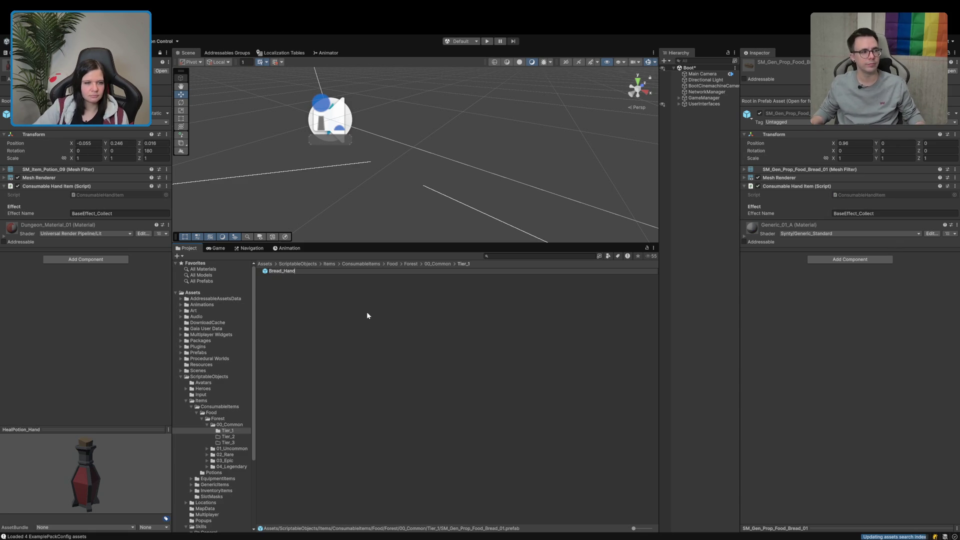
key("Return")
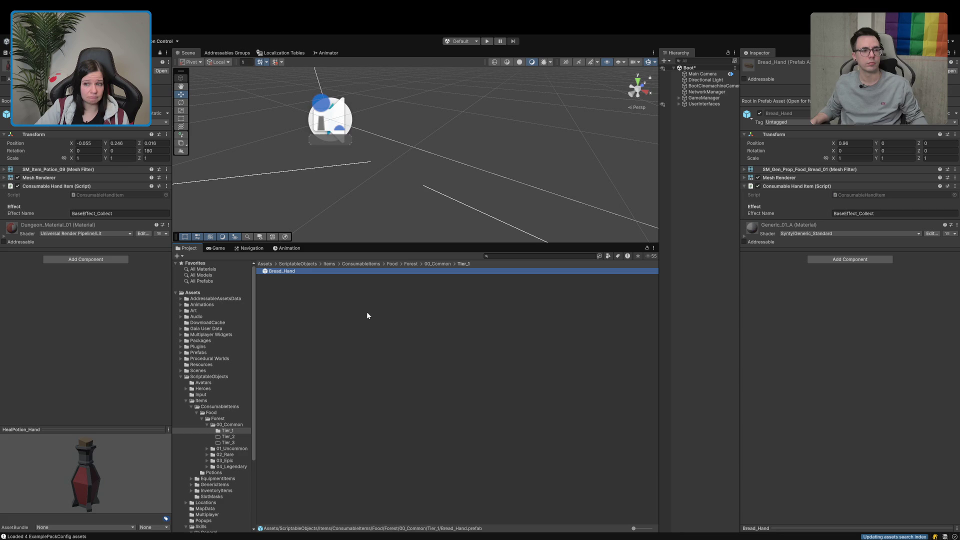
left_click(859, 146)
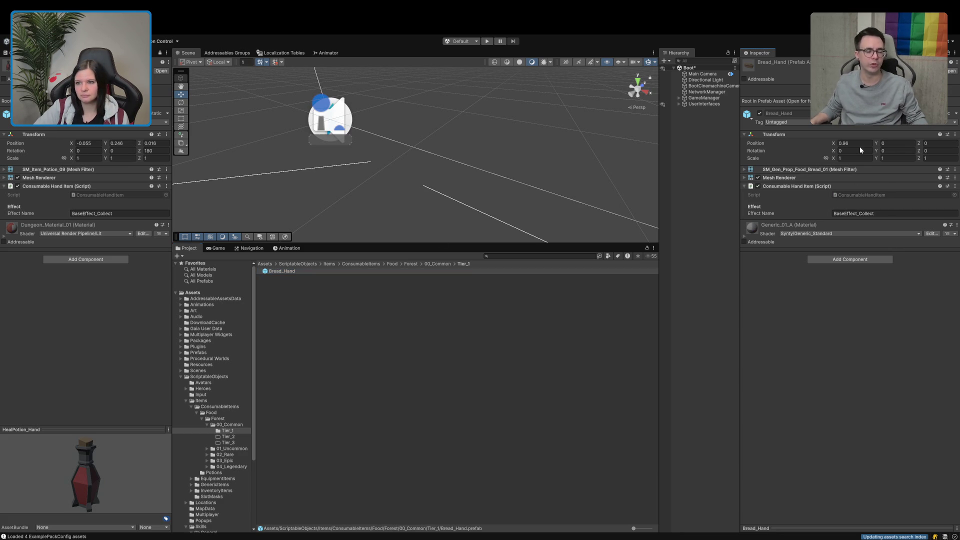
type("0")
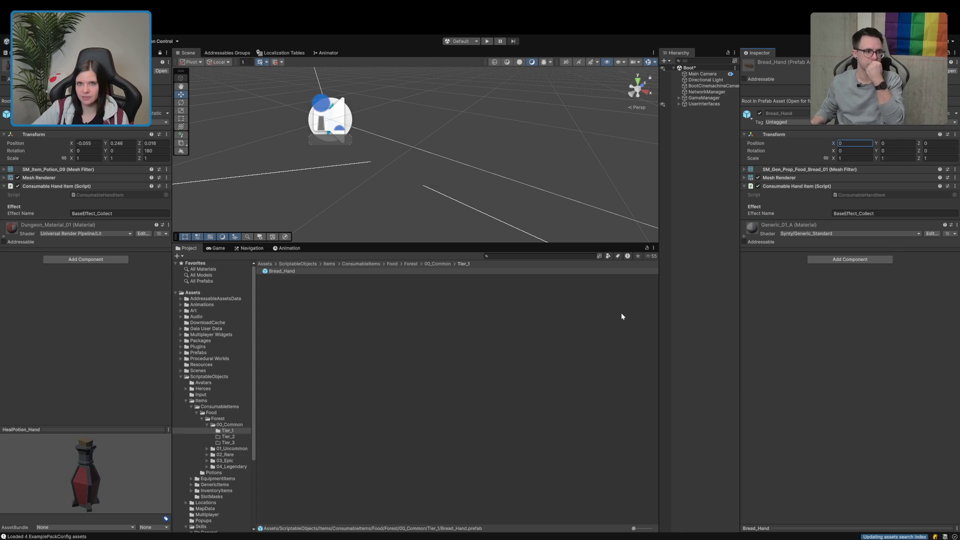
left_click_drag(743, 361, 757, 361)
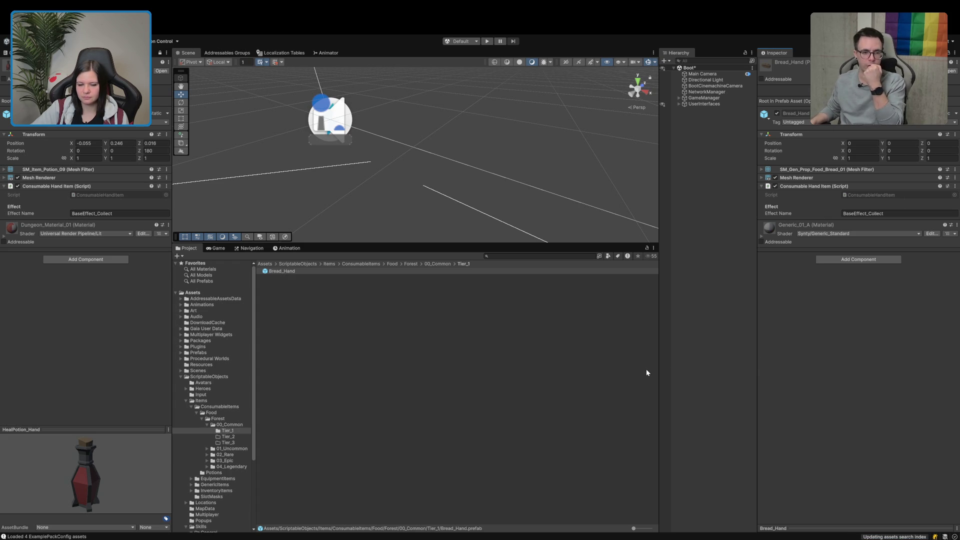
left_click(462, 356)
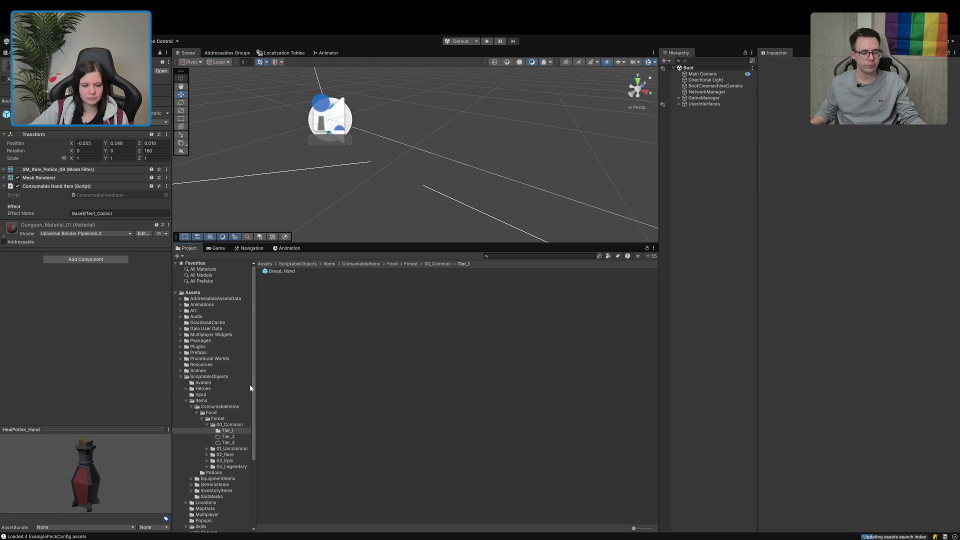
Step: Pin Potion_HealPotion's settings in the Inspector for reference, then go back to the Tier_1 folder
left_click(210, 407)
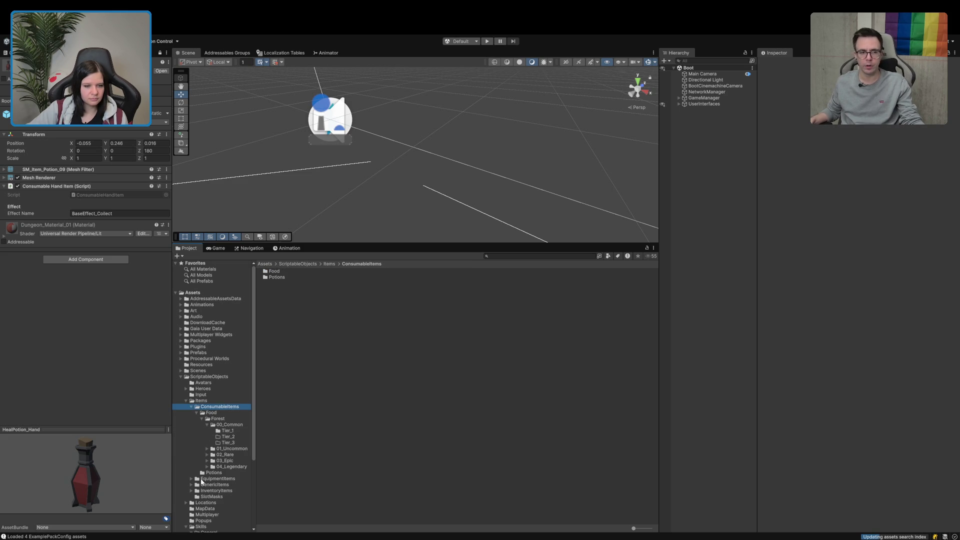
left_click(214, 472)
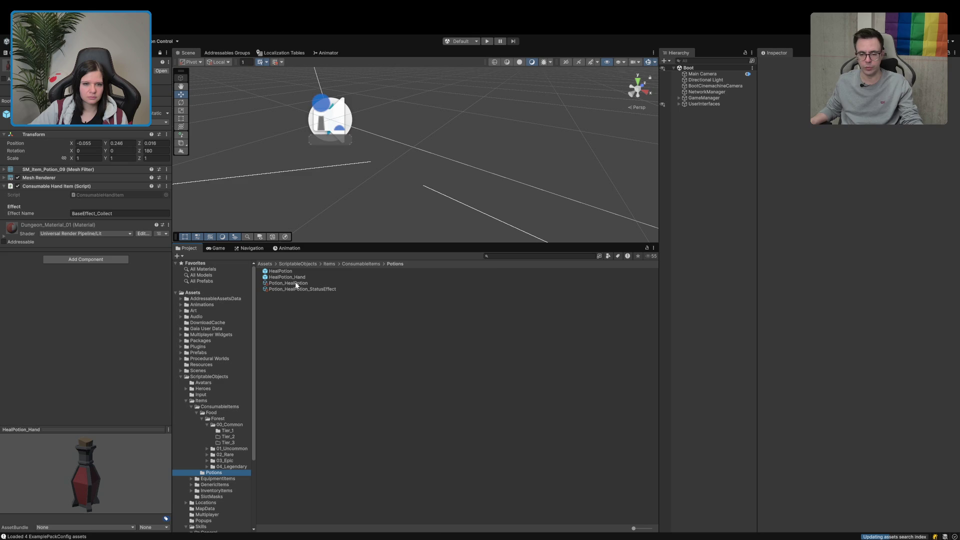
left_click(296, 284)
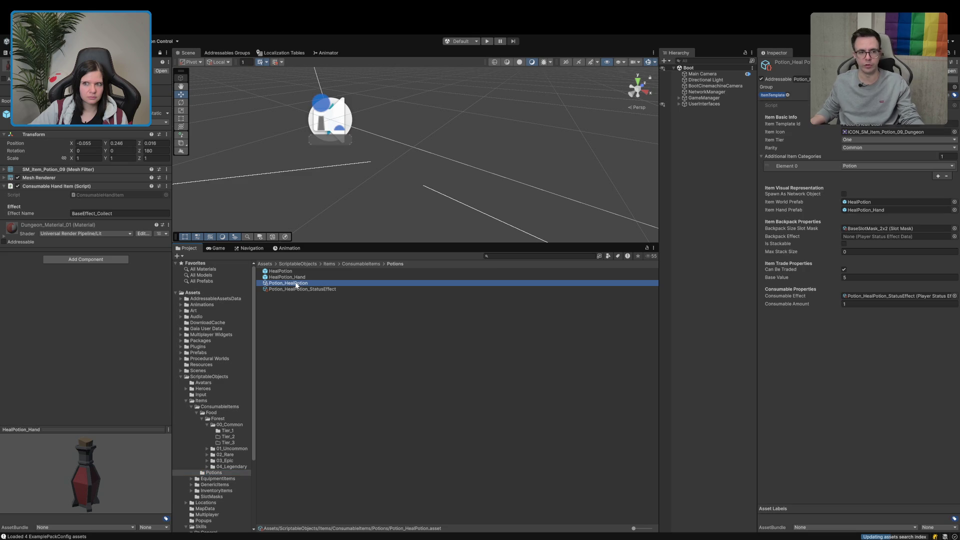
left_click(159, 53)
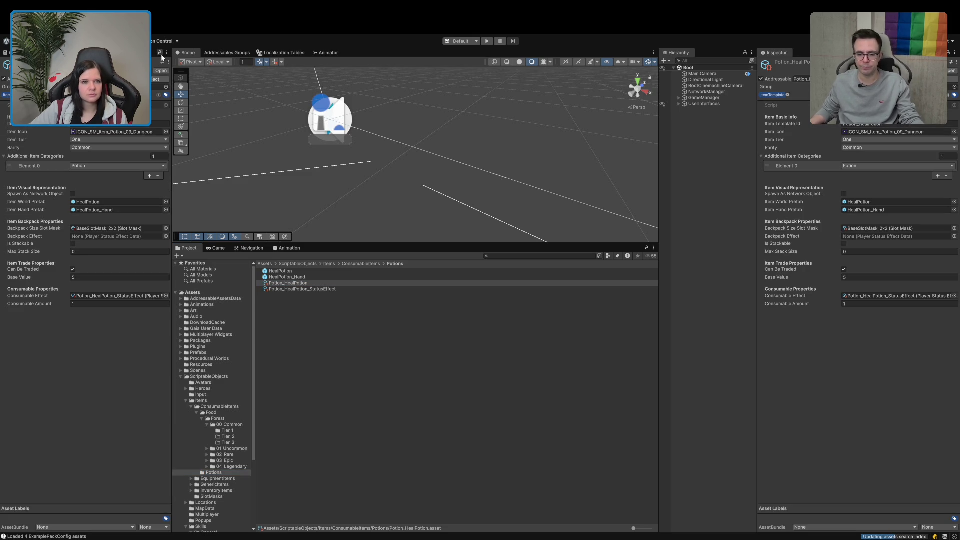
left_click(227, 431)
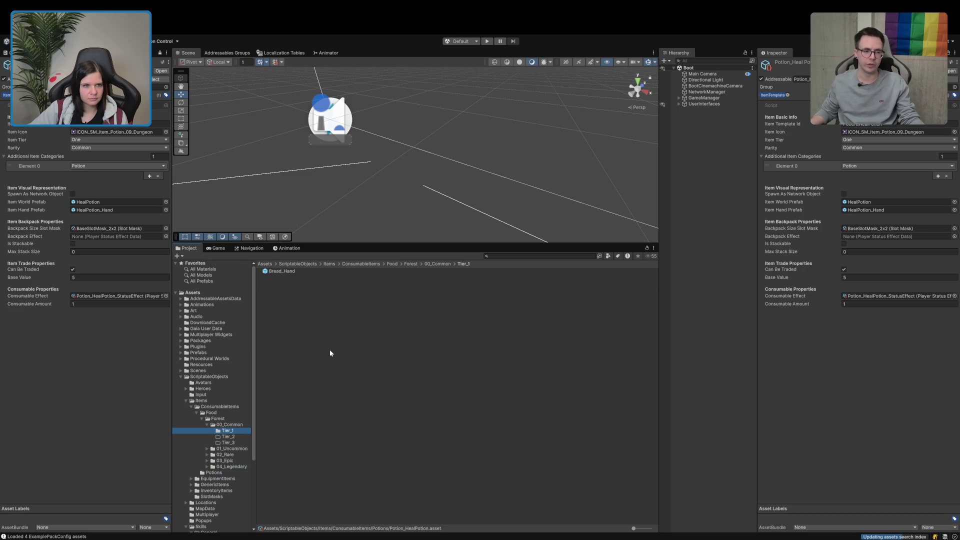
left_click(329, 352)
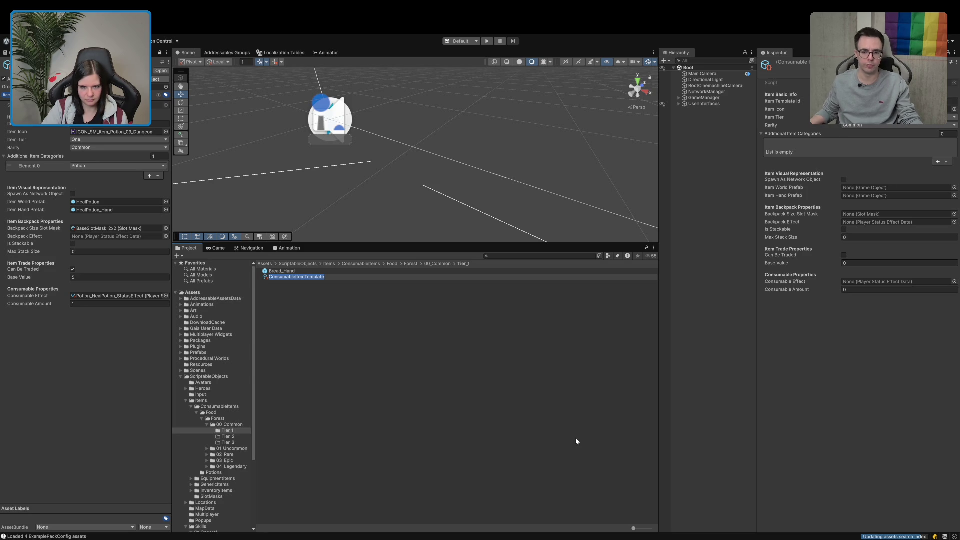
Step: Name the new consumable item asset 'Food_Forest_Common_Tier1_Bread'
type("Food_")
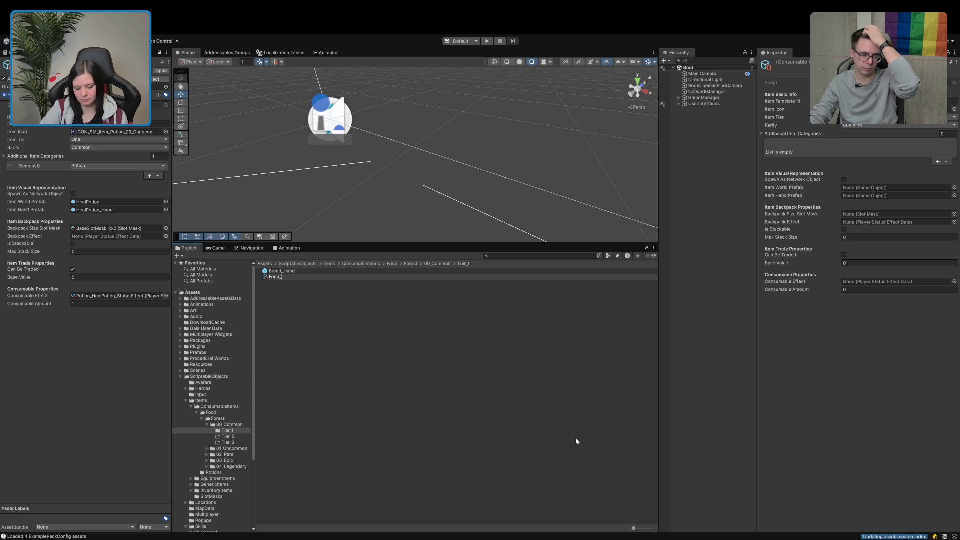
type("Forest_")
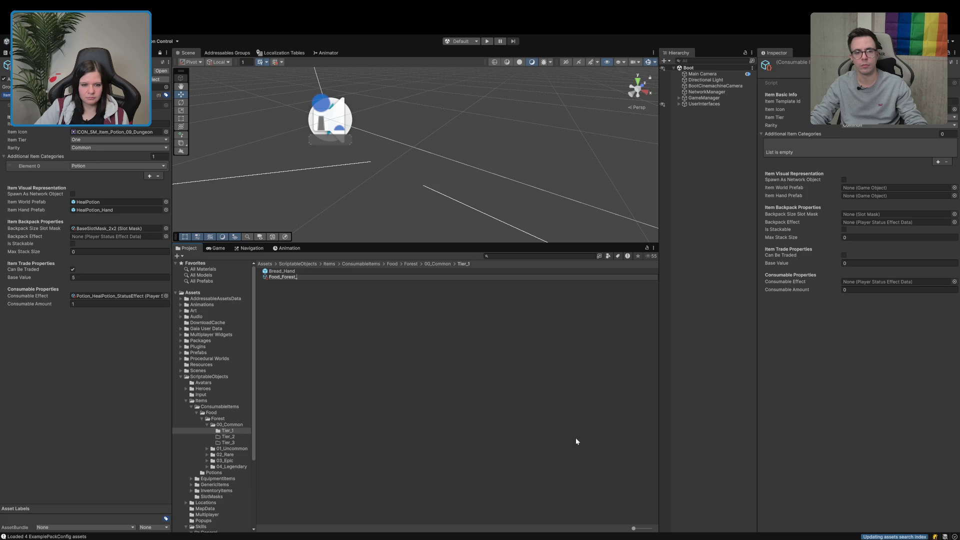
type("Commo")
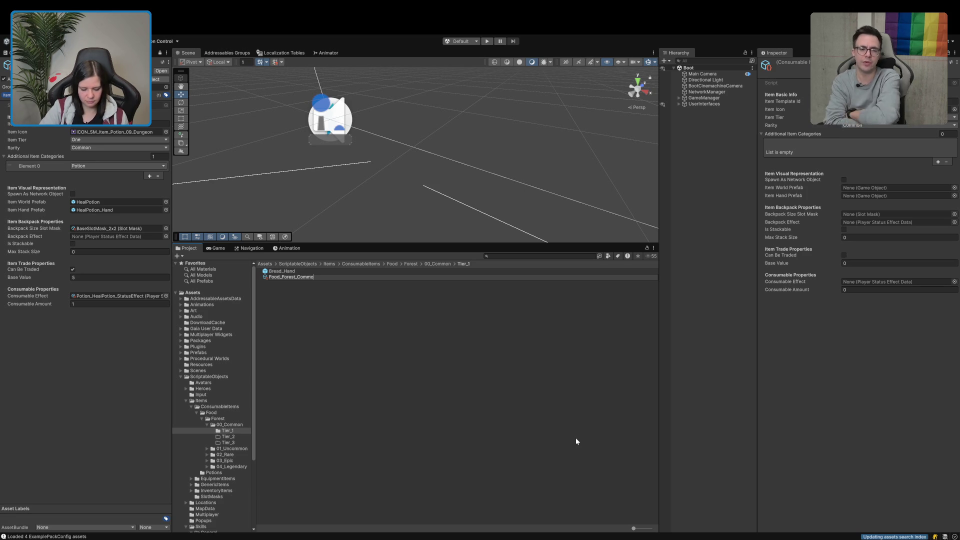
type("n_Tier")
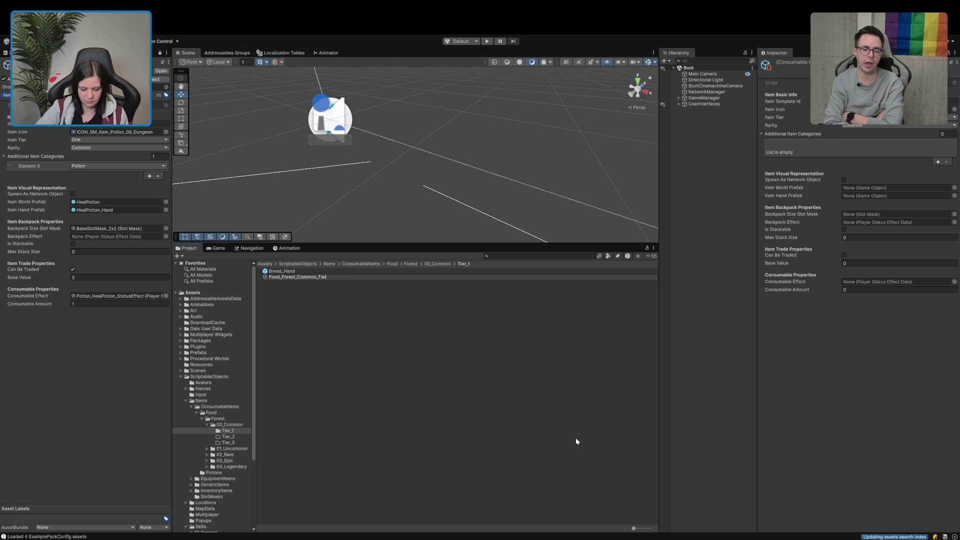
type("1_Bread")
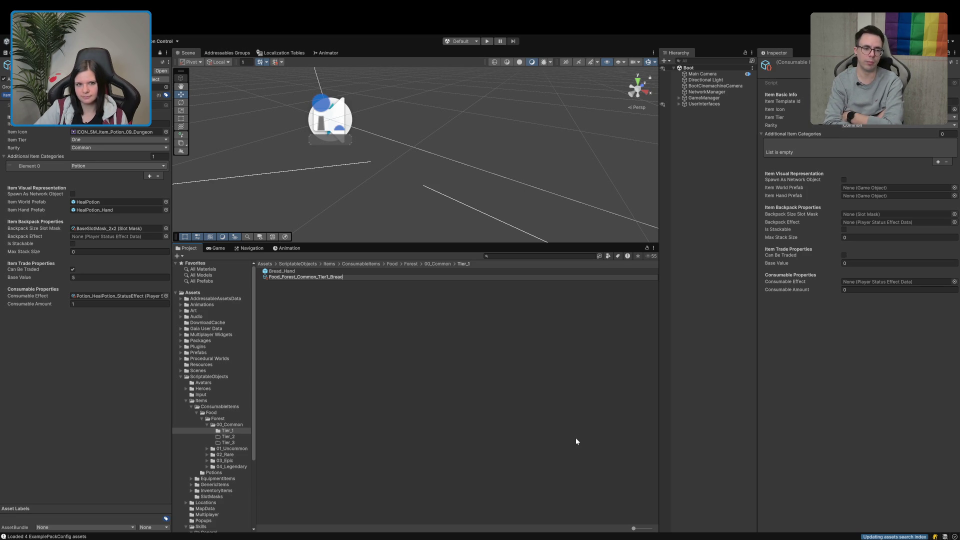
key("ctrl+a")
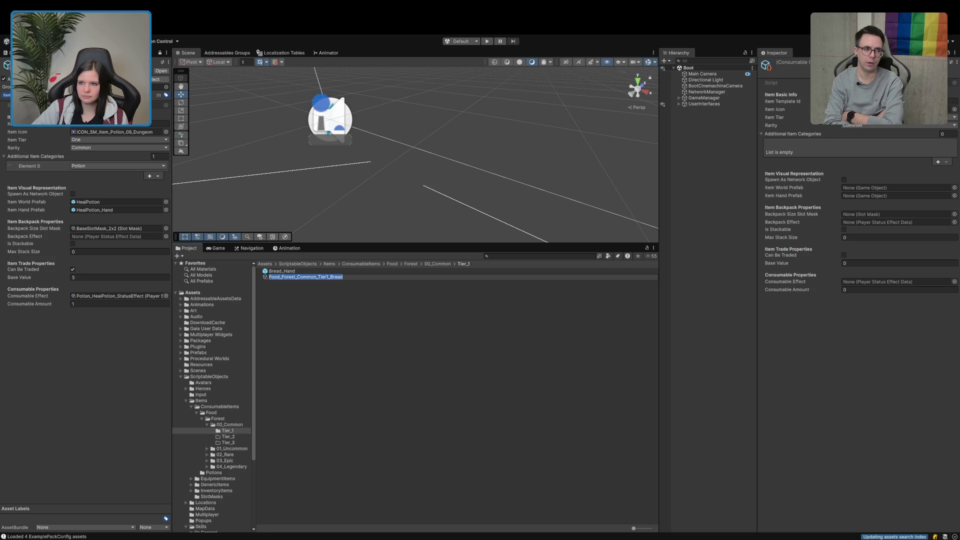
key("Return")
left_click(899, 108)
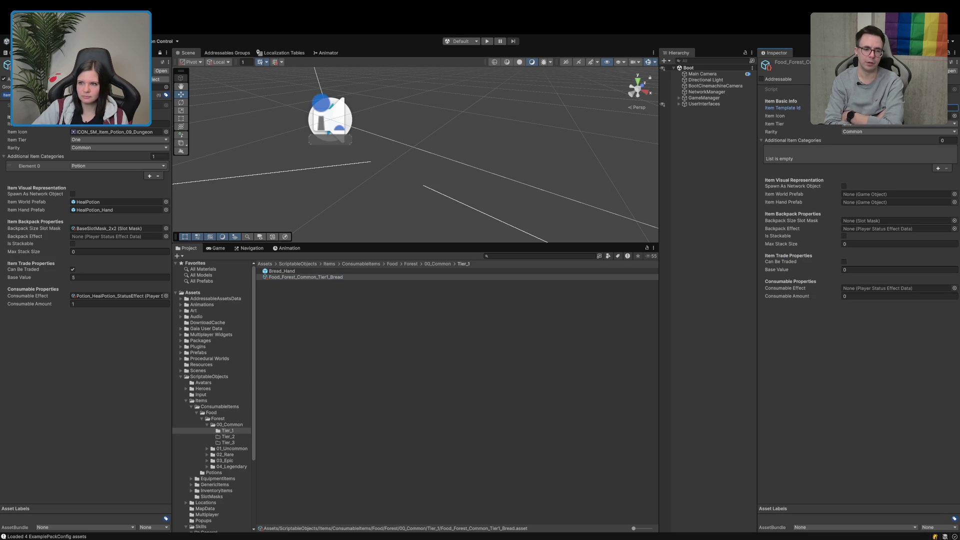
Step: Set the bread item's categories to Food and Ingredient
left_click(953, 118)
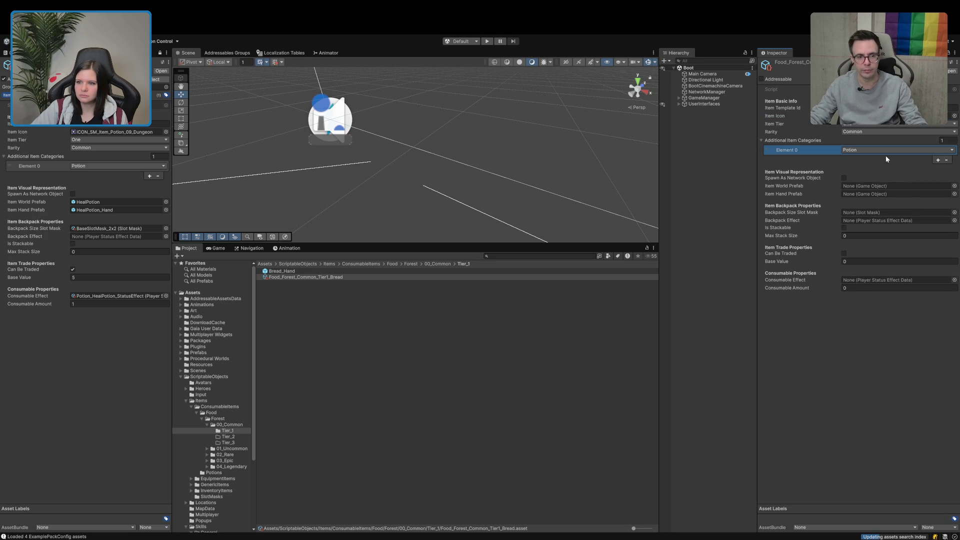
left_click(884, 151)
left_click(871, 169)
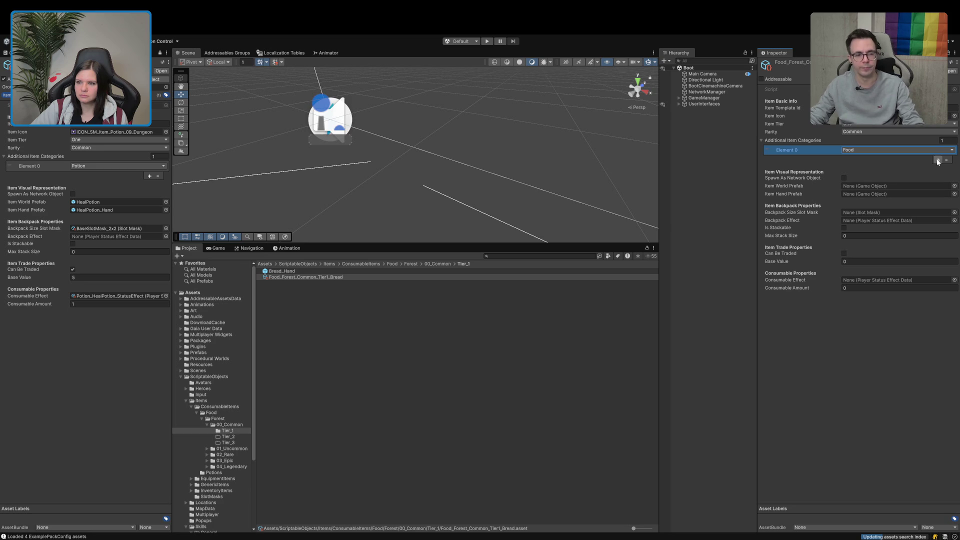
left_click(938, 160)
left_click(878, 159)
left_click(866, 160)
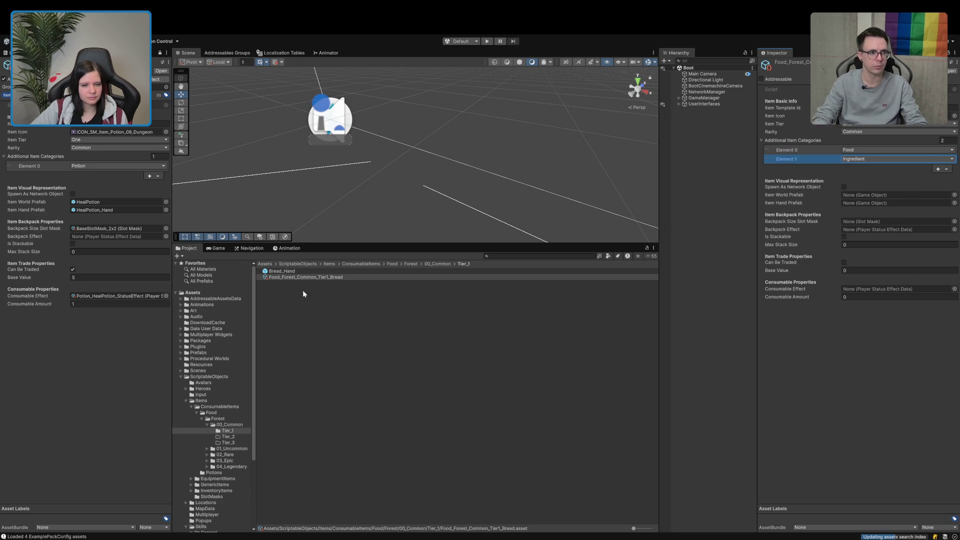
Step: Assign Bread_Hand as the hand prefab and BaseSlotMask_2x2 as the slot mask
left_click_drag(281, 271, 865, 204)
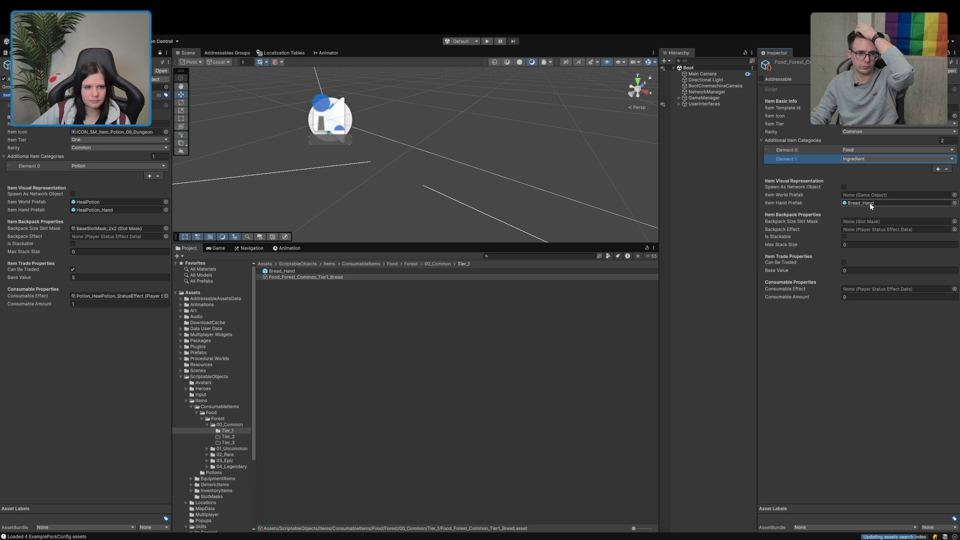
left_click(131, 229)
mouse_move(306, 275)
left_mouse_down()
mouse_move(800, 214)
mouse_move(869, 225)
left_mouse_up()
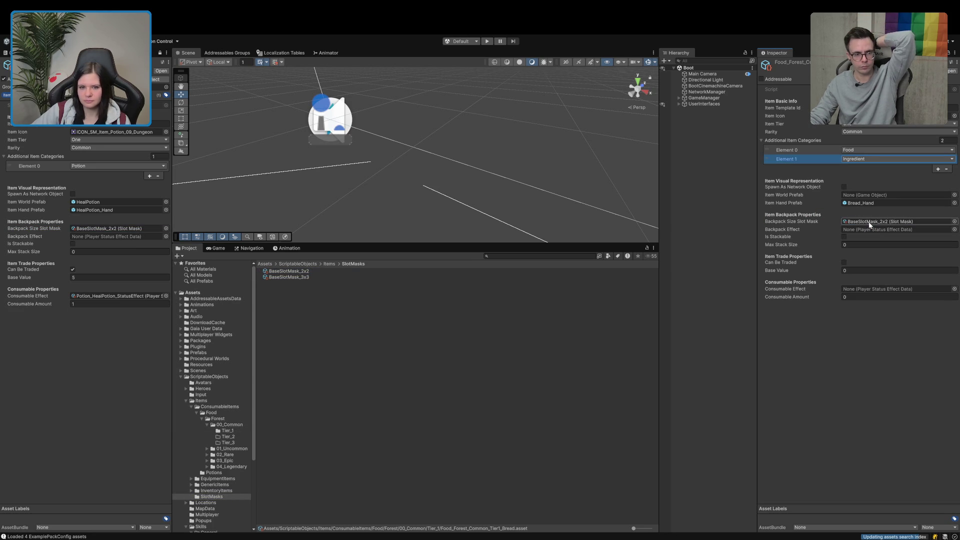
left_click(227, 430)
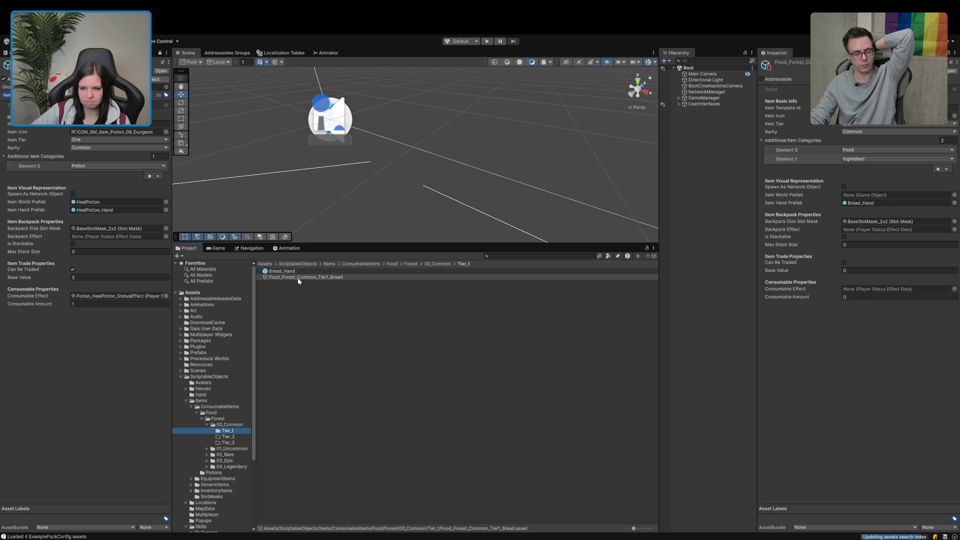
Step: Make the bread tradeable with base value 5 and consumable amount 1
left_click(843, 262)
left_click(848, 270)
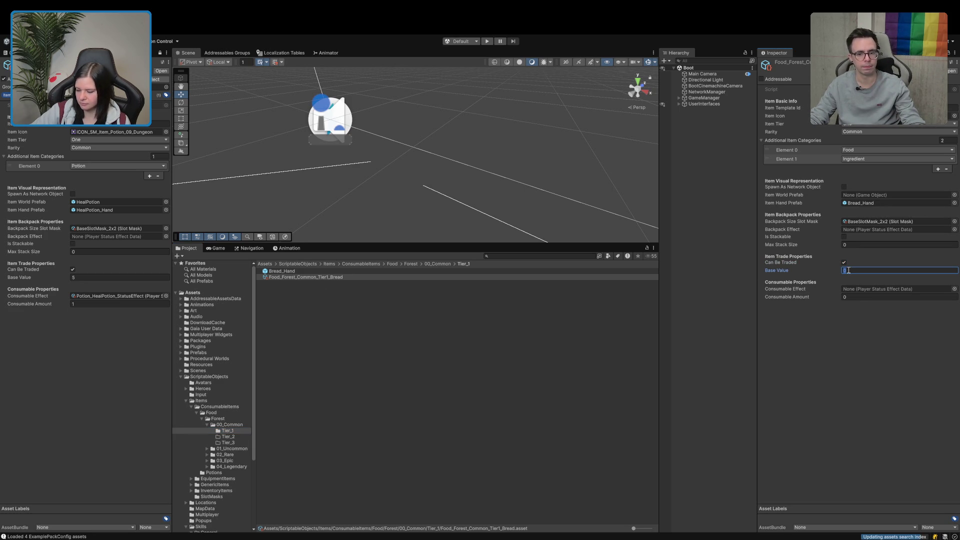
type("5")
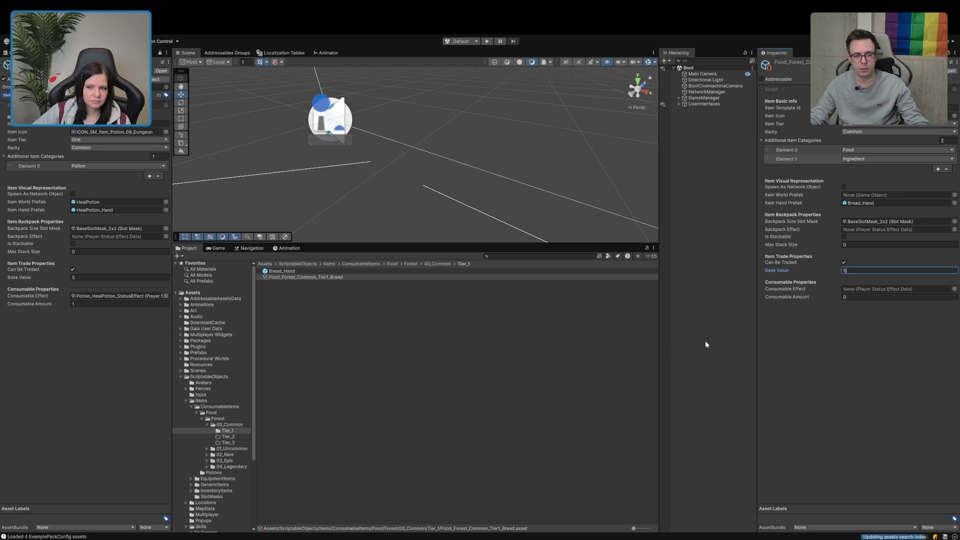
left_click(862, 297)
type("1")
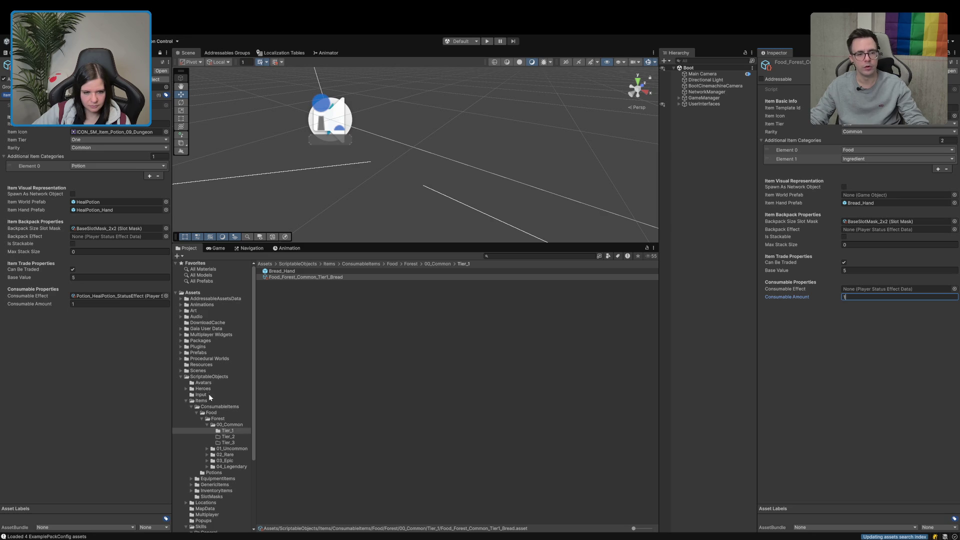
Step: Pin the heal potion's status effect in the Inspector for reference and return to Tier_1
left_click(139, 297)
left_click(315, 289)
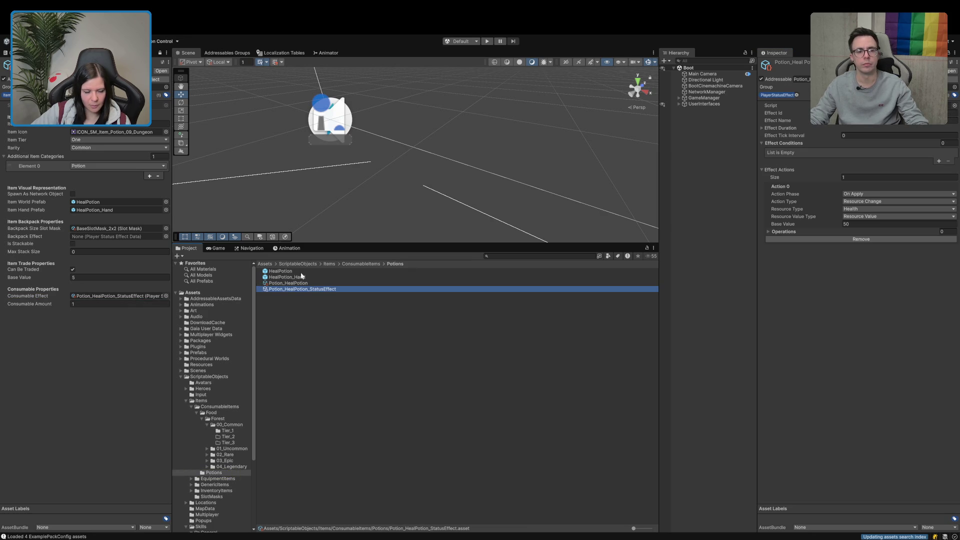
left_click(160, 52)
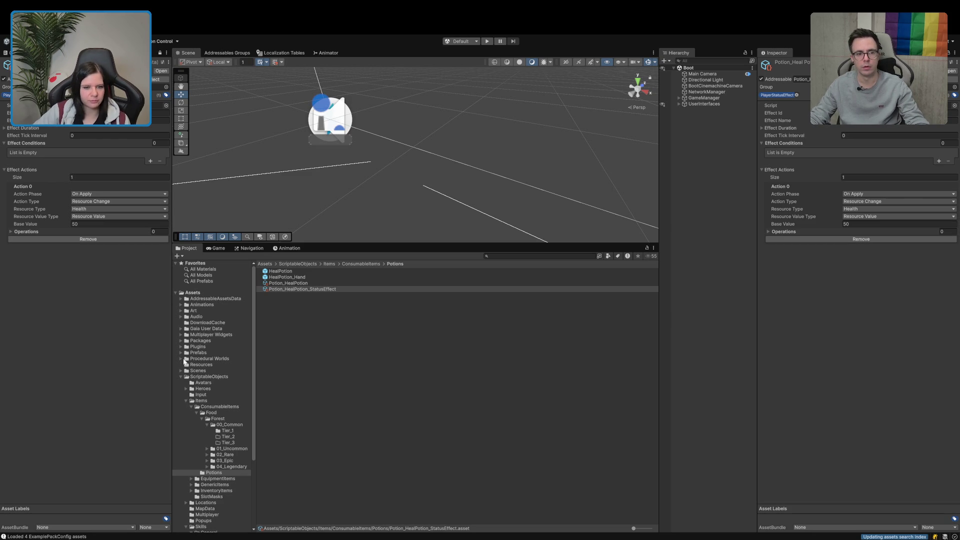
left_click(226, 431)
left_click(294, 277)
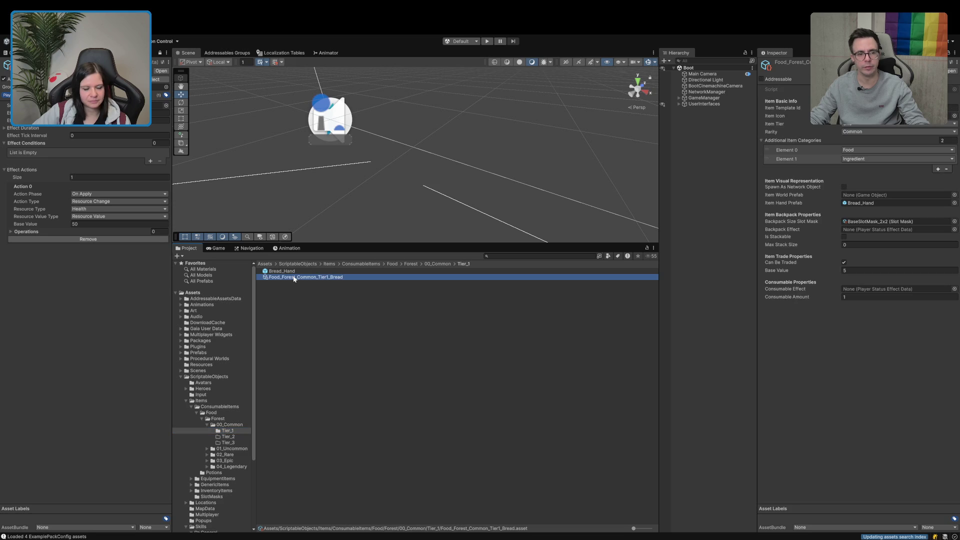
left_click(304, 328)
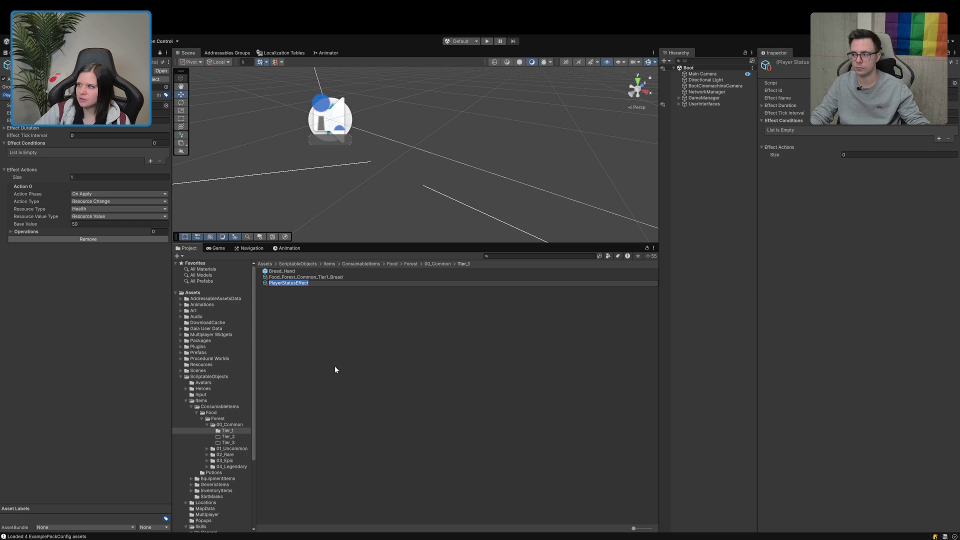
Step: Start naming the new status effect asset with 'Food'
type("Food_Common_Tier1_")
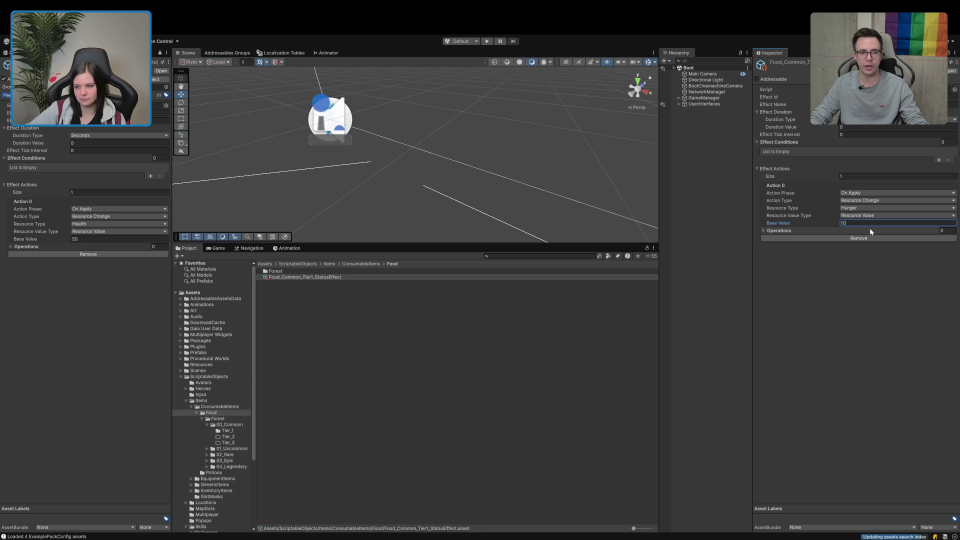
Step: Change the Hunger action's base value from 10 to 5
key("BackSpace")
key("BackSpace")
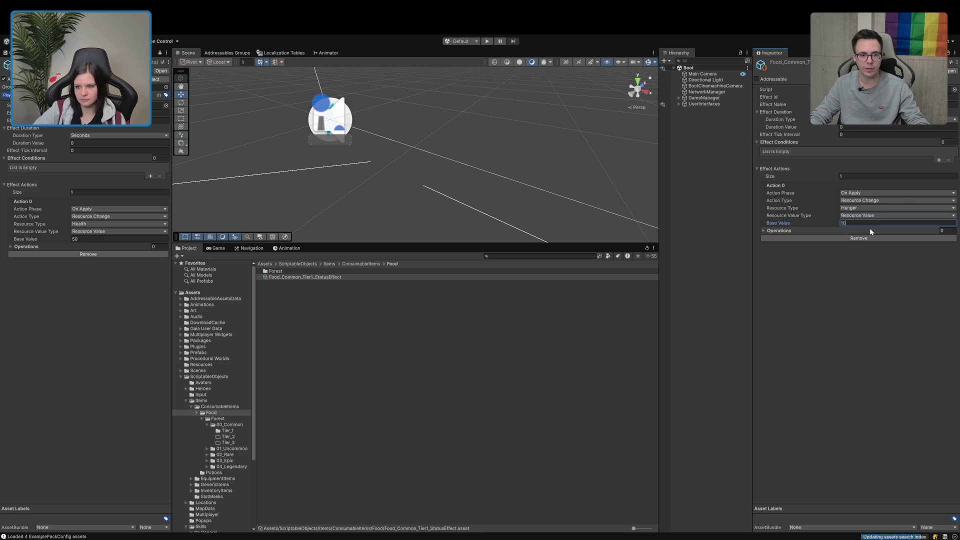
type("5")
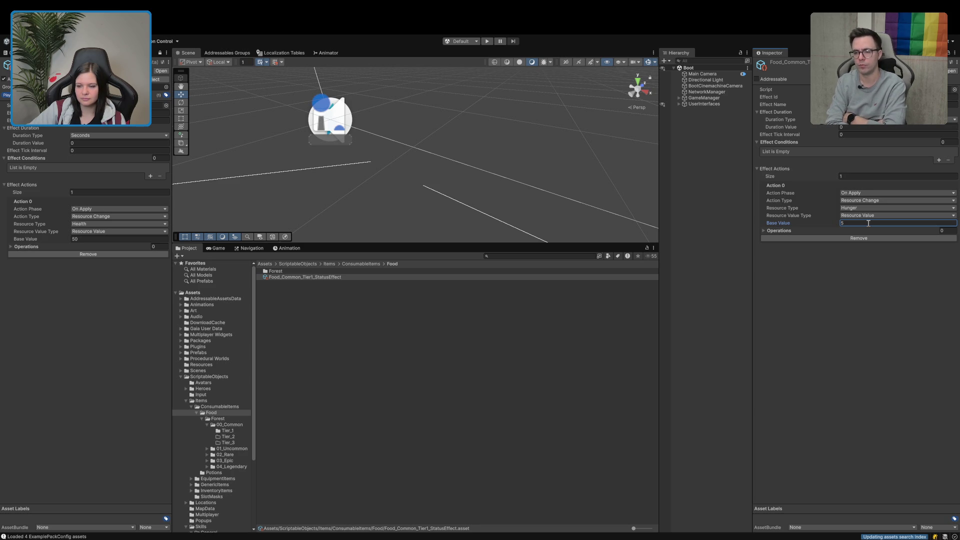
left_click(601, 362)
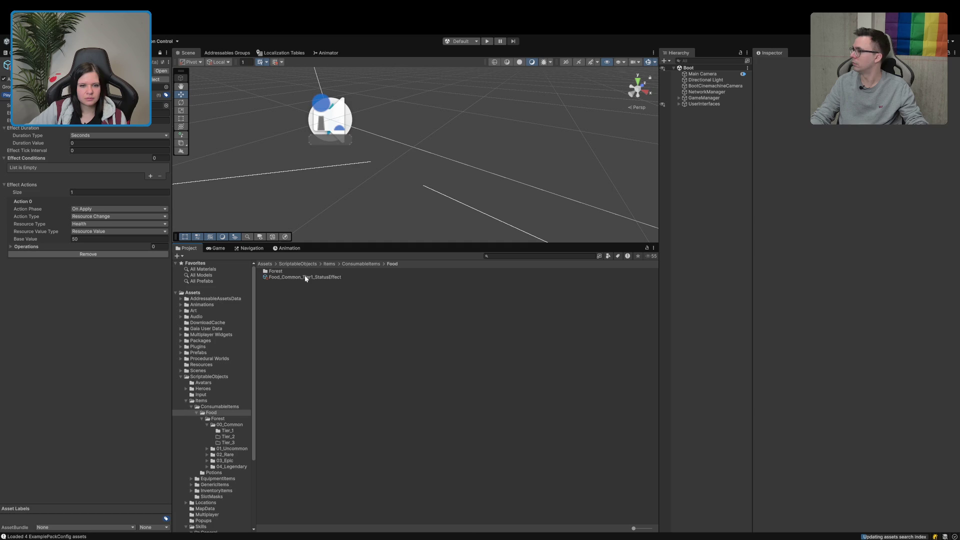
Step: Assign Food_Common_Tier1_StatusEffect as the bread item's Consumable Effect and show Addressables Groups
left_click(306, 278)
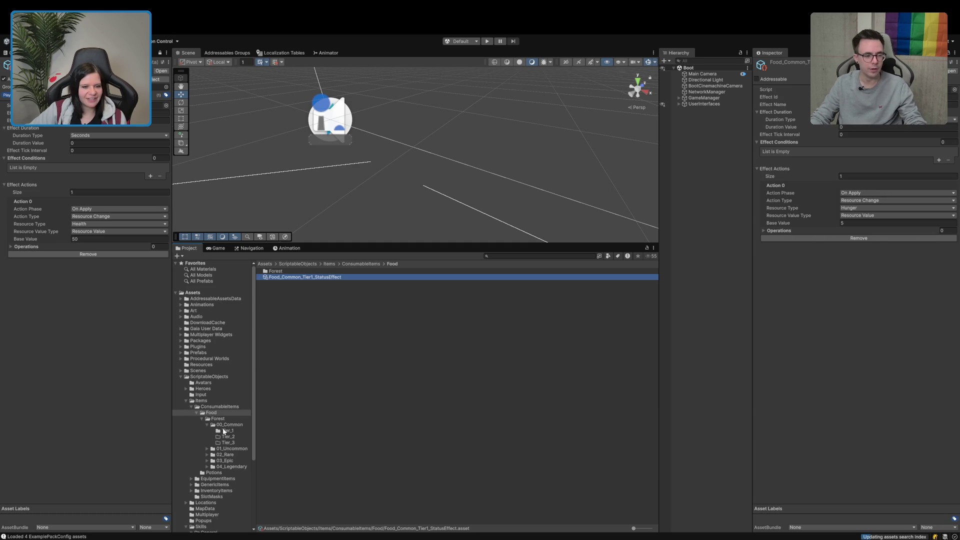
left_click(224, 432)
left_click(300, 277)
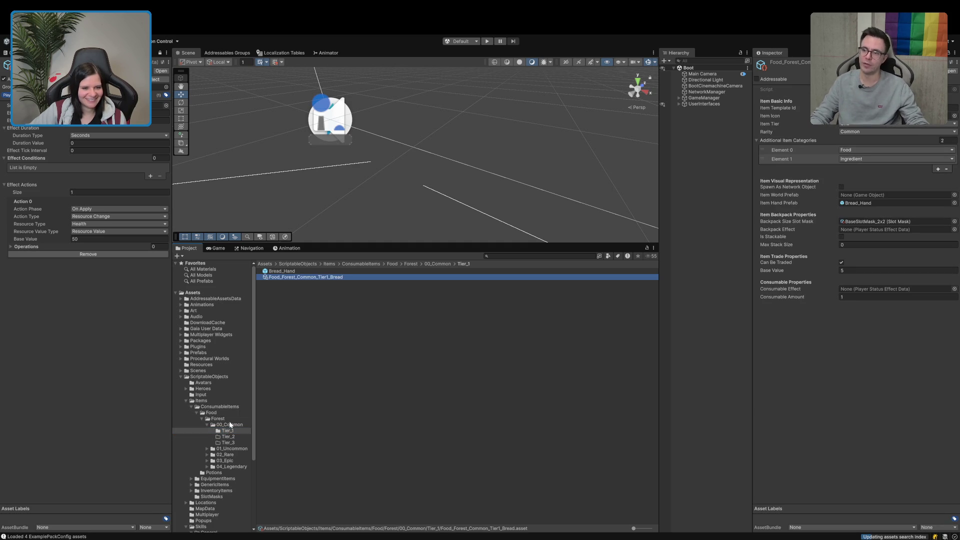
left_click(212, 413)
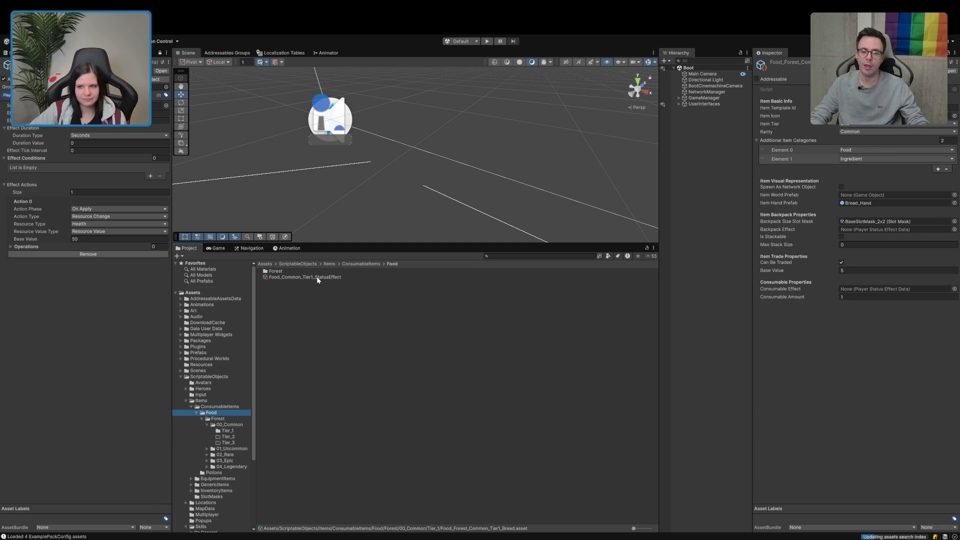
left_click_drag(313, 278, 875, 291)
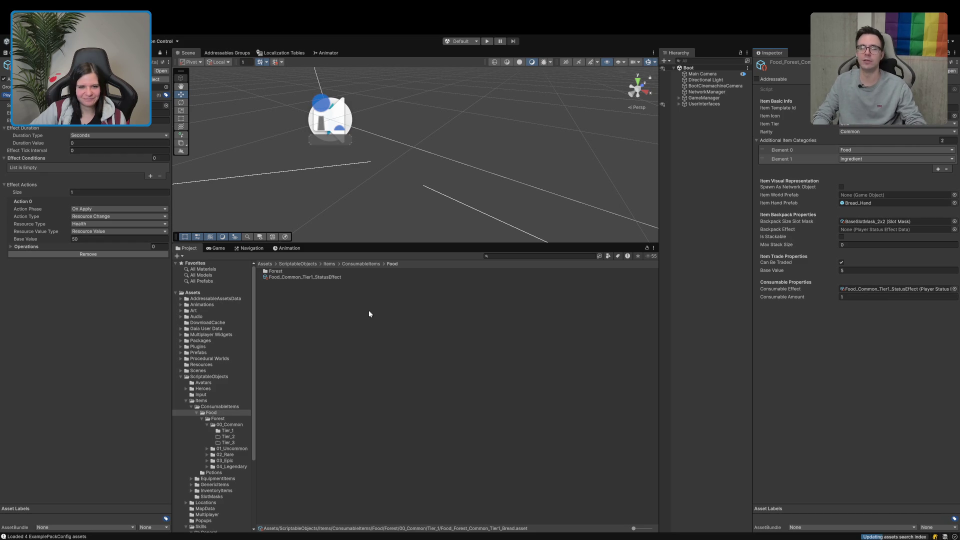
left_click(211, 54)
left_click(8, 54)
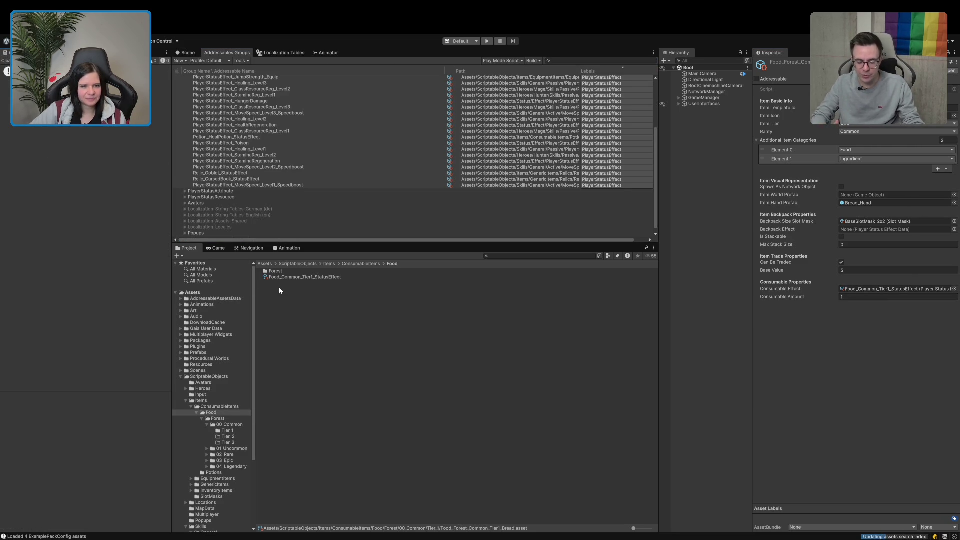
Step: Add Food_Common_Tier1_StatusEffect to the PlayerStatusEffect addressable group and select its entry
left_click_drag(313, 275, 308, 182)
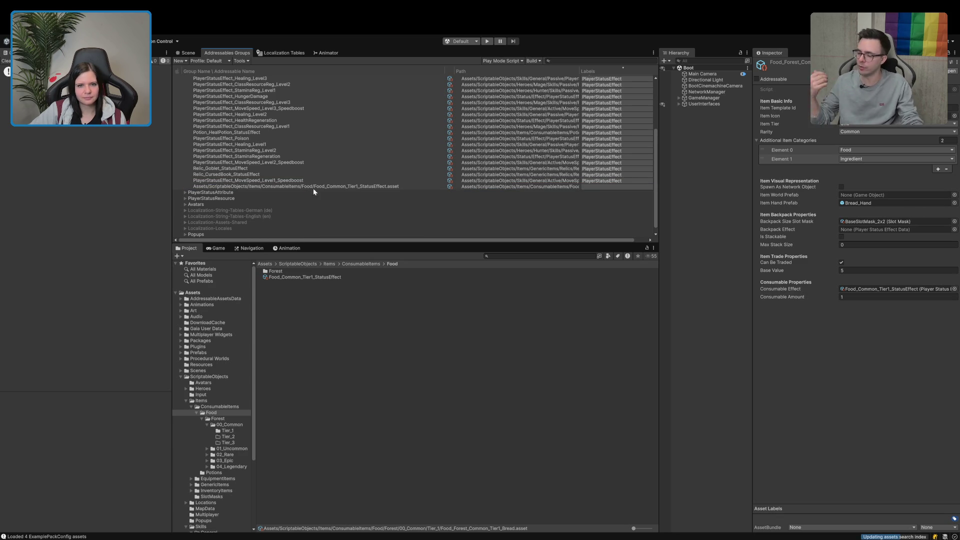
left_click(597, 186)
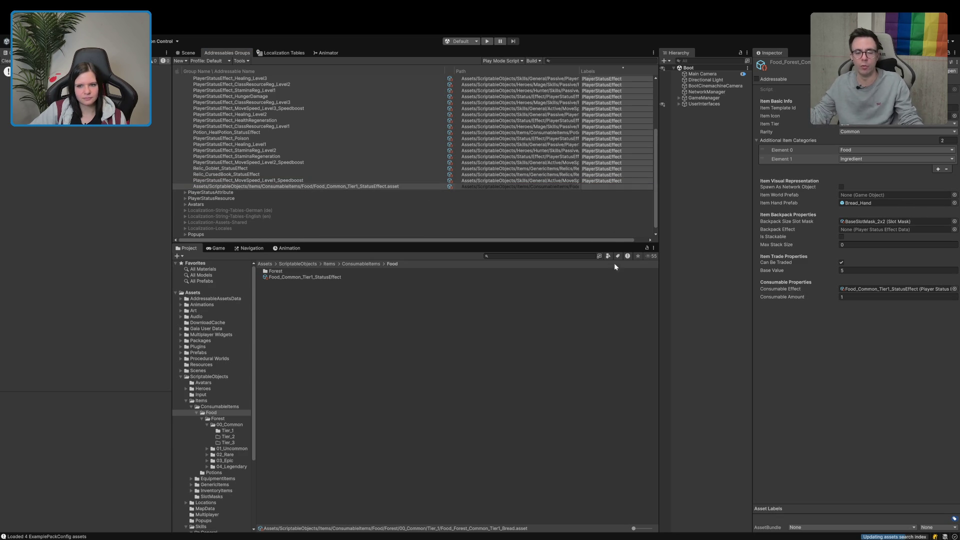
left_click(269, 186)
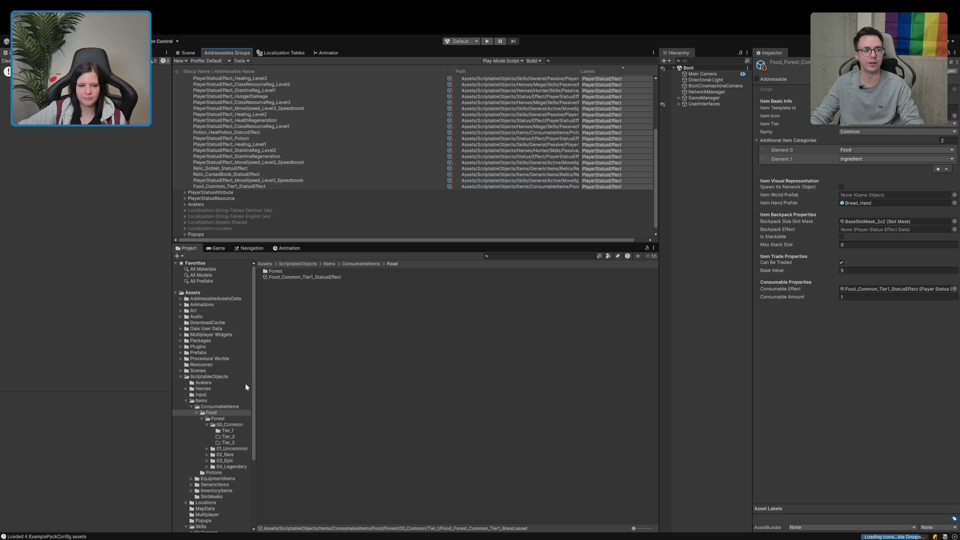
left_click(227, 431)
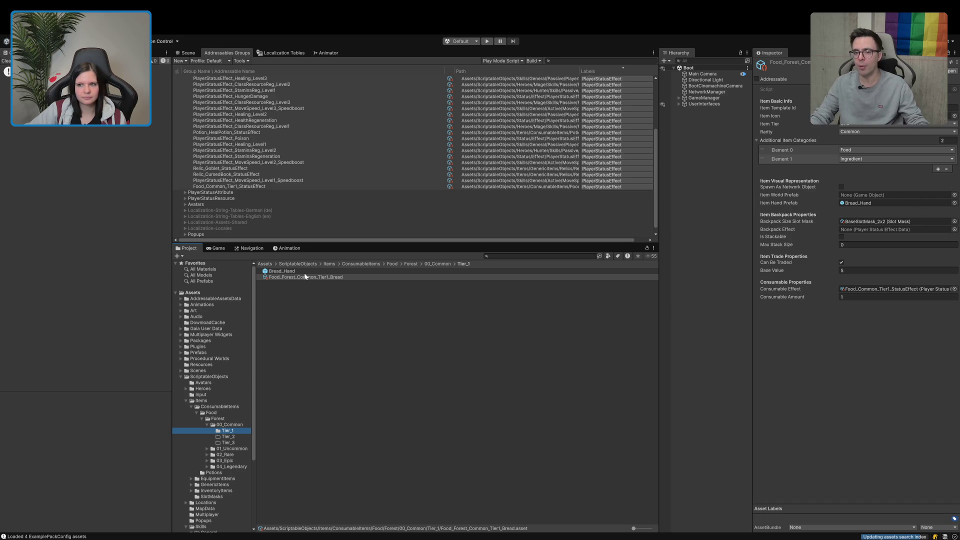
scroll(276, 194, "up", 5)
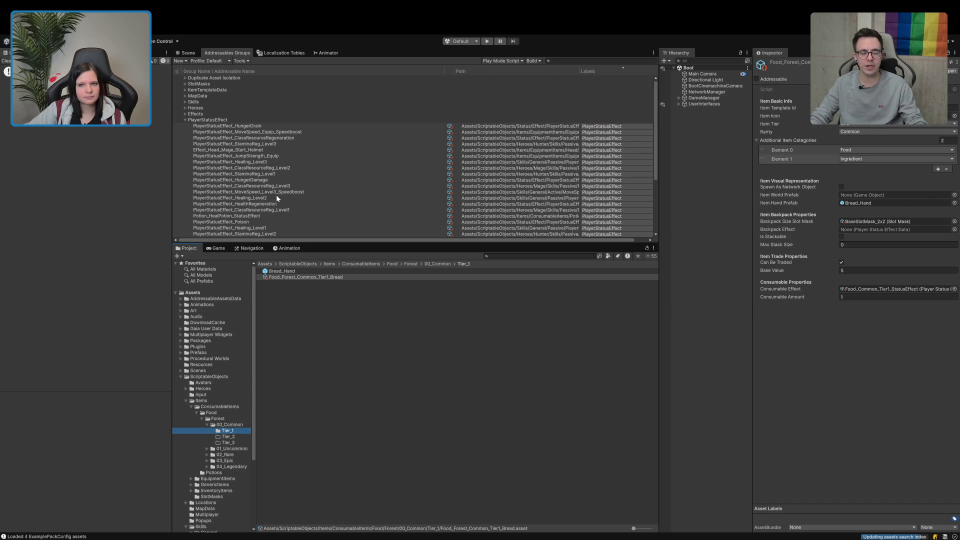
Step: Drag Food_Forest_Common_Tier1_Bread into the ItemTemplateData addressables group, select its entry, then deselect it
left_click(185, 119)
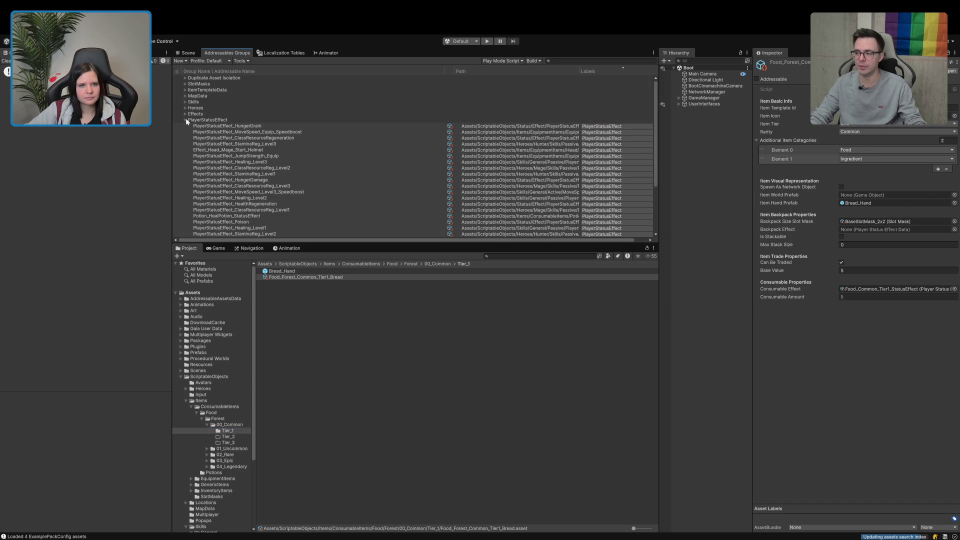
left_click(185, 90)
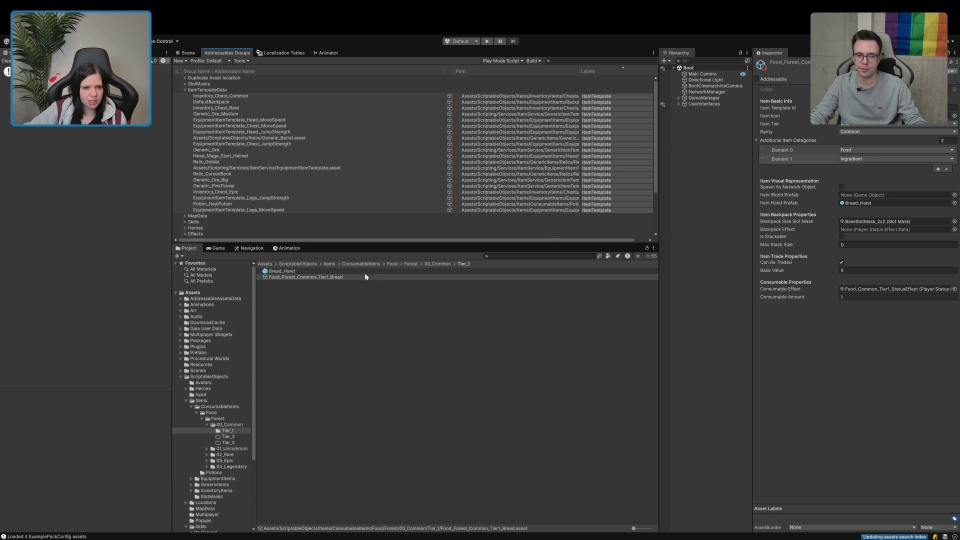
left_click_drag(338, 280, 322, 217)
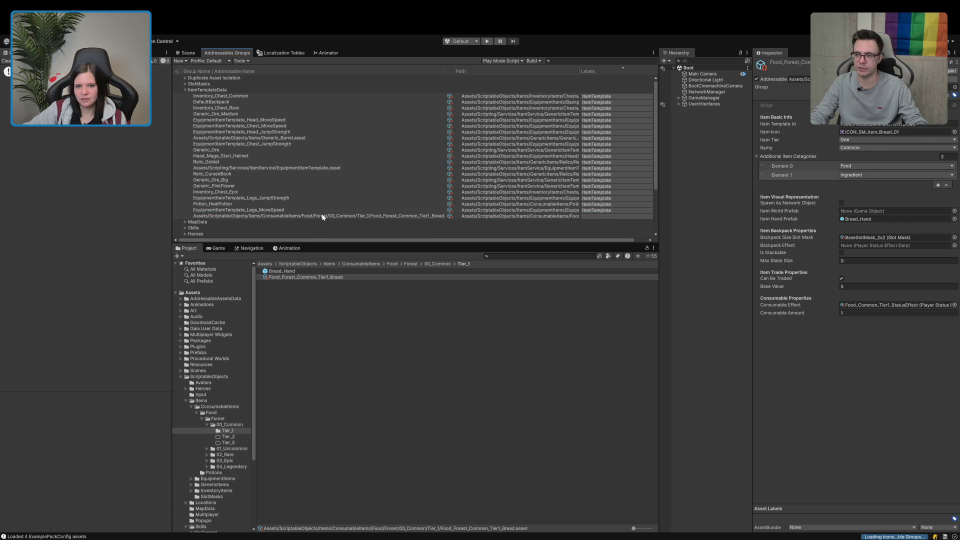
left_click(323, 217)
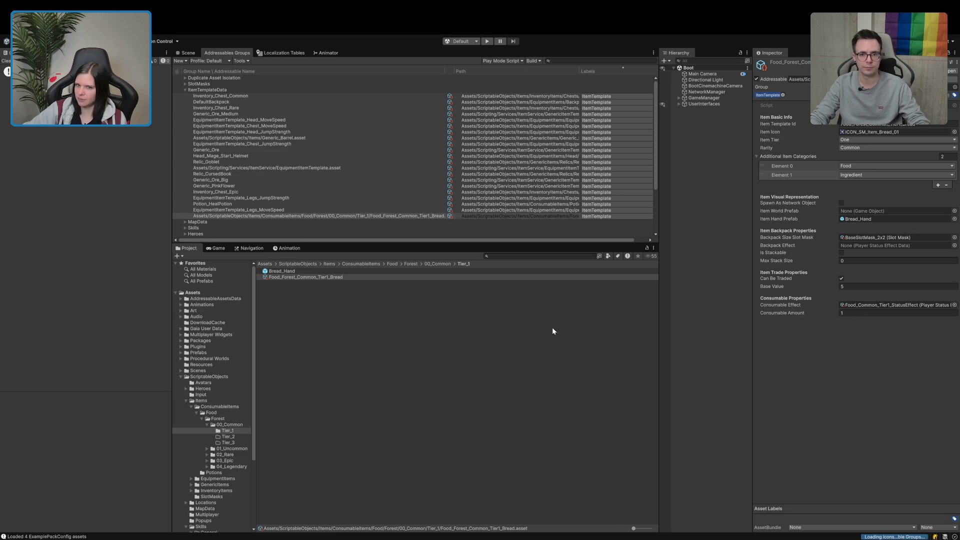
left_click(507, 324)
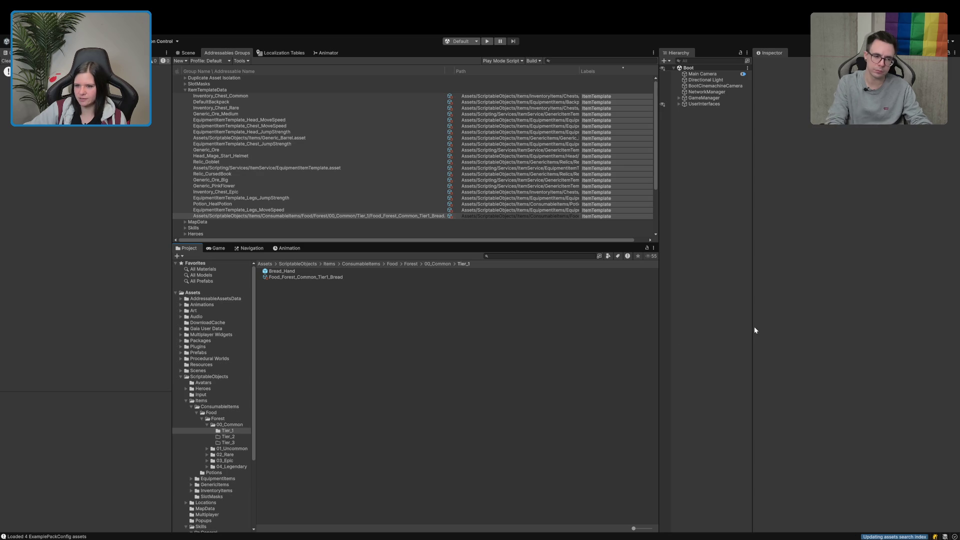
Step: Widen the Hierarchy and Addressables Groups panes and select the bread entry to shorten its address
left_click_drag(752, 326, 775, 325)
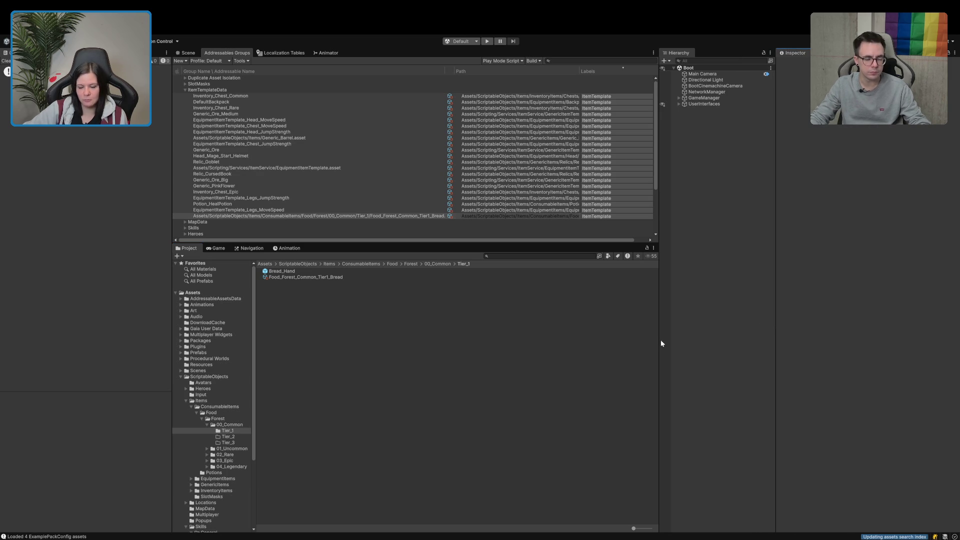
left_click_drag(658, 342, 673, 345)
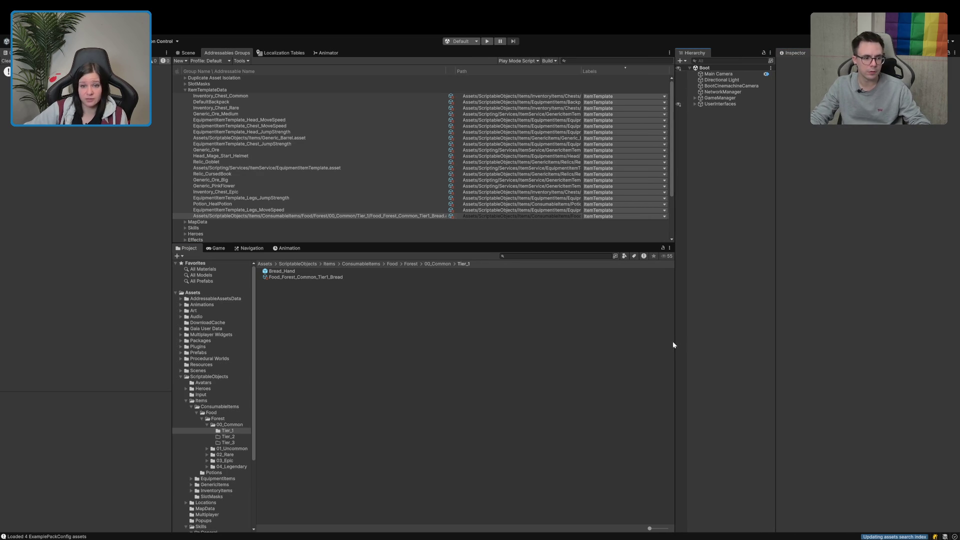
left_click(270, 217)
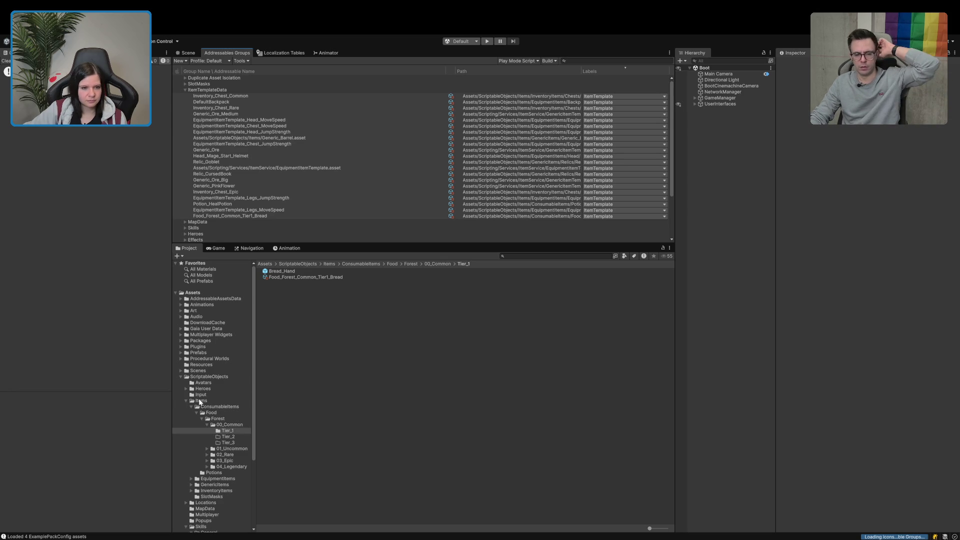
Step: Widen the Project folder tree, expand Scripting > Services and show the ItemService folder contents
scroll(199, 403, "down", 5)
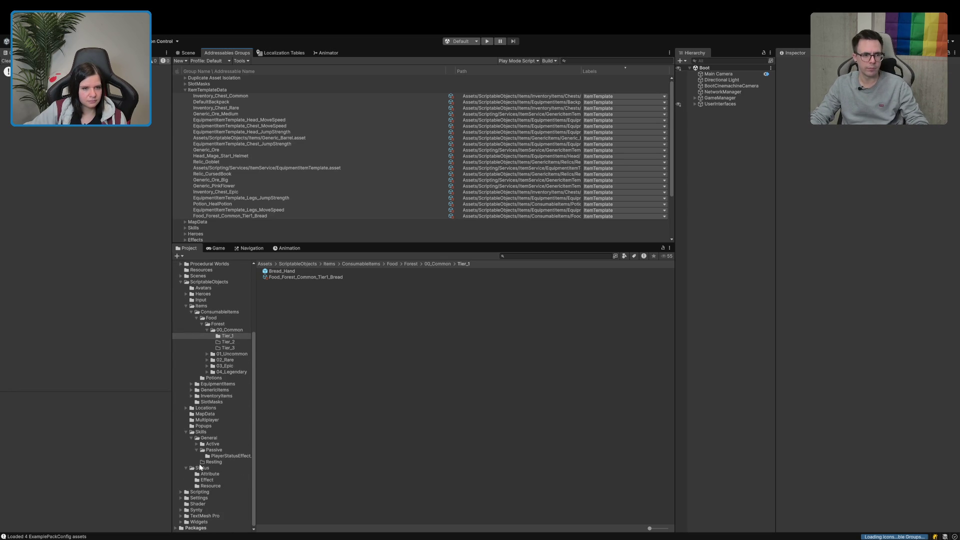
scroll(200, 467, "up", 1)
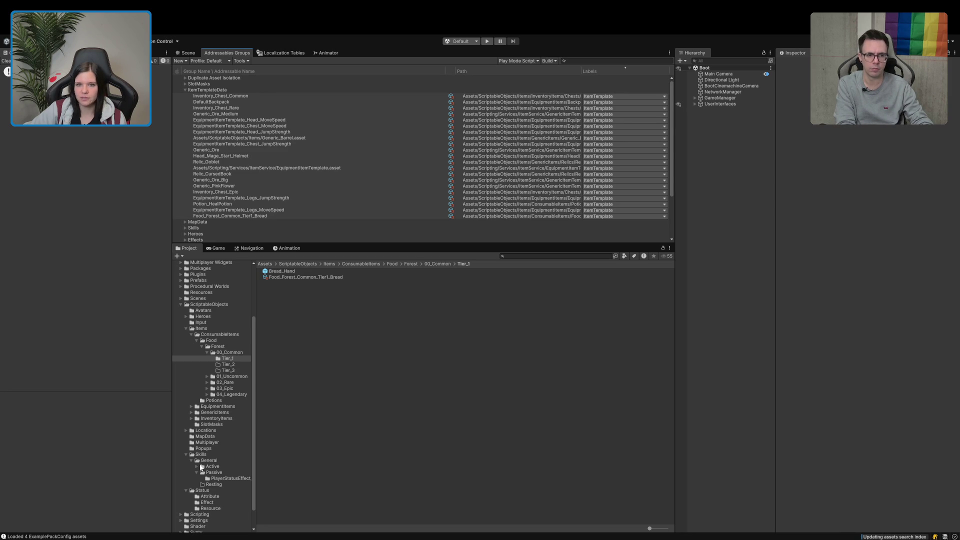
scroll(239, 360, "down", 2)
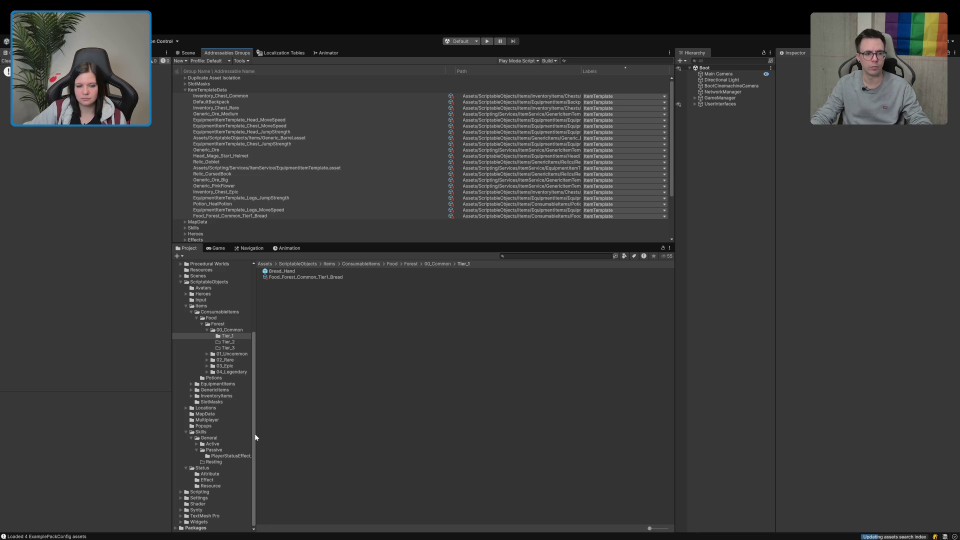
left_click_drag(255, 435, 269, 429)
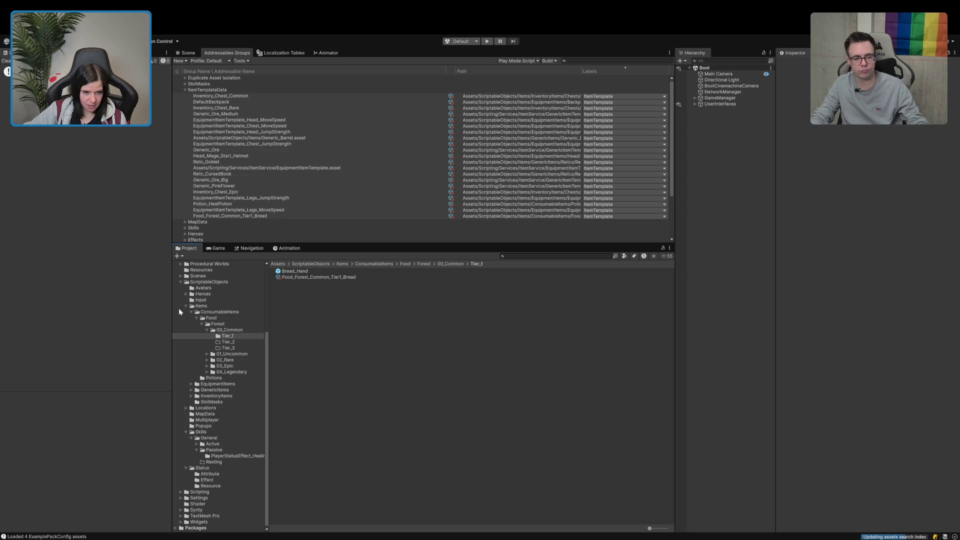
left_click(181, 491)
scroll(181, 488, "down", 5)
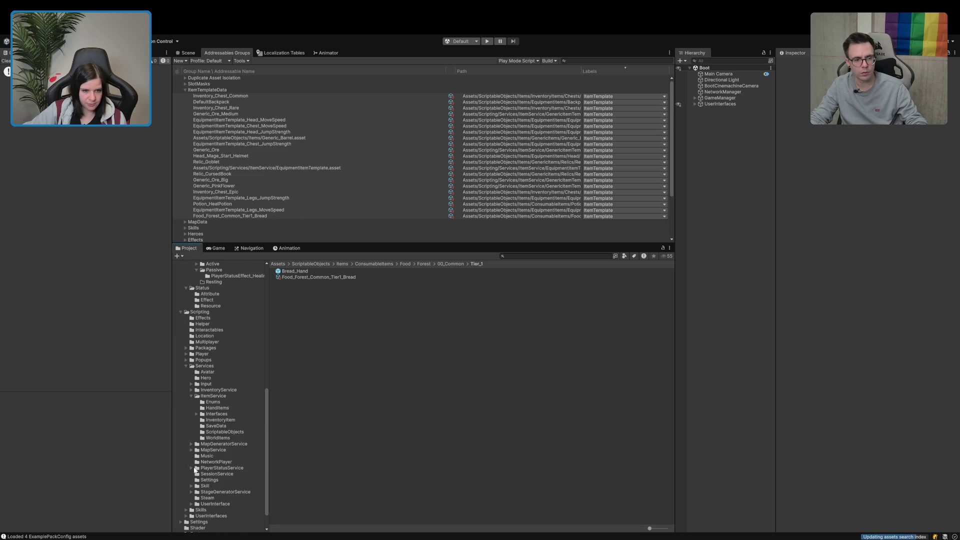
left_click(223, 395)
Step: Open the Spawner prefab in 3D and expand TestSpawner_Chest's spawn data Elements 0–2 and nested items
double_click(290, 403)
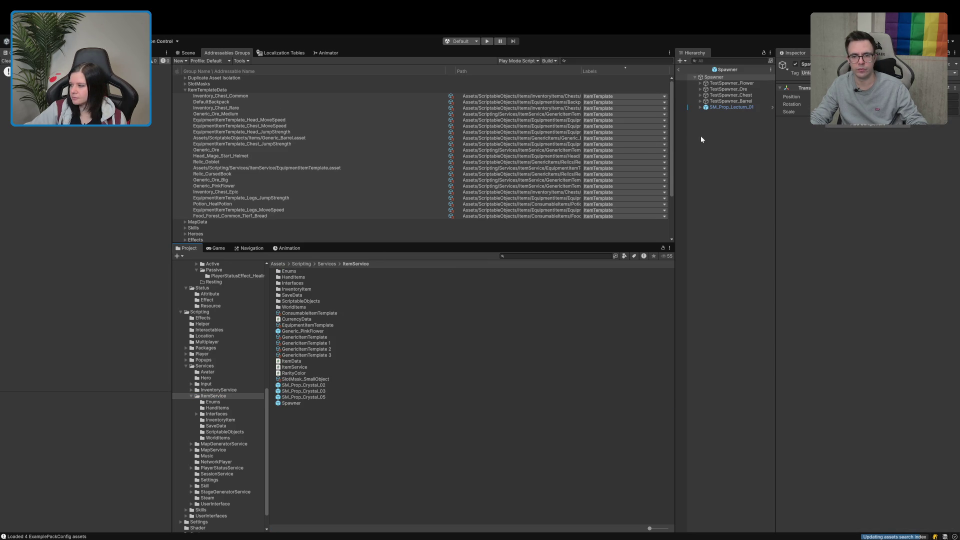
left_click(188, 53)
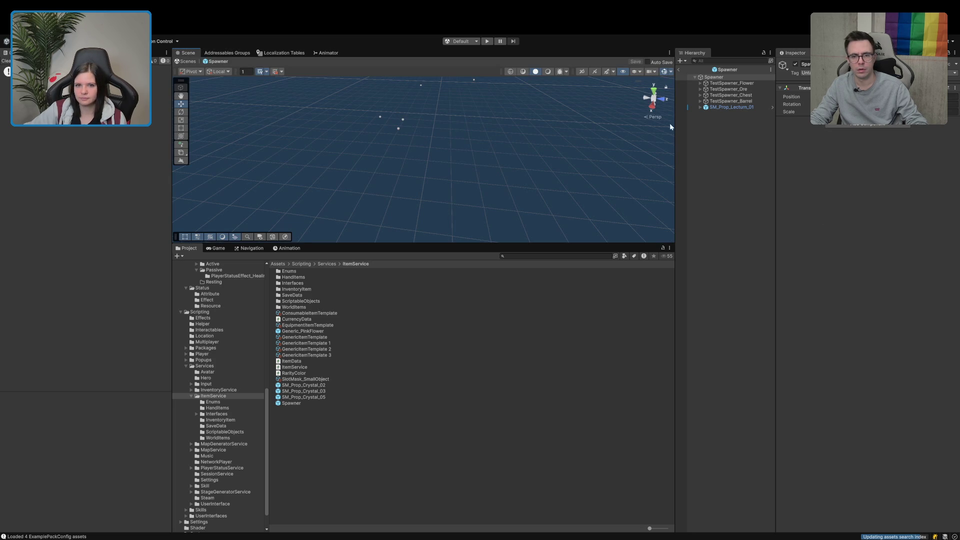
left_click(699, 94)
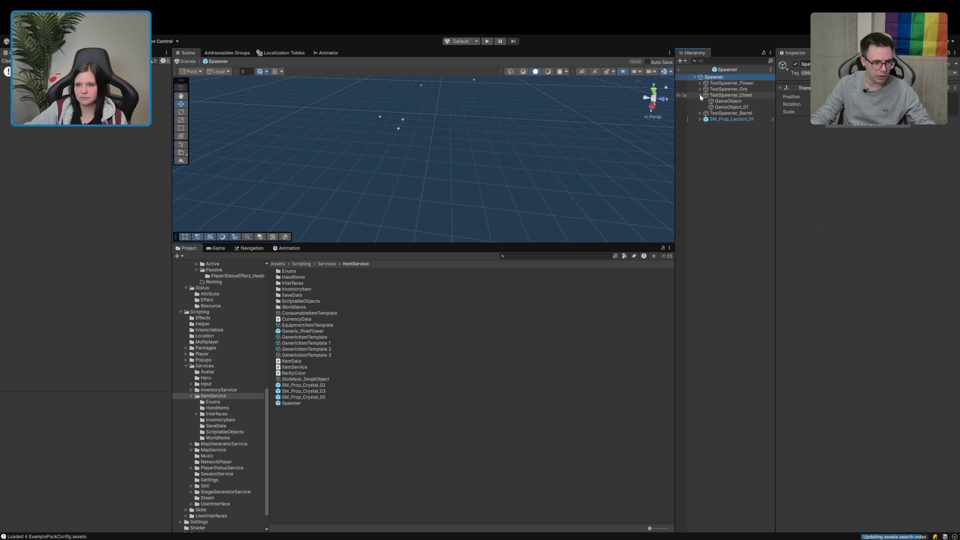
left_click(715, 96)
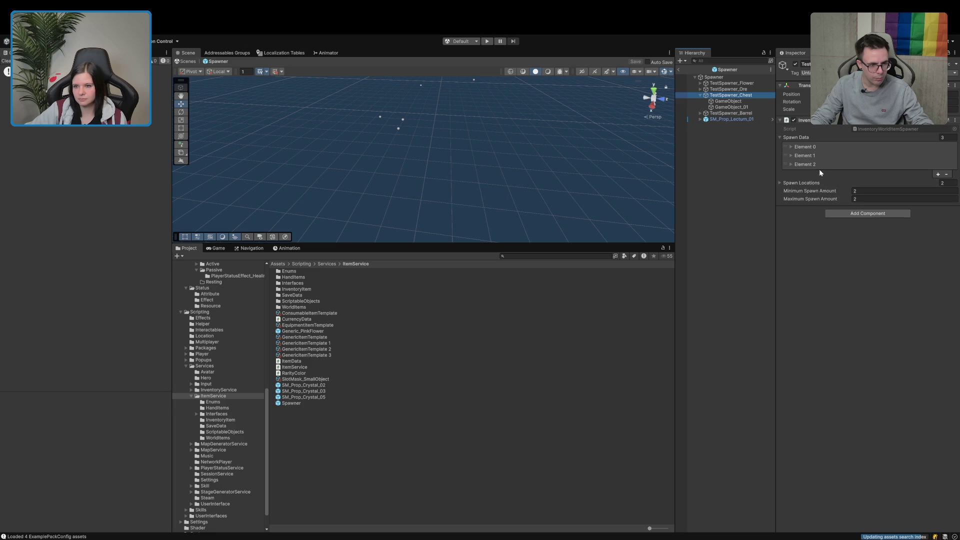
left_click(808, 163)
left_click(805, 155)
left_click(805, 146)
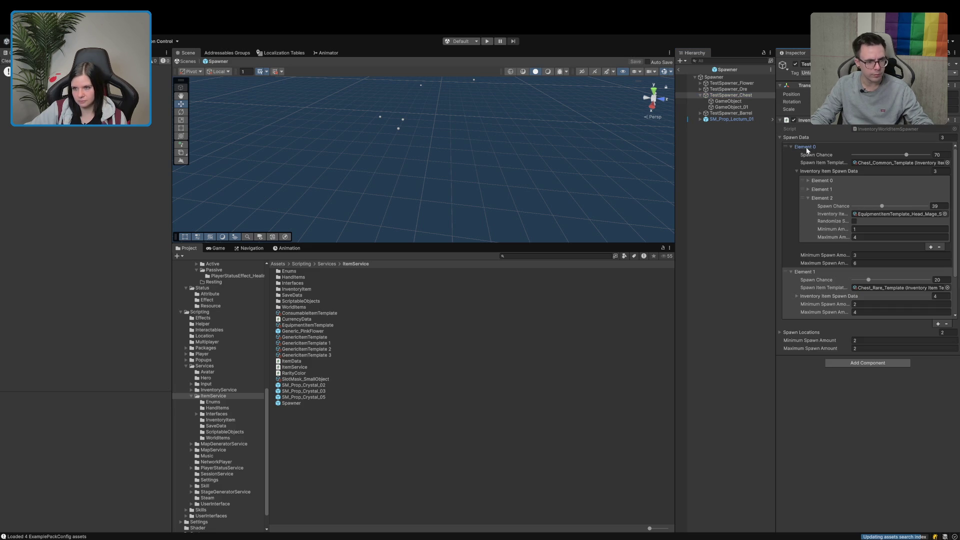
left_click(832, 189)
left_click(821, 181)
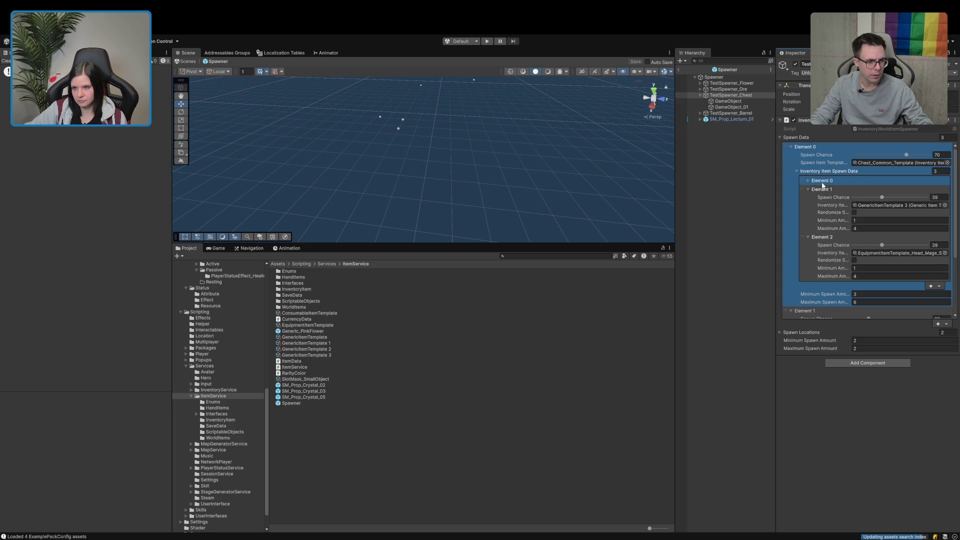
scroll(836, 220, "down", 1)
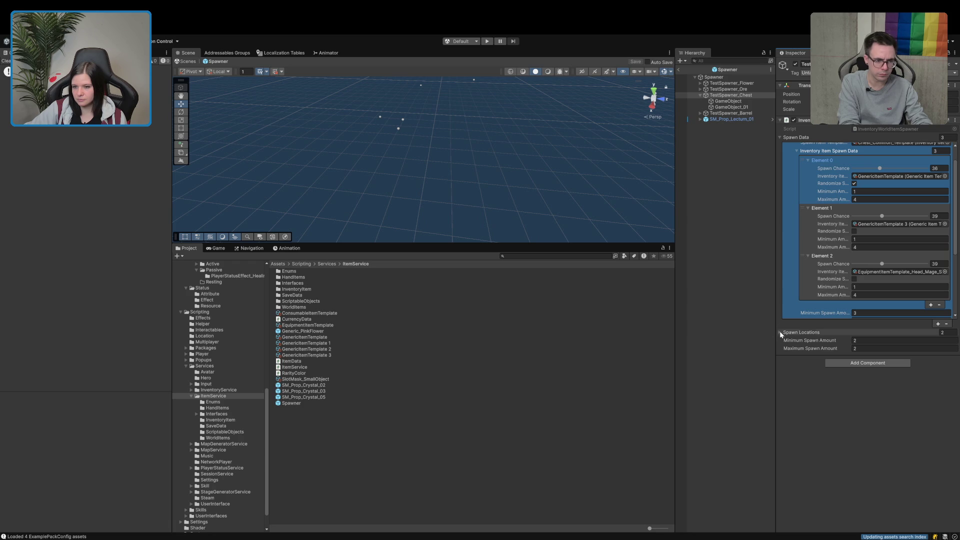
scroll(797, 299, "up", 1)
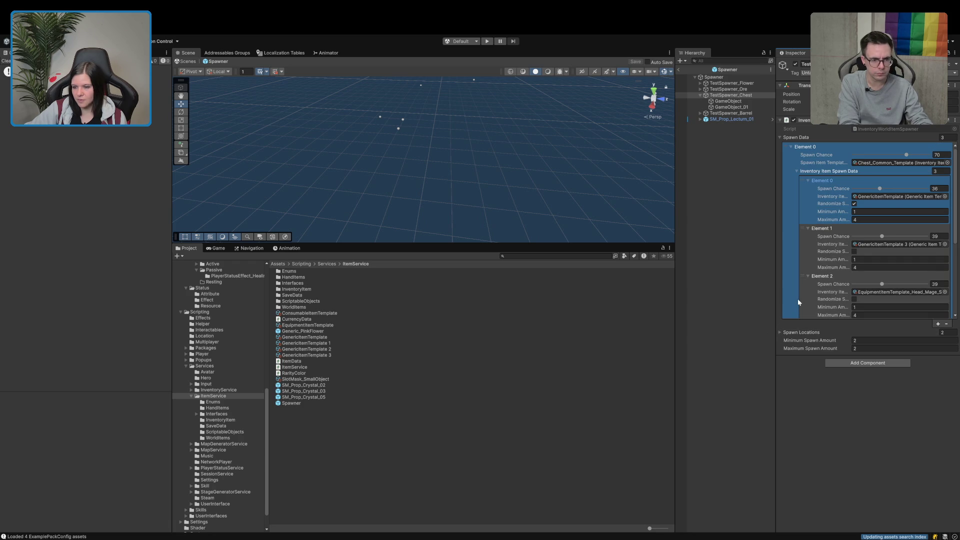
Step: Widen the Inspector and drag the bread template from Tier_1 into the chest's nested Element 1 item
left_click_drag(776, 301, 739, 302)
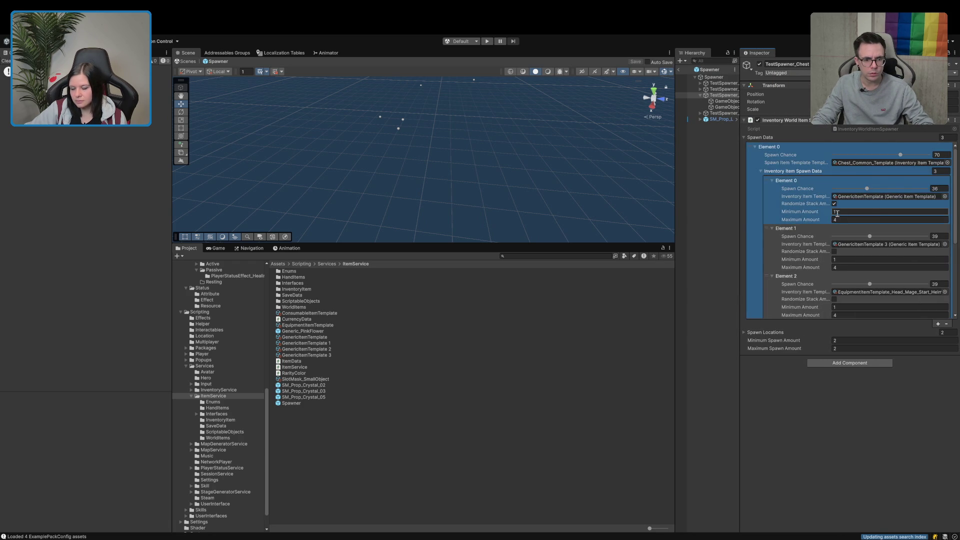
scroll(826, 219, "down", 2)
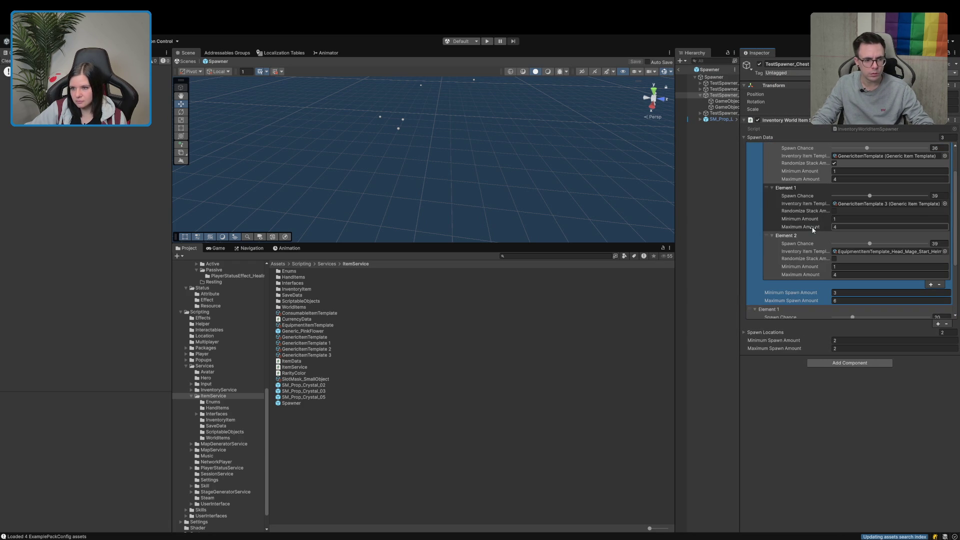
scroll(812, 228, "up", 2)
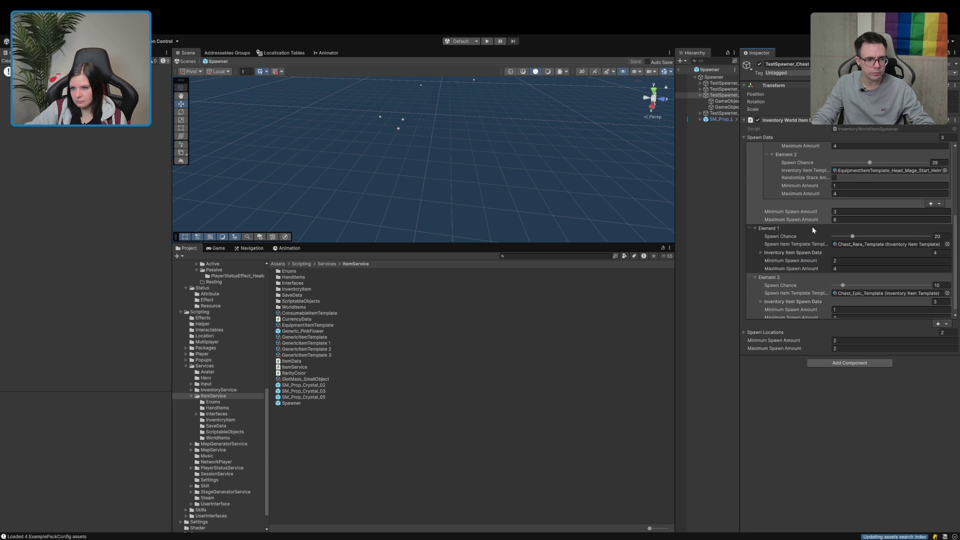
scroll(812, 229, "down", 2)
scroll(812, 229, "up", 2)
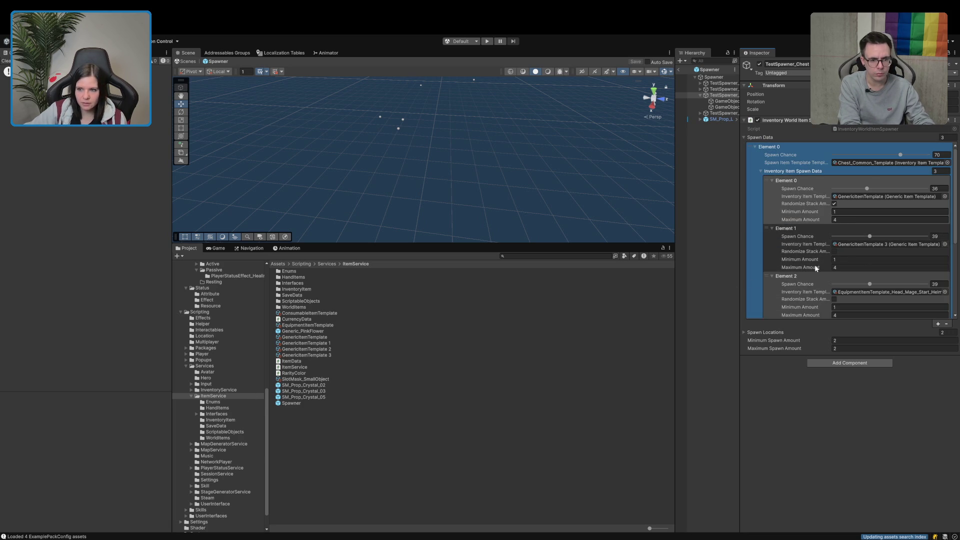
scroll(245, 407, "up", 3)
scroll(215, 397, "up", 3)
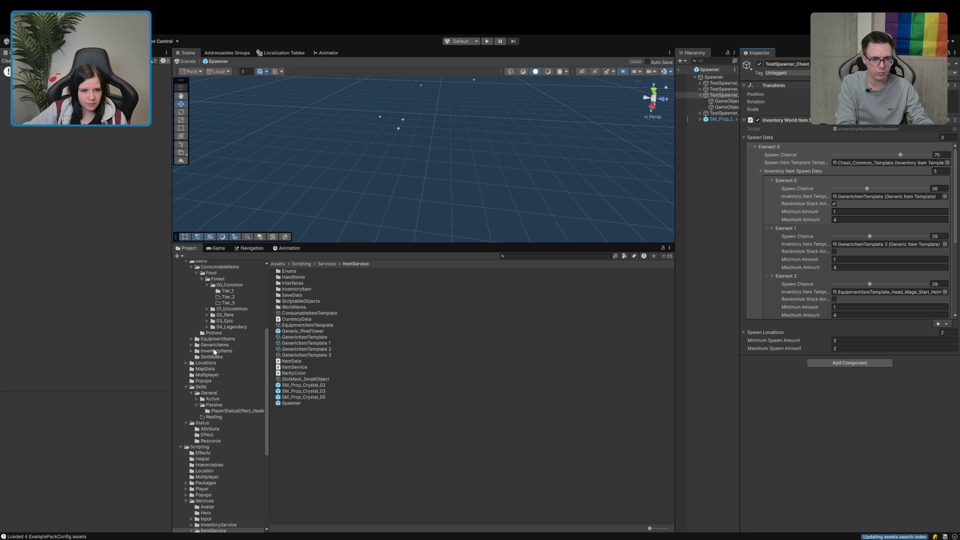
left_click(187, 387)
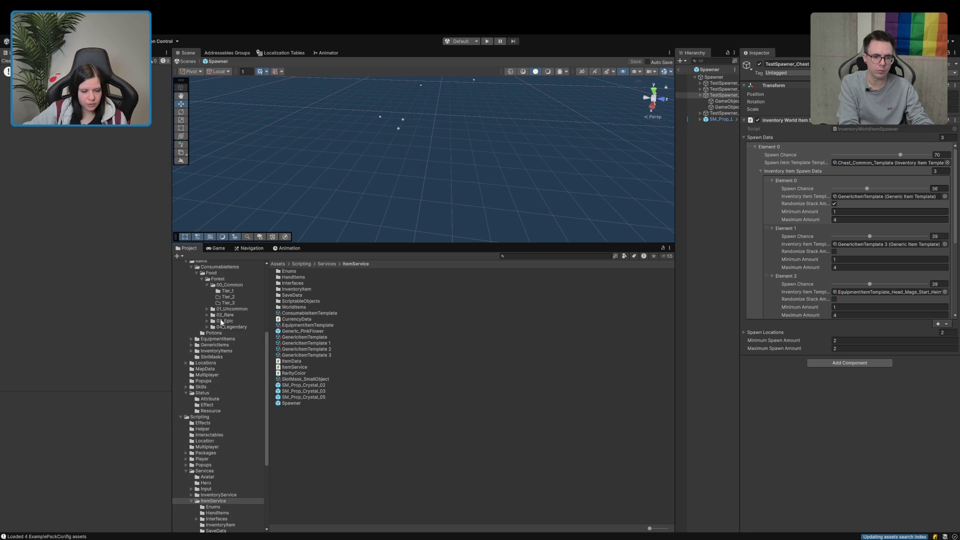
left_click(237, 292)
mouse_move(332, 276)
left_mouse_down()
mouse_move(544, 285)
mouse_move(848, 247)
left_mouse_up()
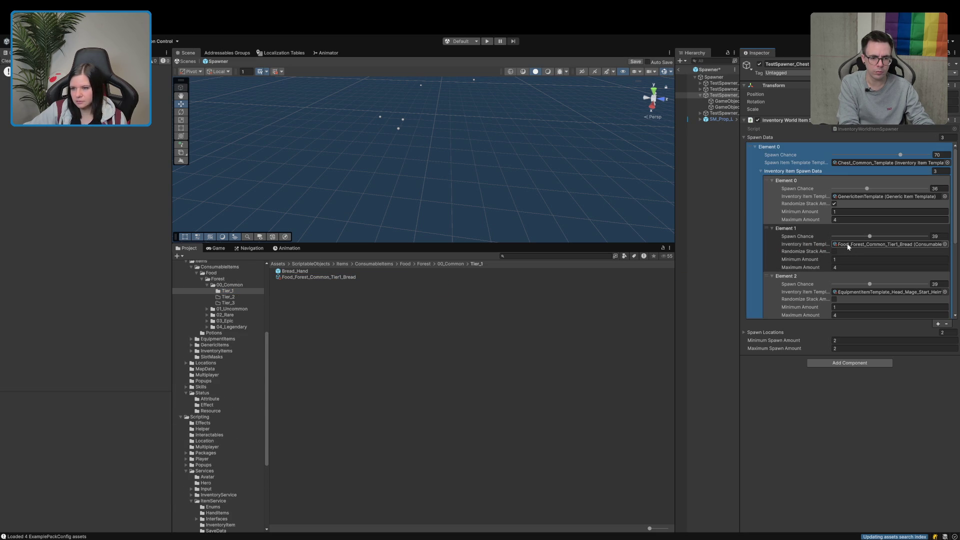
Step: Expand the item spawn lists of spawn data Element 1 and Element 2
left_click(775, 171)
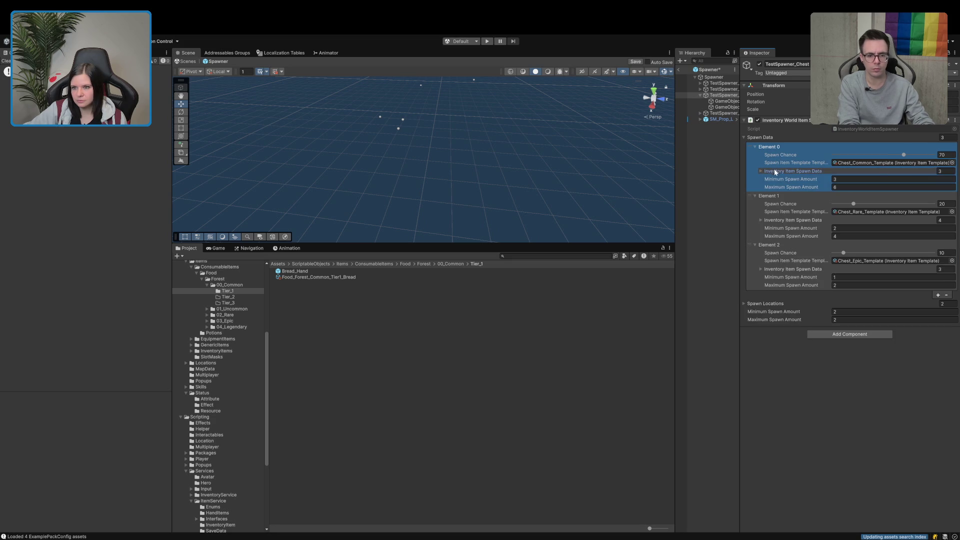
left_click(770, 220)
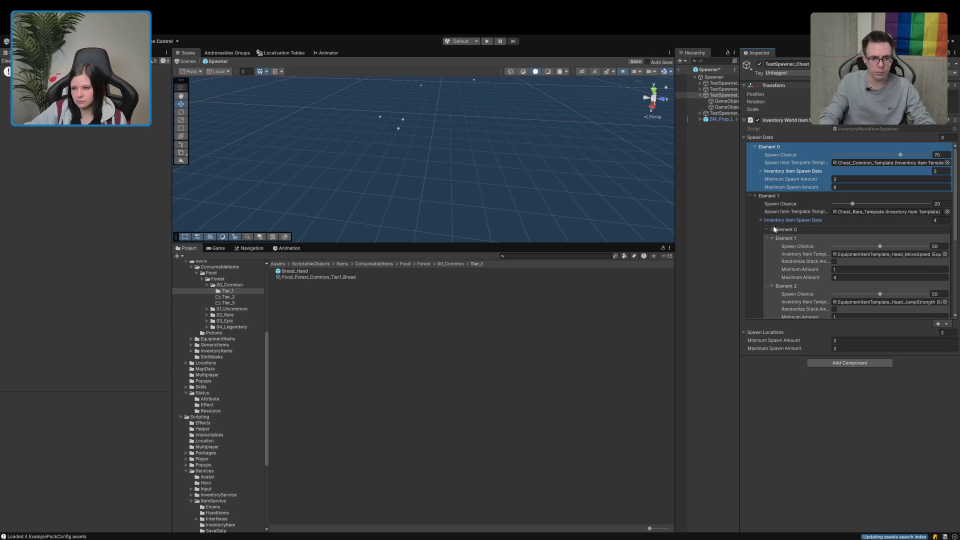
scroll(801, 244, "down", 3)
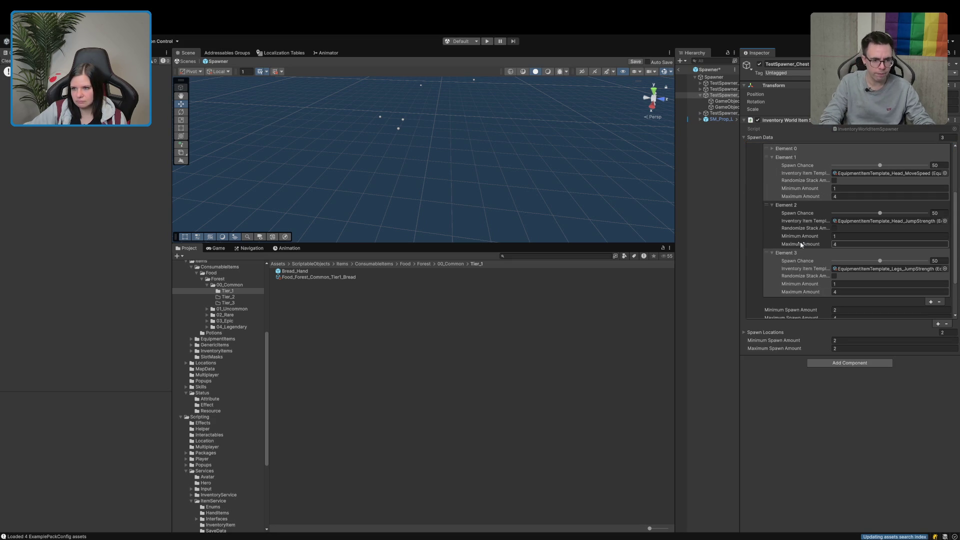
scroll(799, 243, "down", 2)
scroll(773, 281, "down", 2)
left_click(774, 298)
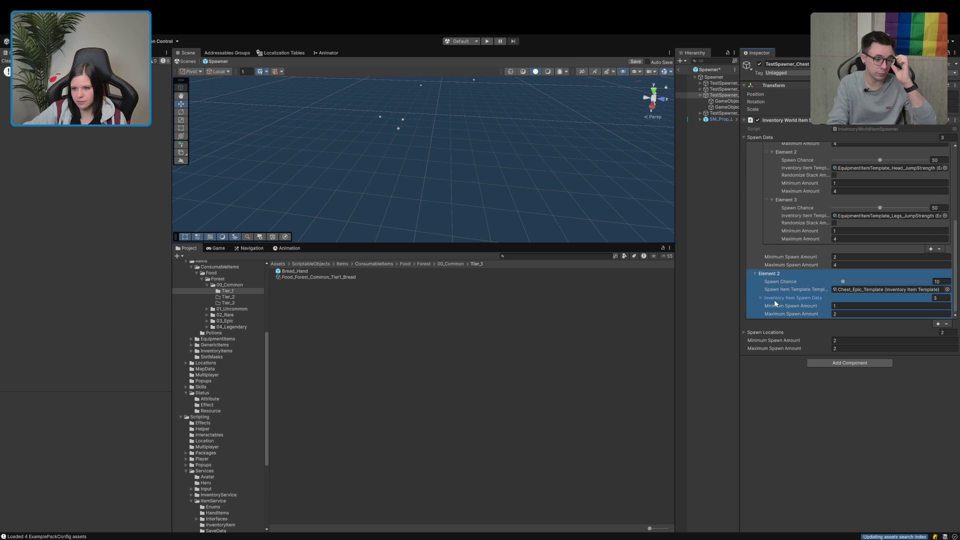
left_click(773, 297)
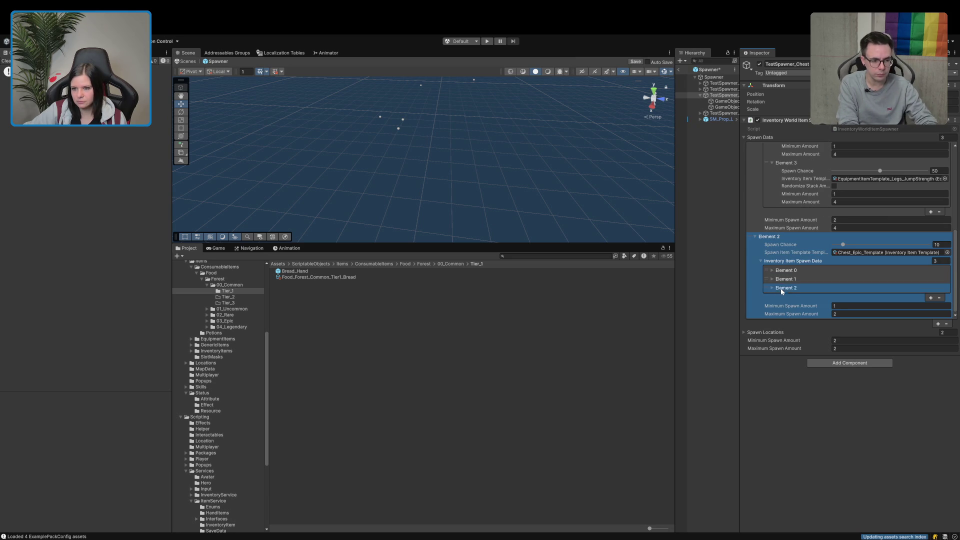
left_click(786, 271)
scroll(787, 271, "down", 3)
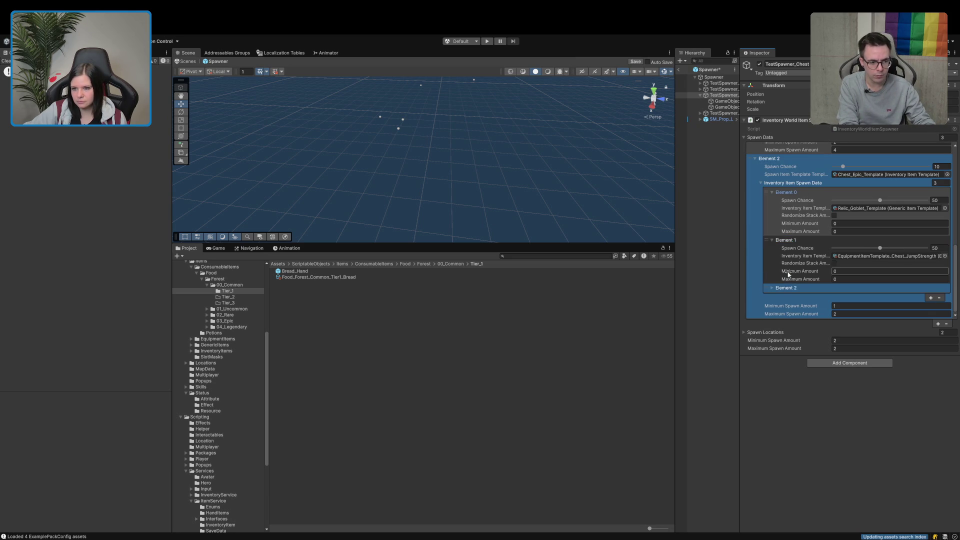
left_click(786, 240)
left_click(786, 288)
scroll(786, 289, "down", 2)
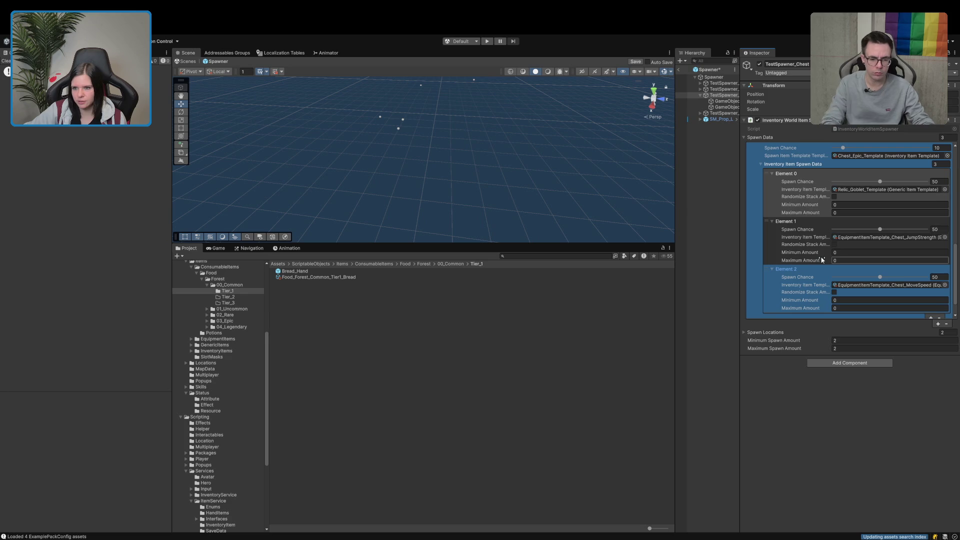
Step: Set the Element 0 and Element 3 Inventory Item Templates to Food_Forest_Common_Tier1_Bread
scroll(821, 258, "up", 3)
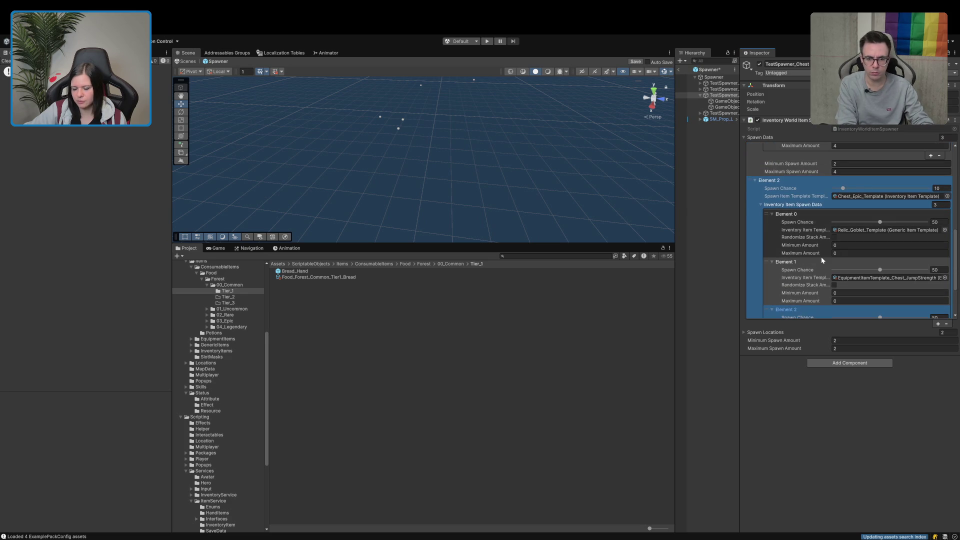
scroll(821, 256, "down", 2)
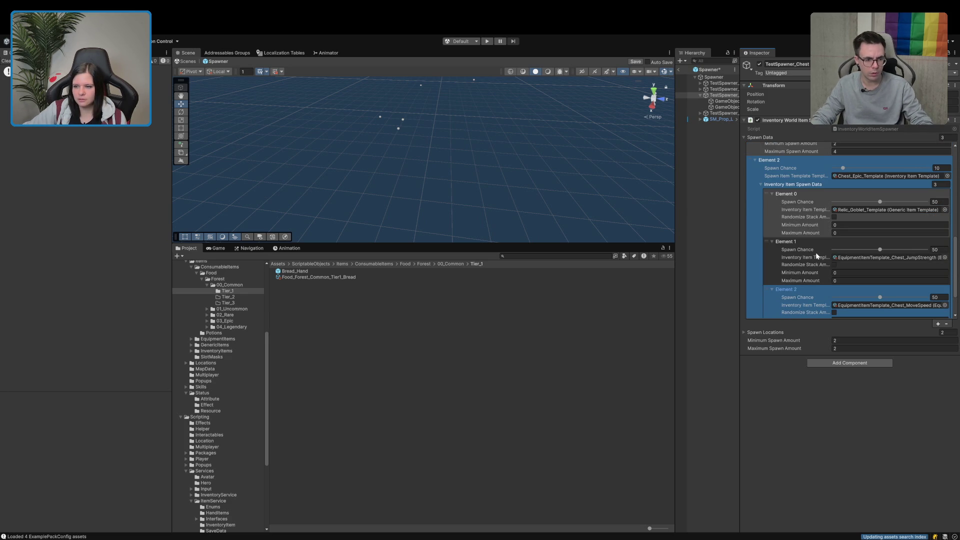
mouse_move(354, 280)
left_mouse_down()
mouse_move(703, 287)
mouse_move(880, 199)
mouse_move(874, 214)
left_mouse_up()
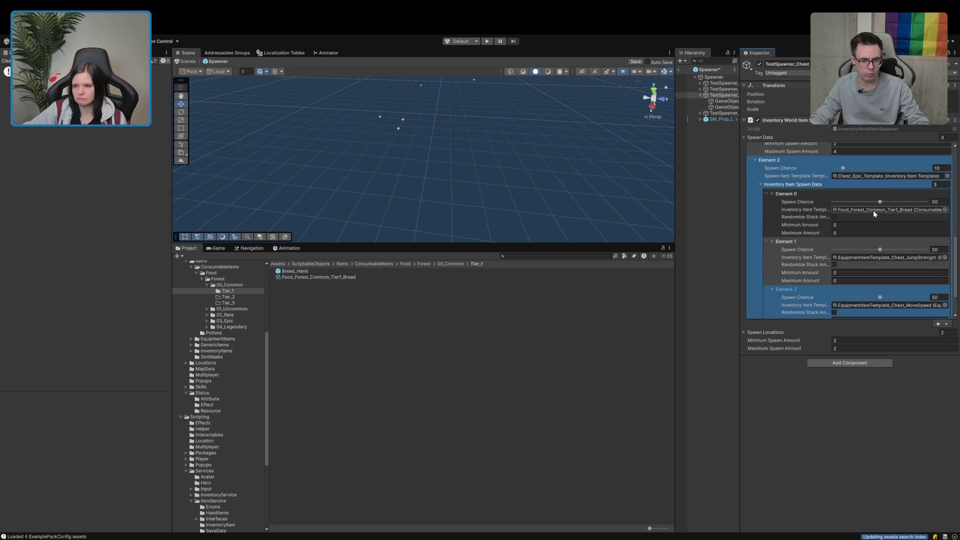
scroll(873, 214, "up", 4)
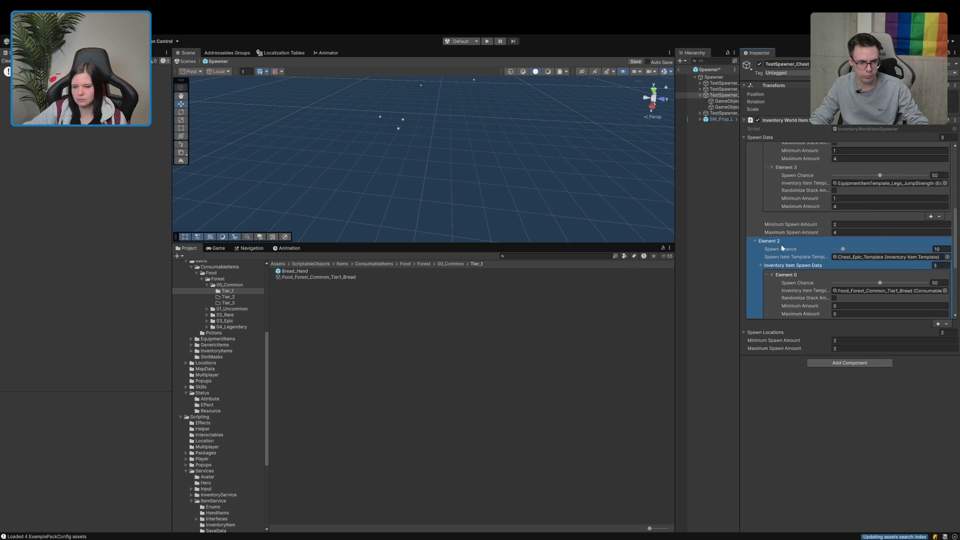
scroll(782, 247, "up", 4)
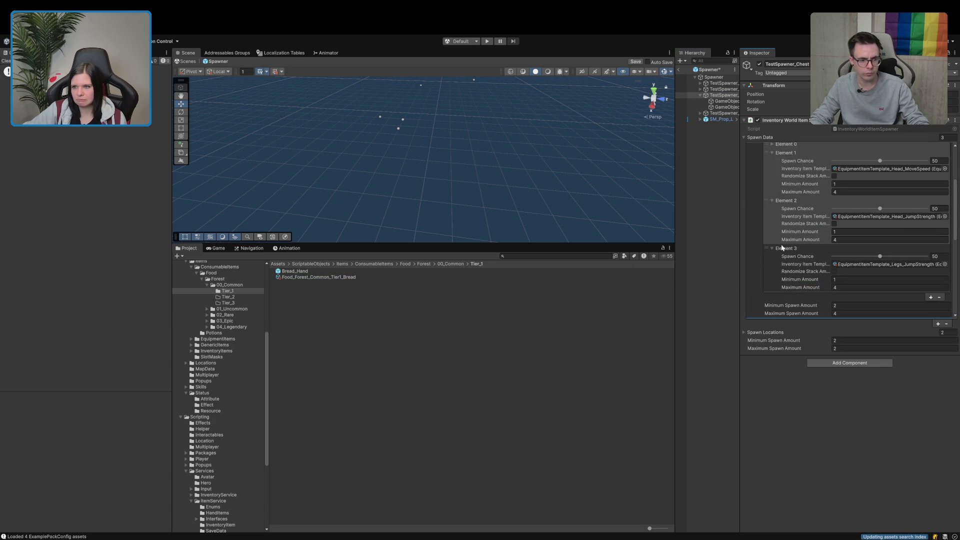
left_click_drag(318, 281, 863, 265)
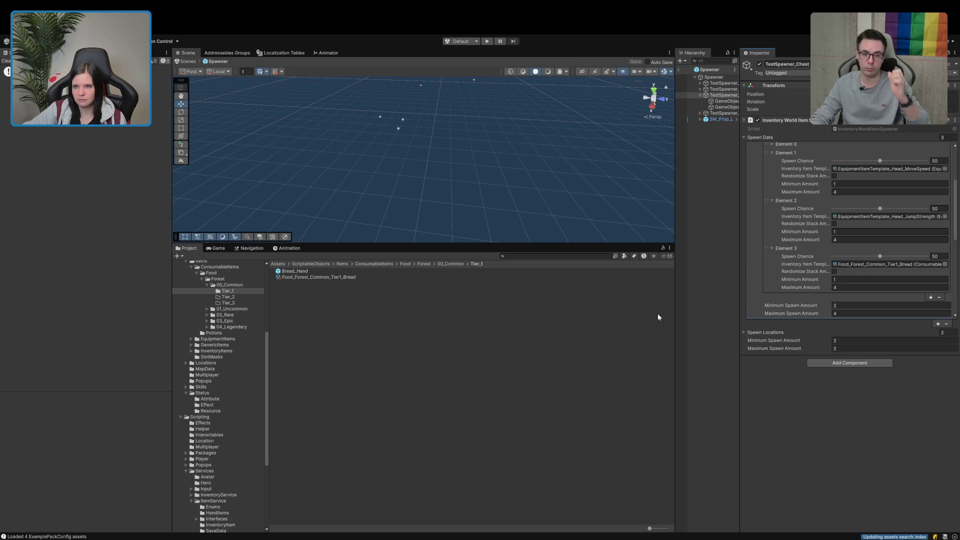
Step: Open MapScene_01 from the Scenes > Maps folder
scroll(210, 418, "down", 6)
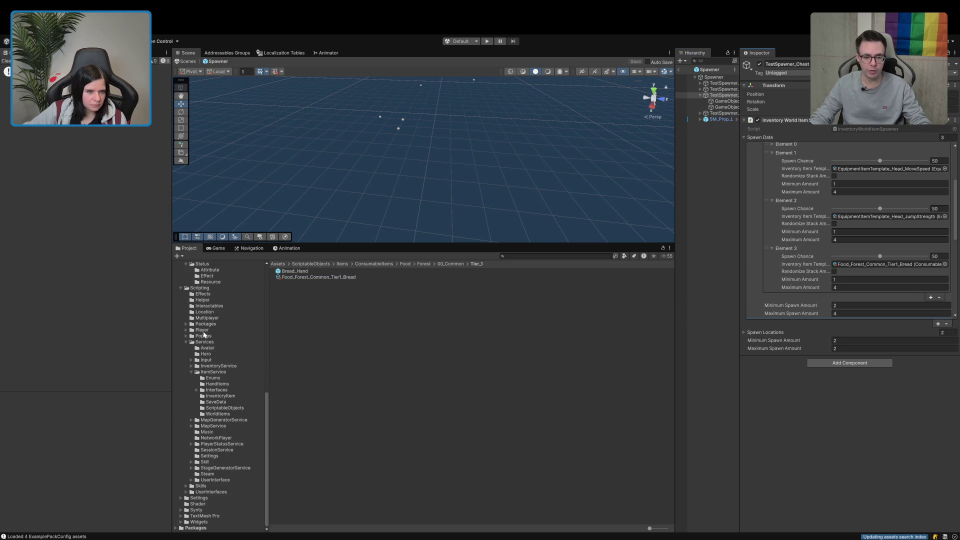
scroll(209, 327, "up", 3)
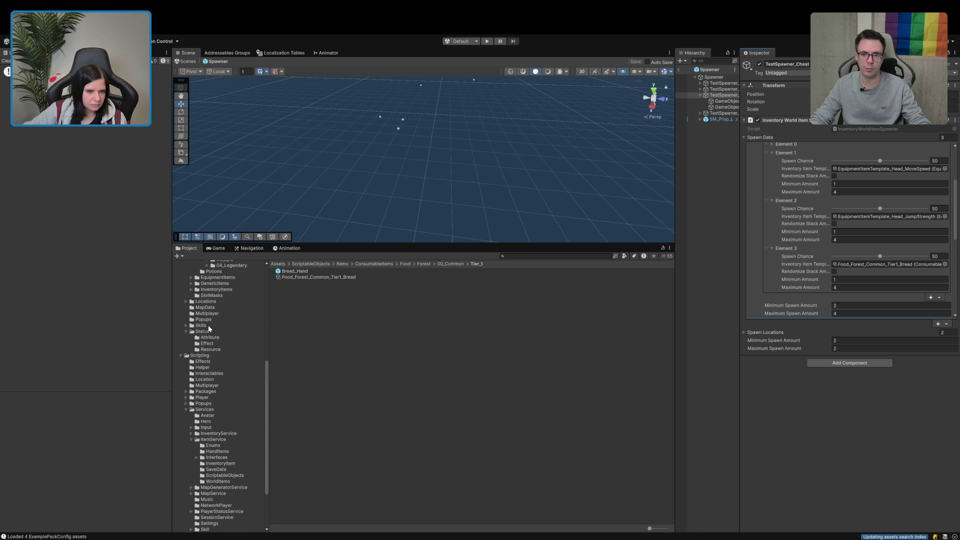
scroll(208, 328, "down", 3)
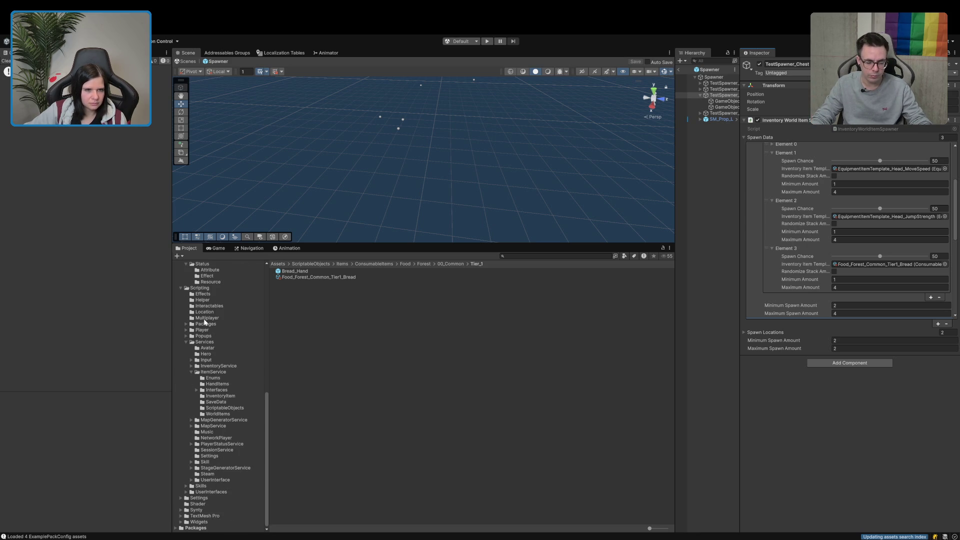
scroll(205, 323, "up", 4)
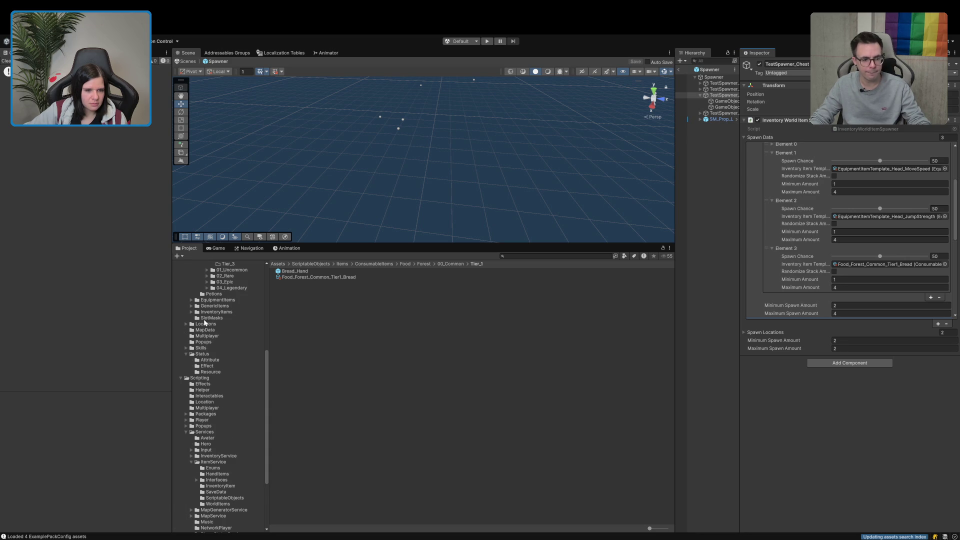
scroll(204, 323, "up", 8)
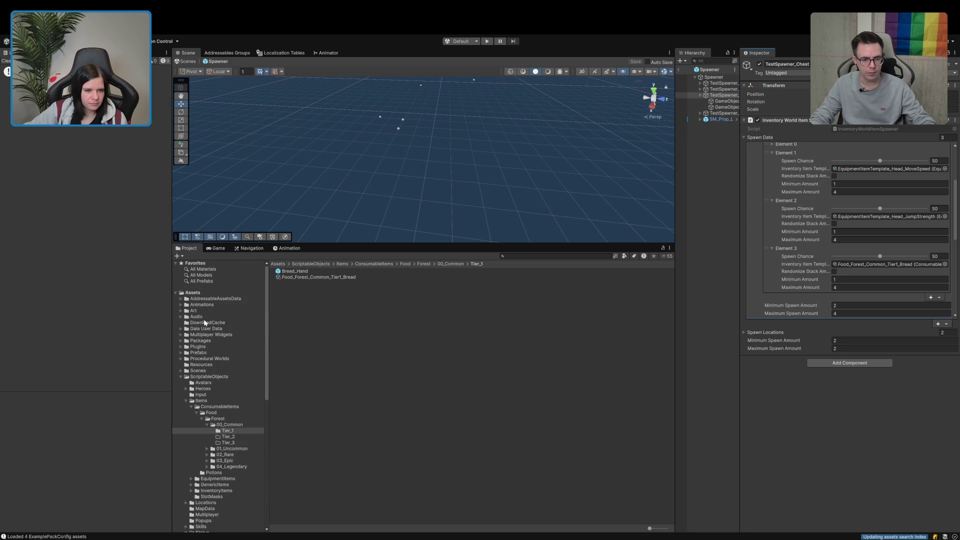
left_click(196, 371)
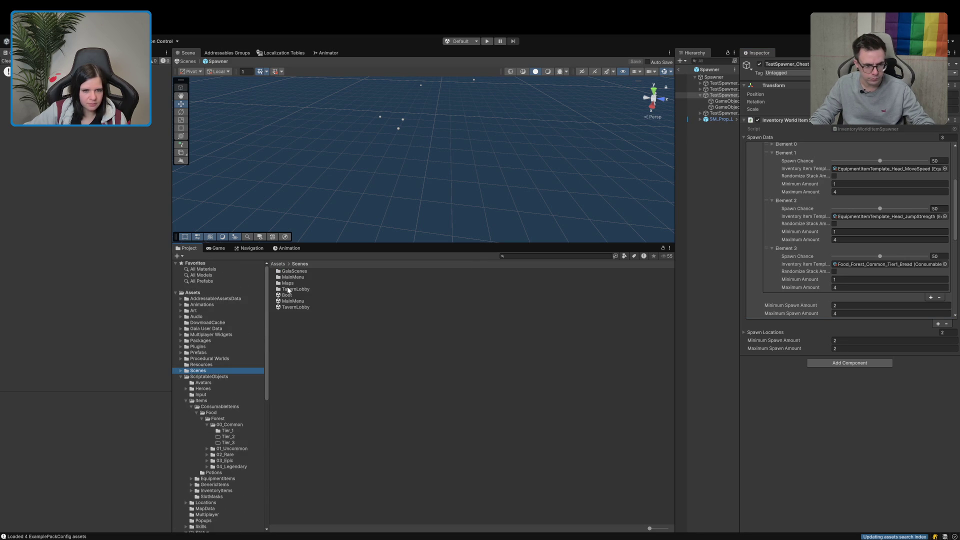
double_click(288, 283)
left_click(297, 295)
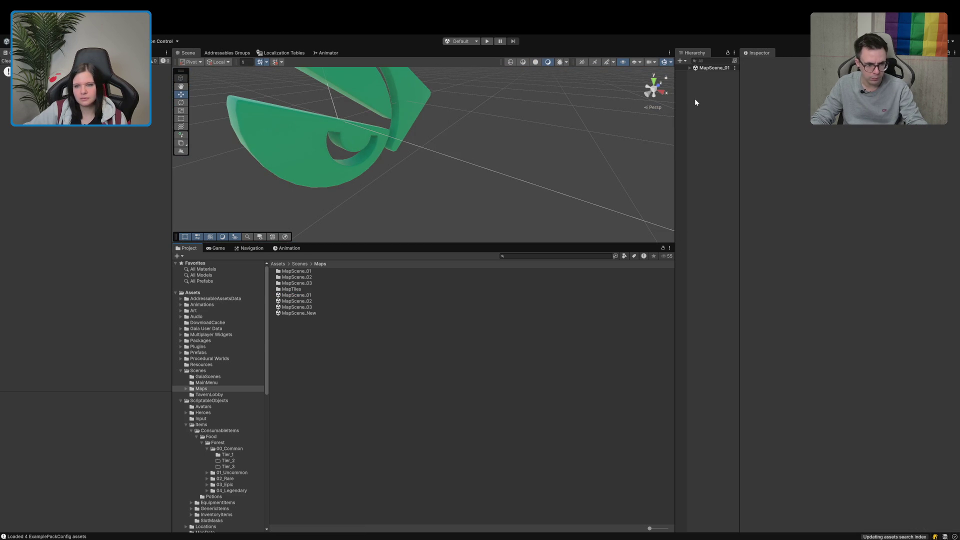
Step: Expand Location > Spawner in the Hierarchy and inspect TestSpawner_Chest's spawn data
left_click(689, 69)
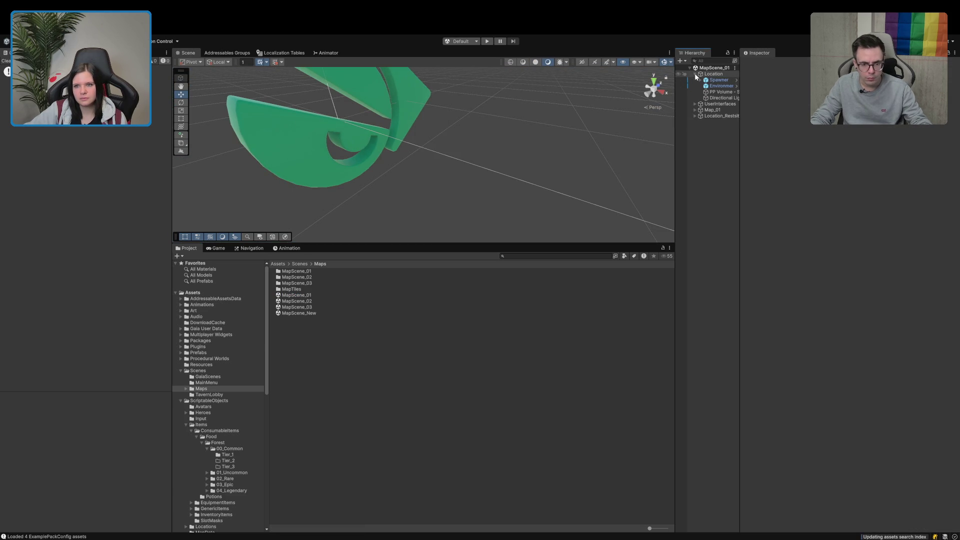
left_click(715, 82)
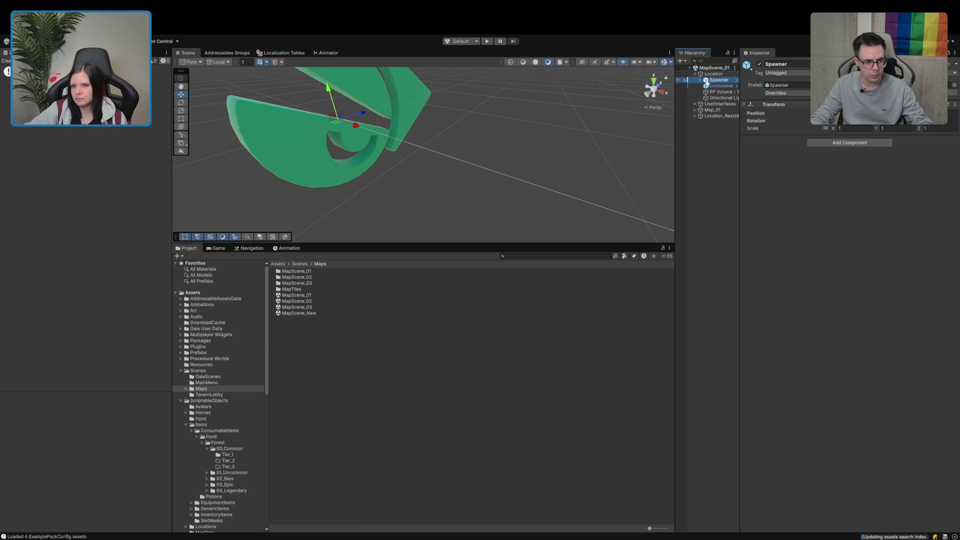
left_click_drag(673, 91, 586, 90)
left_click(613, 80)
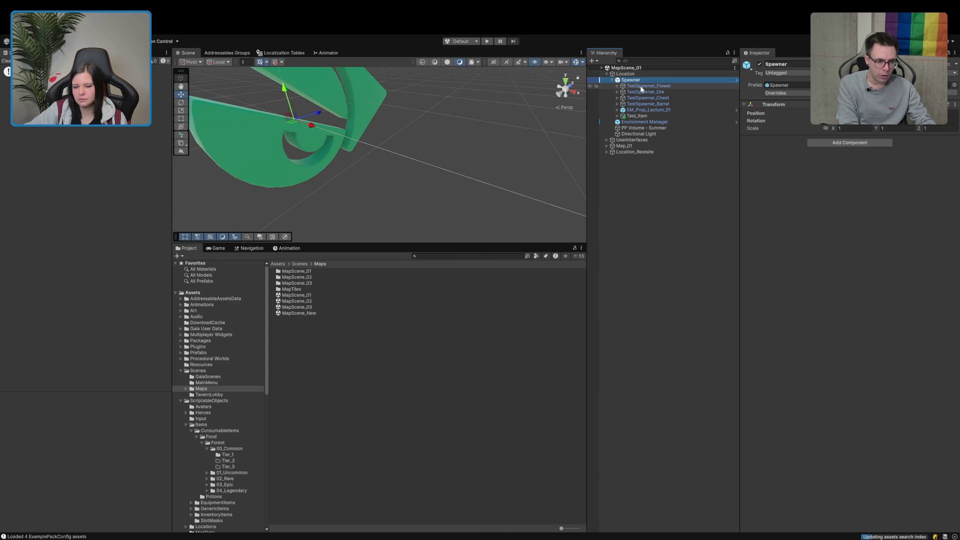
left_click(650, 98)
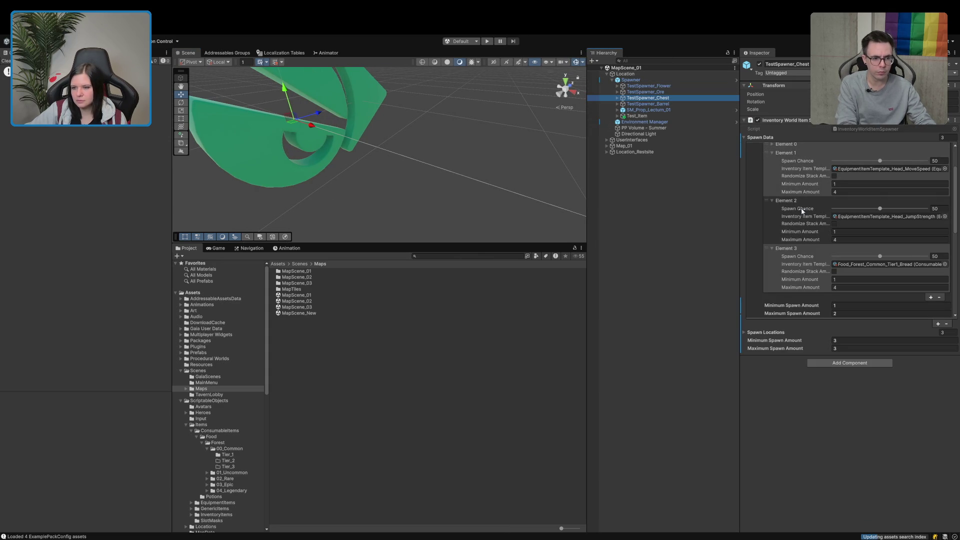
scroll(801, 210, "down", 10)
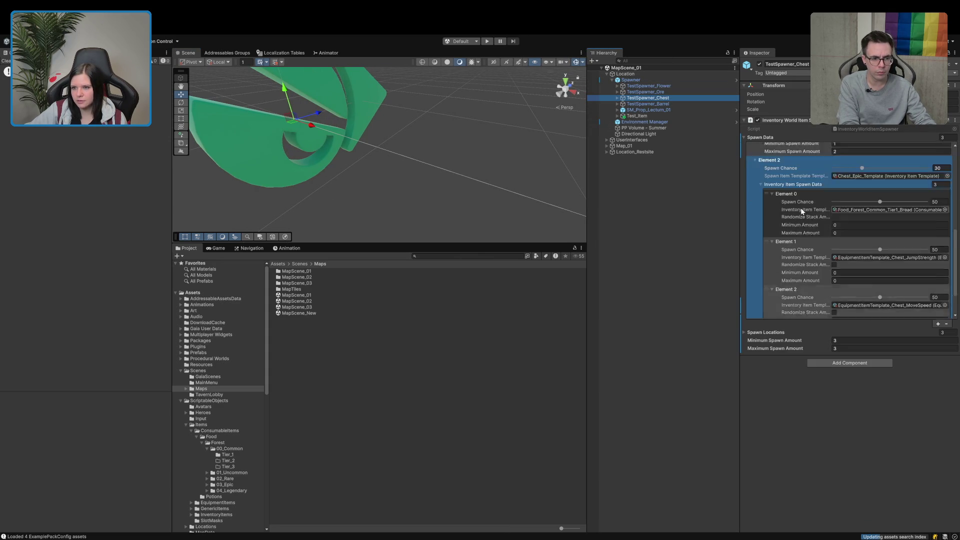
left_click(628, 74)
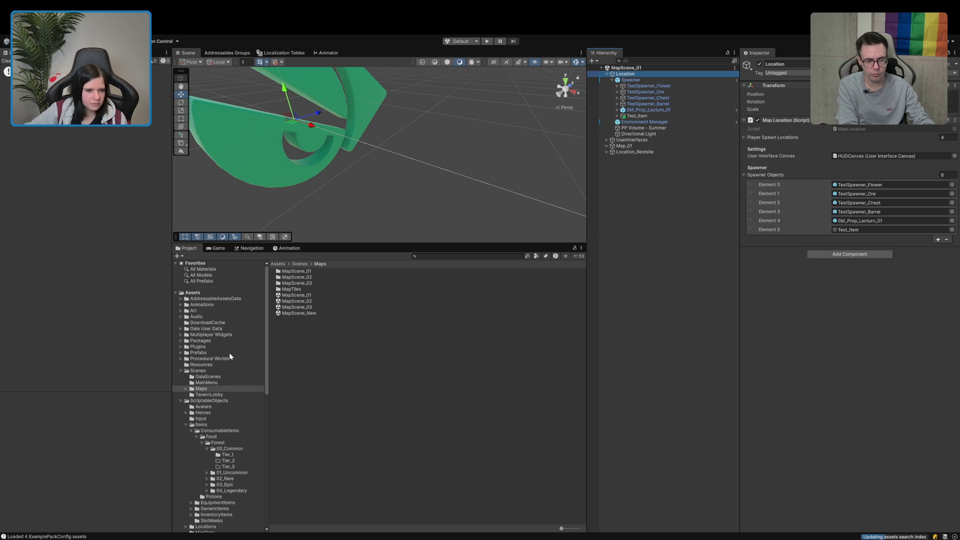
left_click(198, 370)
Step: Open the Boot scene, enter Play mode and start an Einzelspieler game
double_click(287, 295)
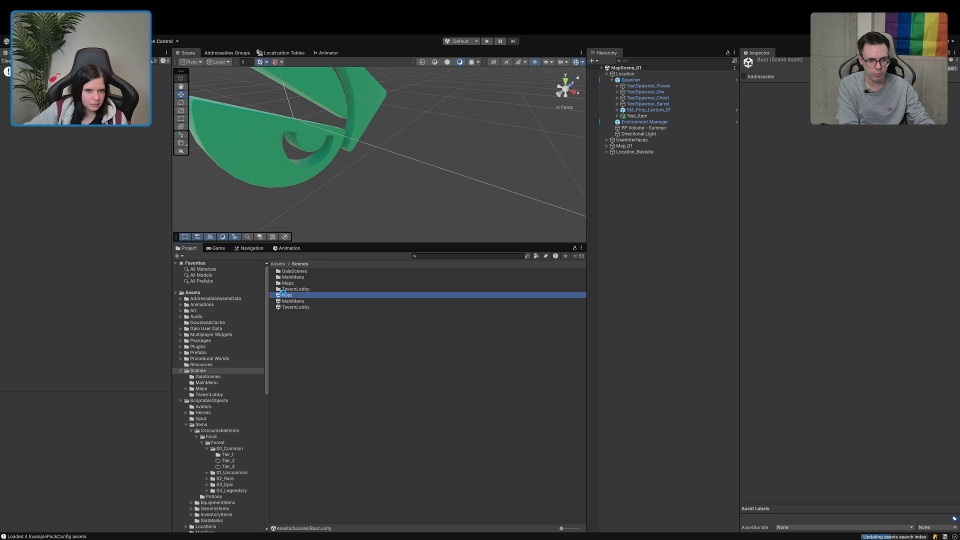
left_click_drag(588, 332, 688, 332)
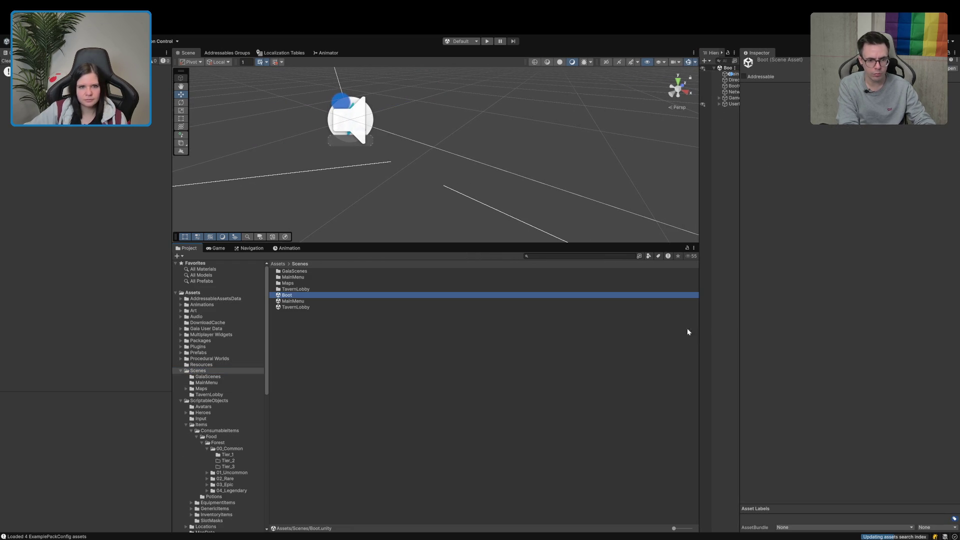
left_click(7, 61)
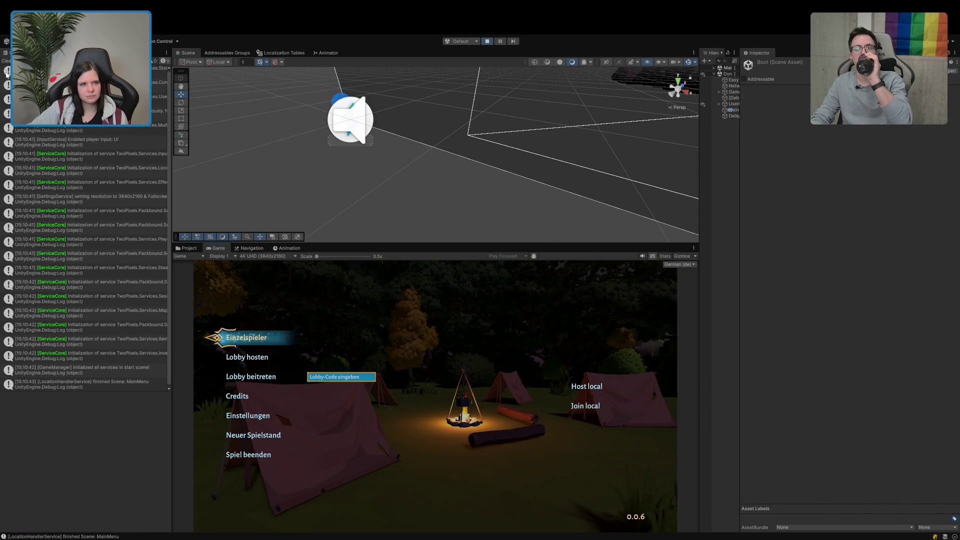
left_click(7, 62)
left_click(233, 342)
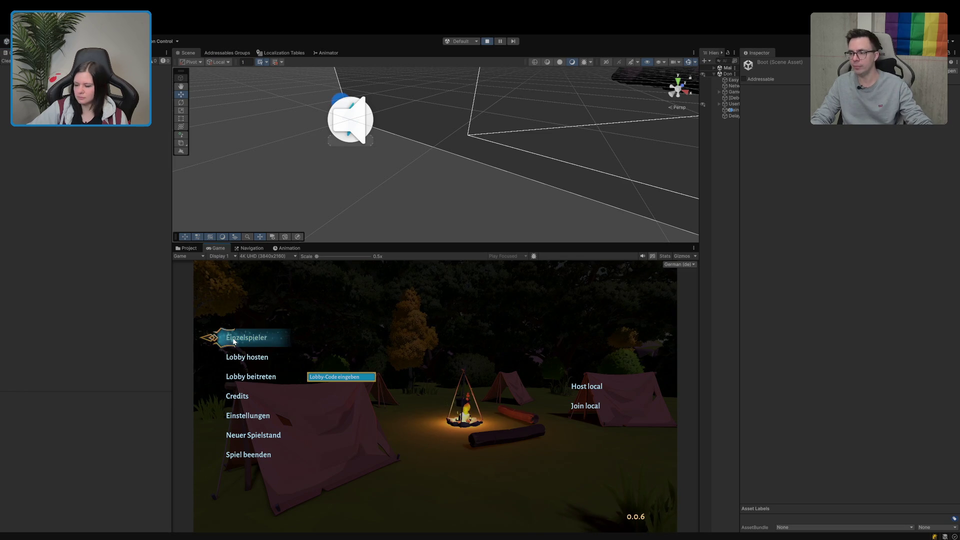
Step: Walk through the portal to the chest, open its inventory, then stop Play mode
key("w")
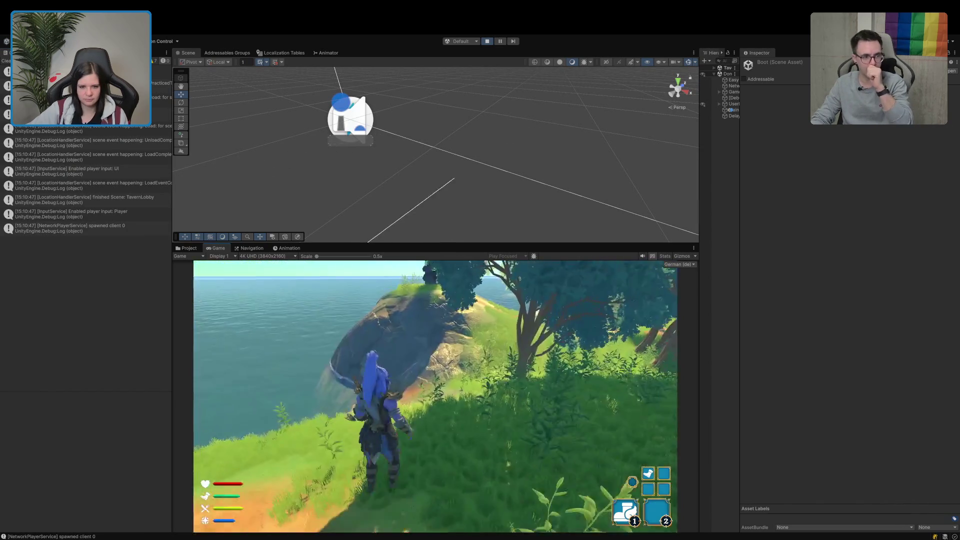
key("w")
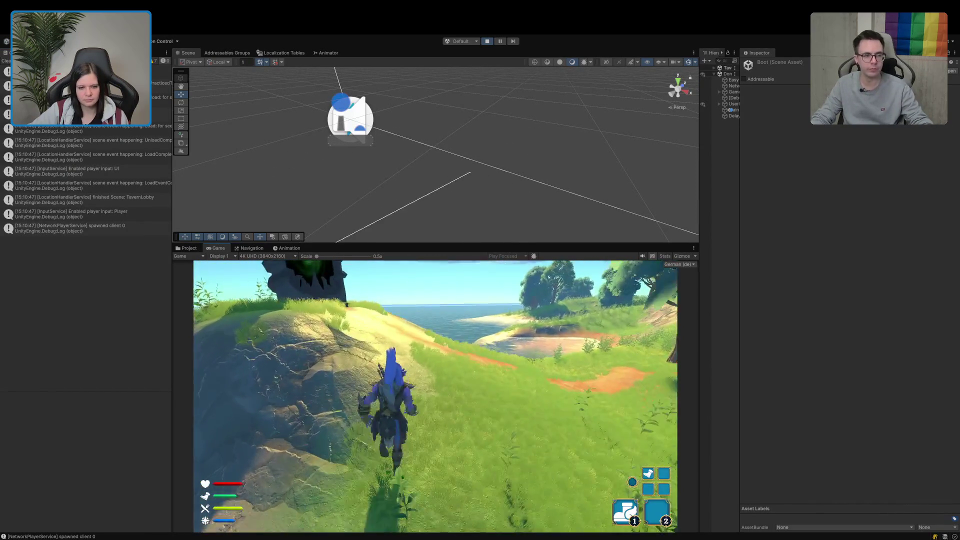
key("a")
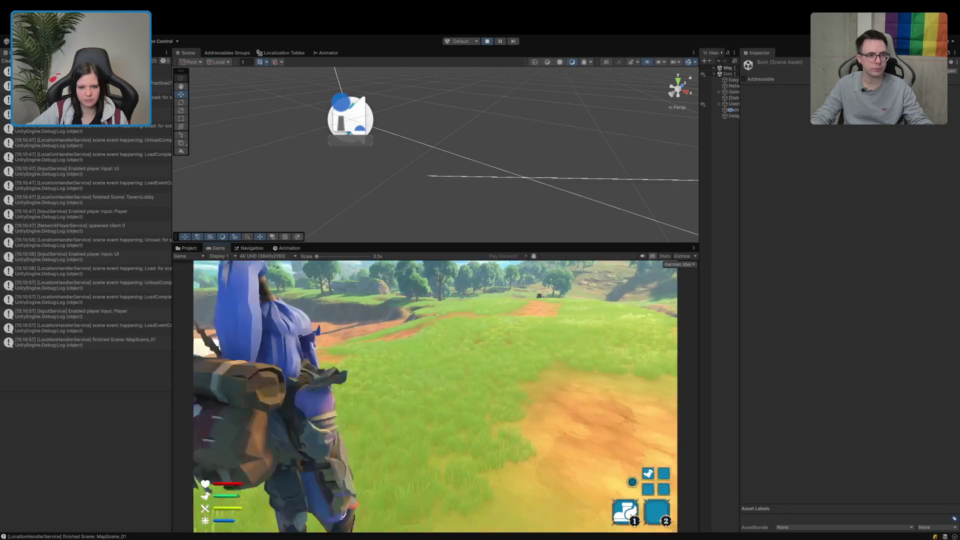
key("w")
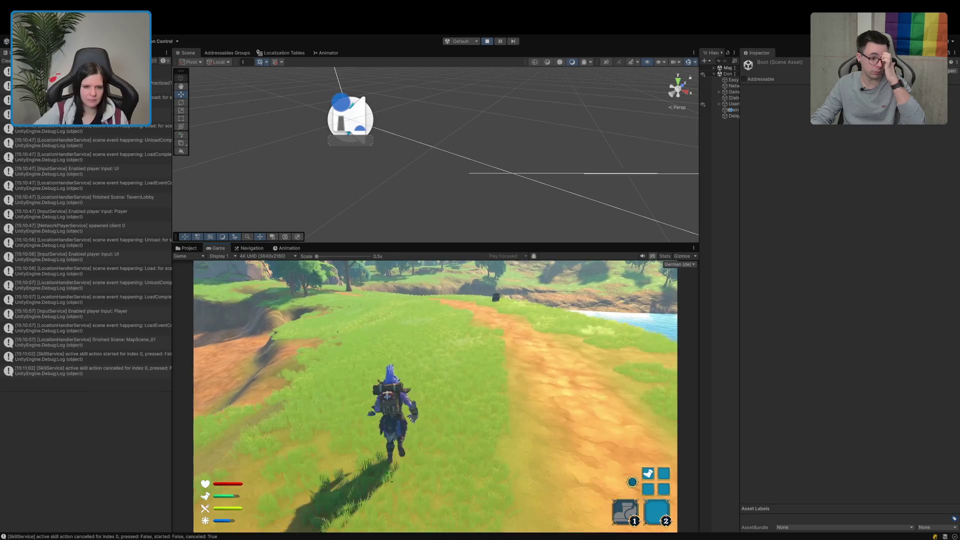
key("1")
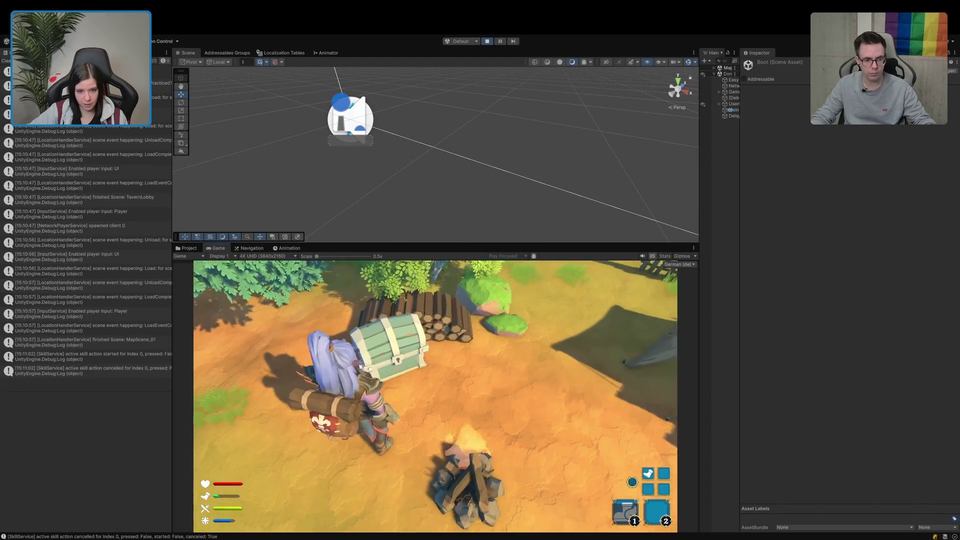
key("e")
key("ctrl+p")
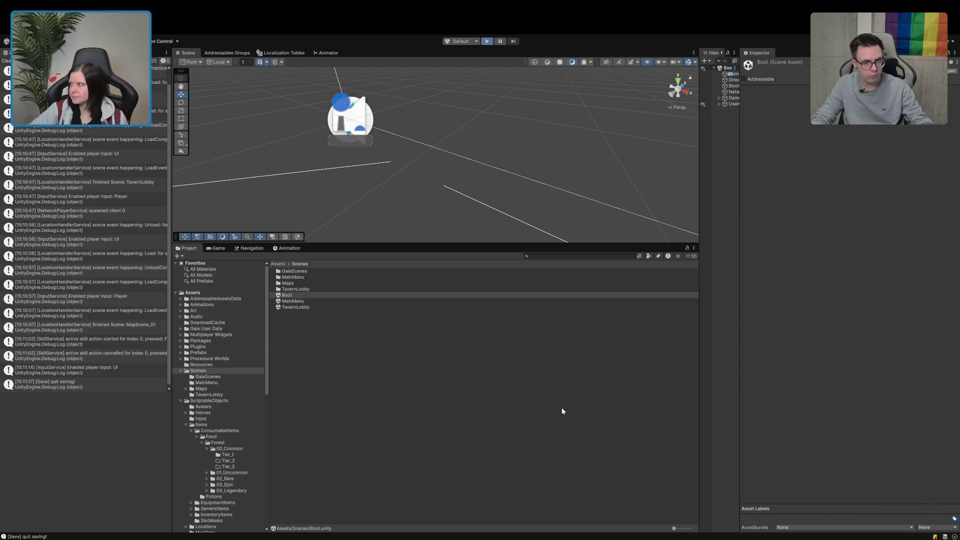
Step: Enter Play mode, start Einzelspieler, run through the portal to a chest and open it
key("ctrl+p")
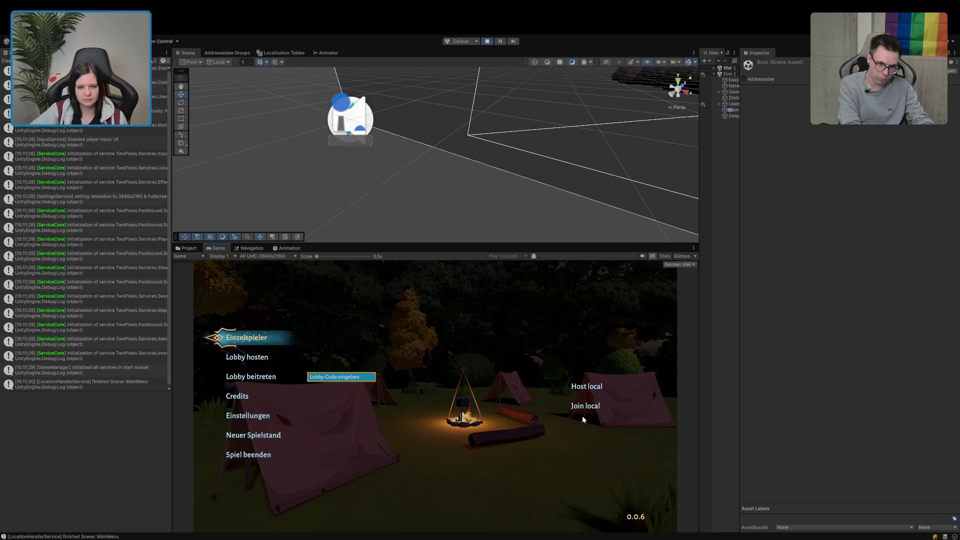
left_click(259, 340)
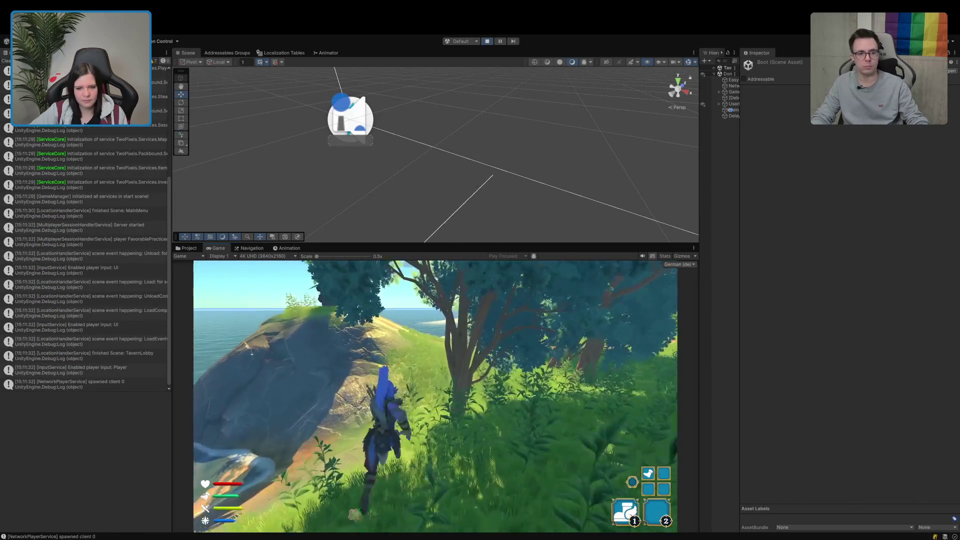
key("w")
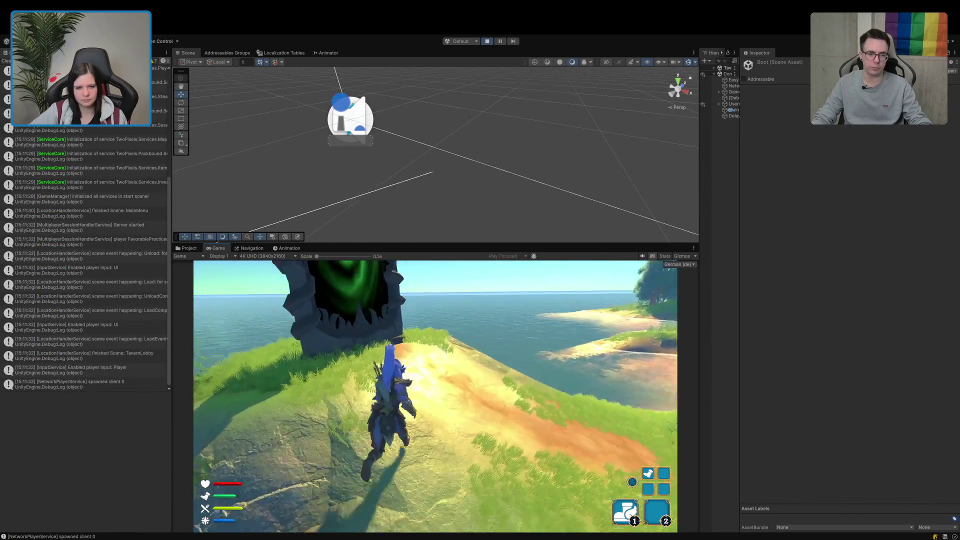
key("w")
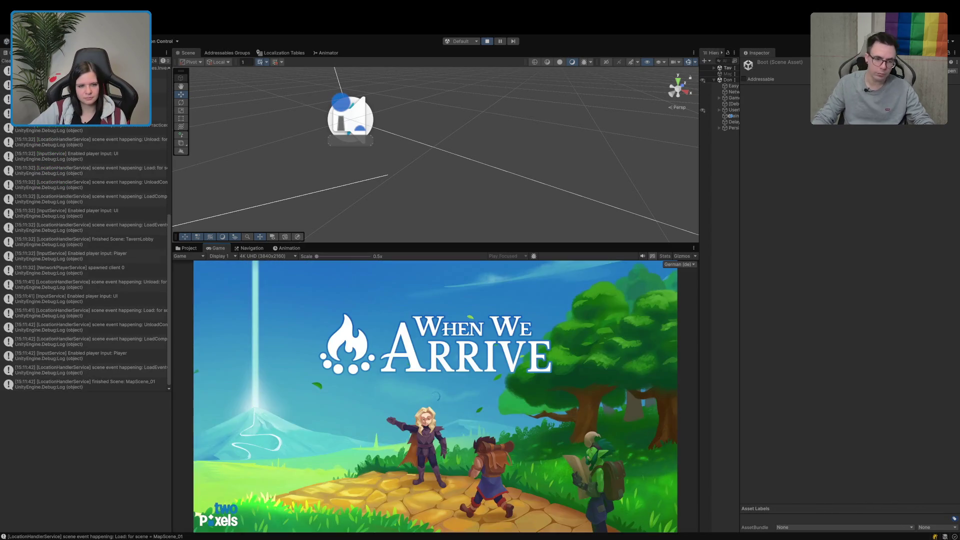
key("w")
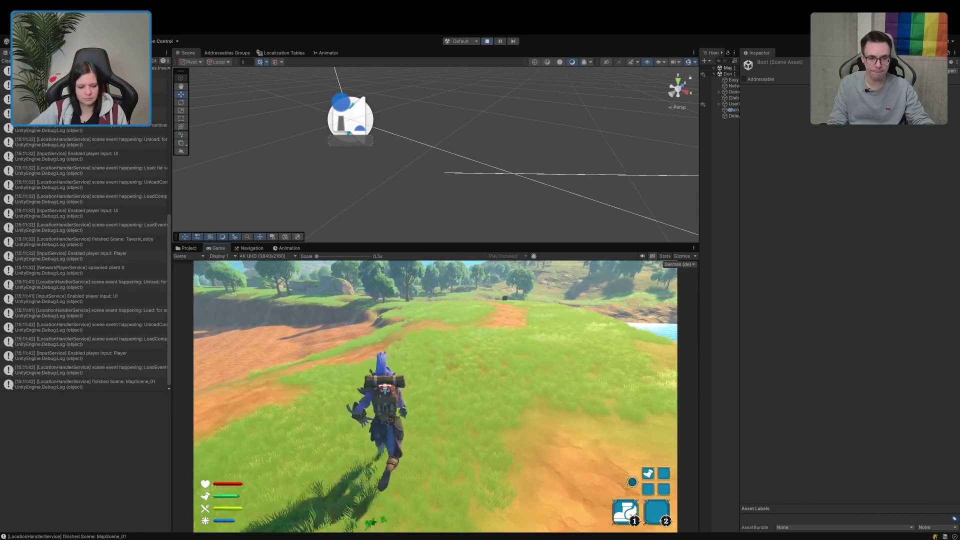
key("1")
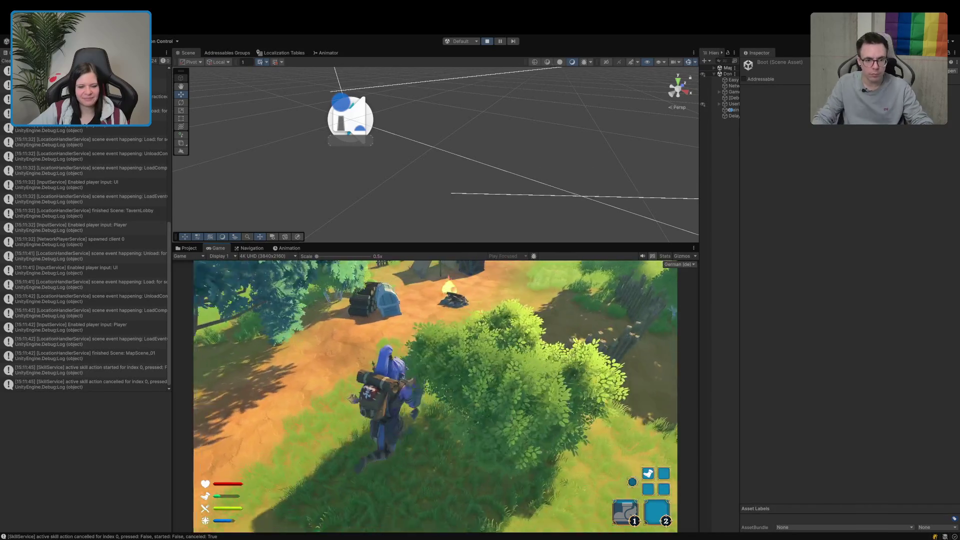
key("e")
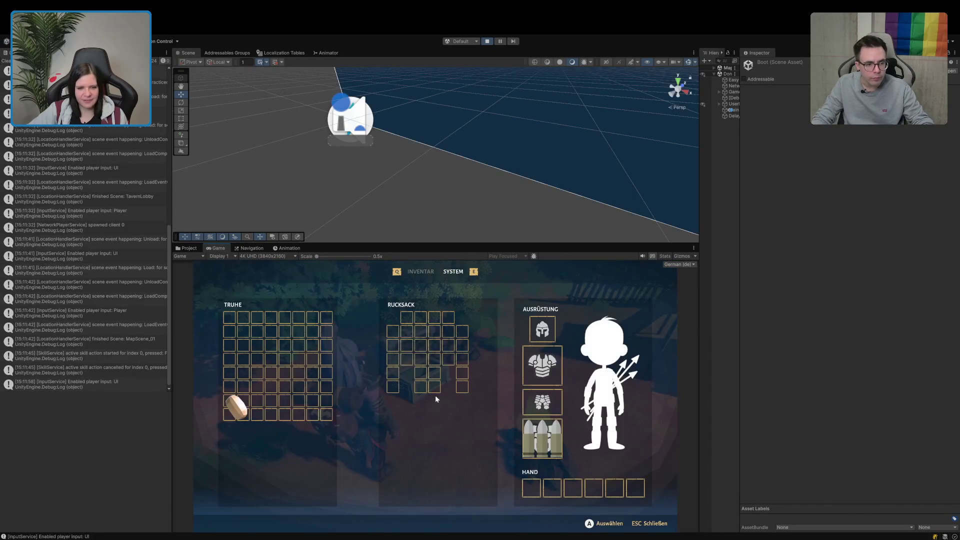
Step: Move the bread into the first HAND slot, check the inventory, reopen the chest and pause
mouse_move(241, 408)
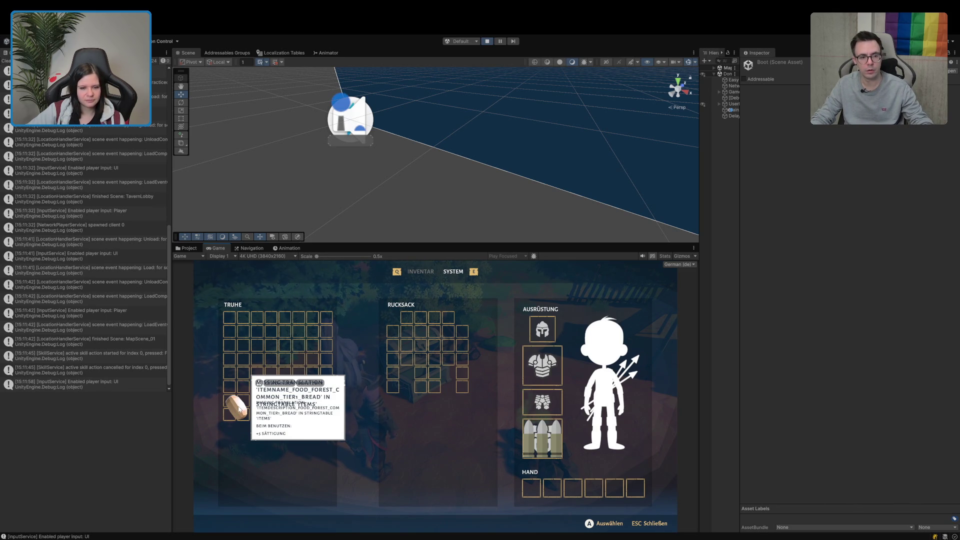
left_click_drag(239, 409, 537, 484)
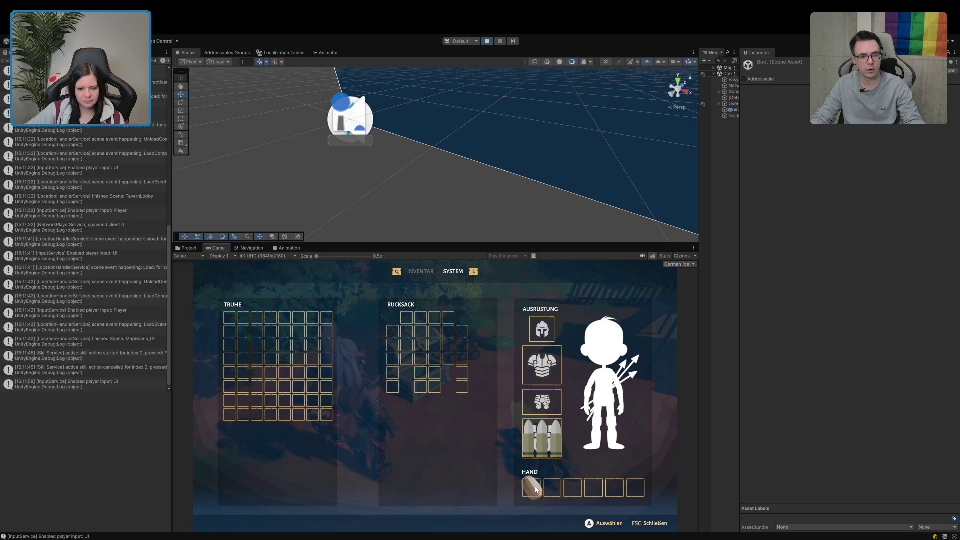
mouse_move(535, 489)
key("Escape")
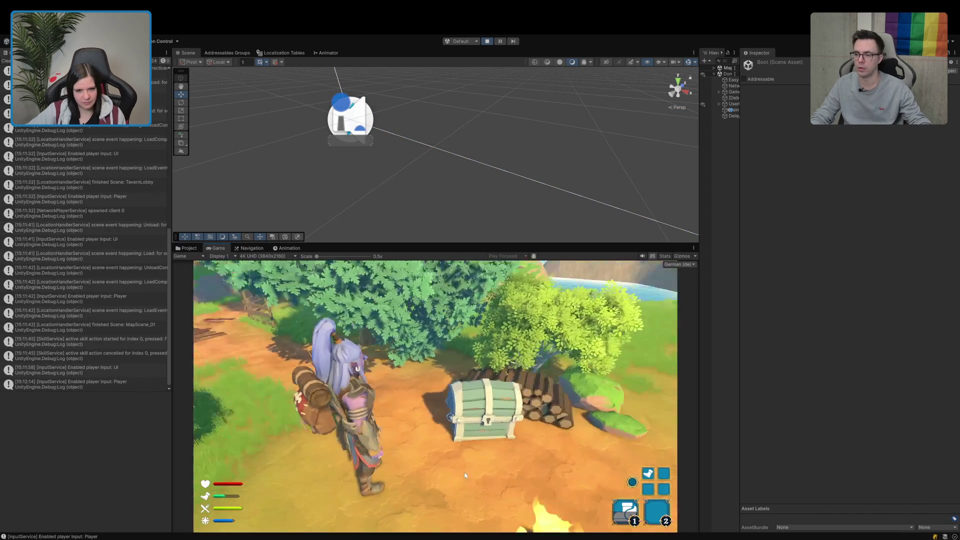
key("w")
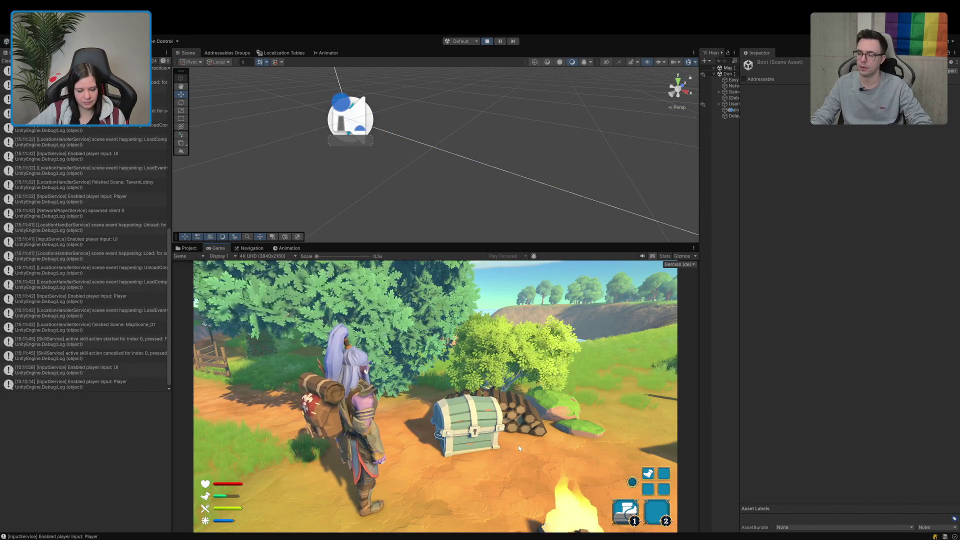
key("i")
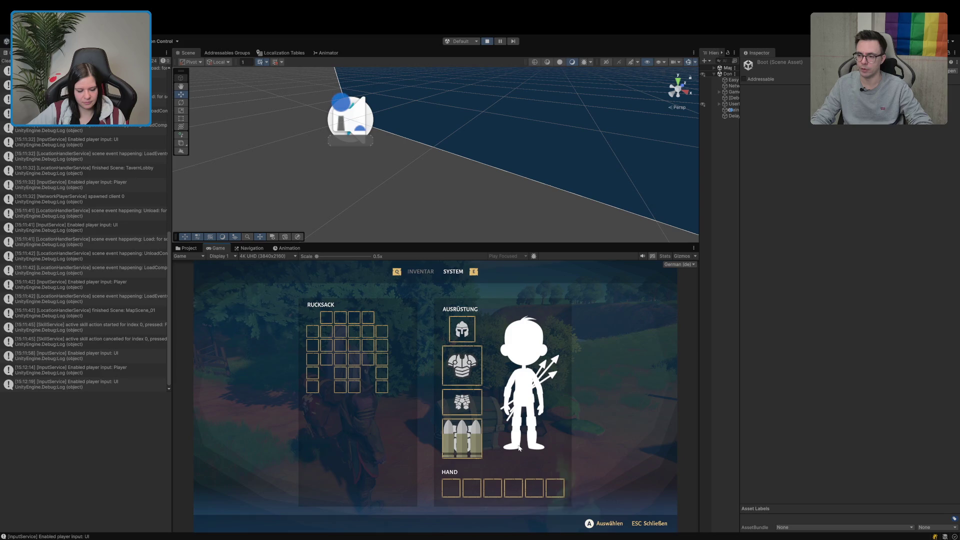
key("Escape")
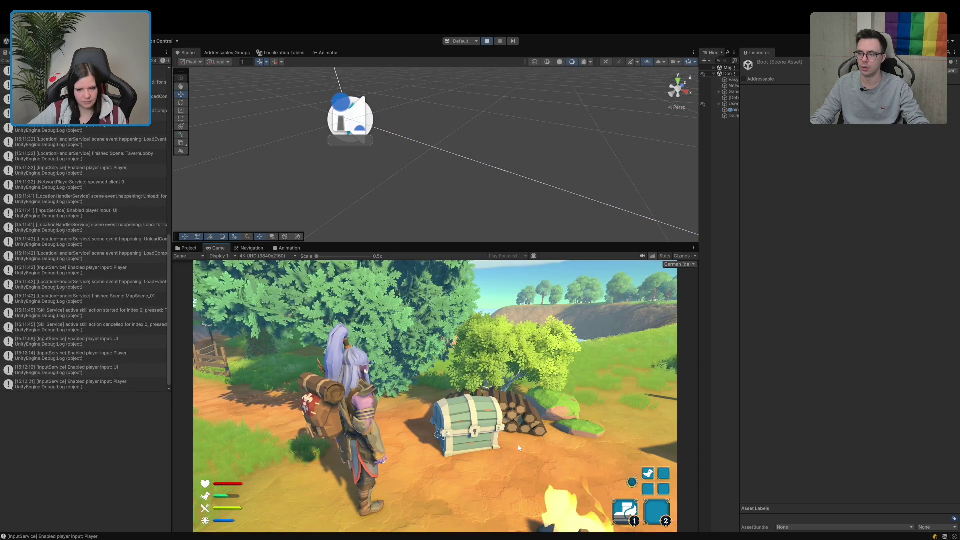
key("e")
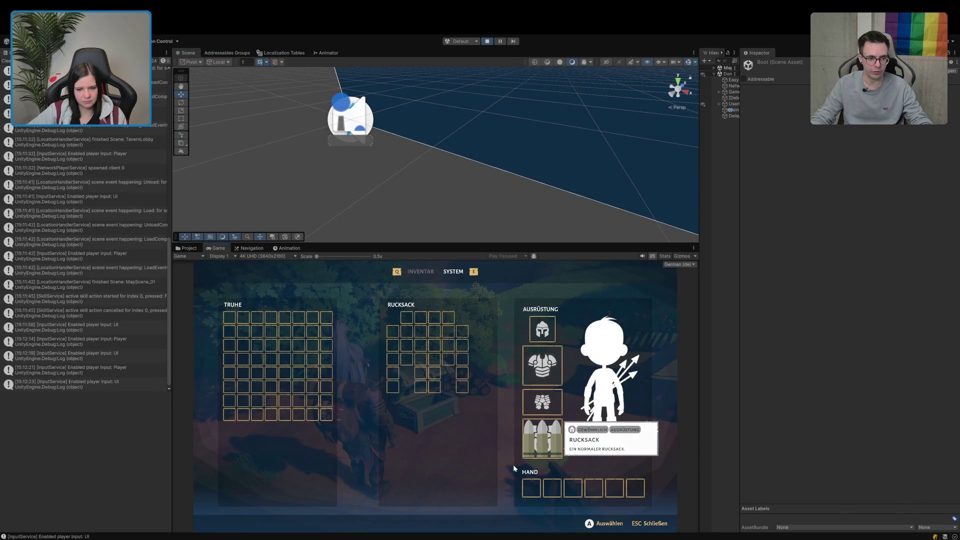
left_click(500, 40)
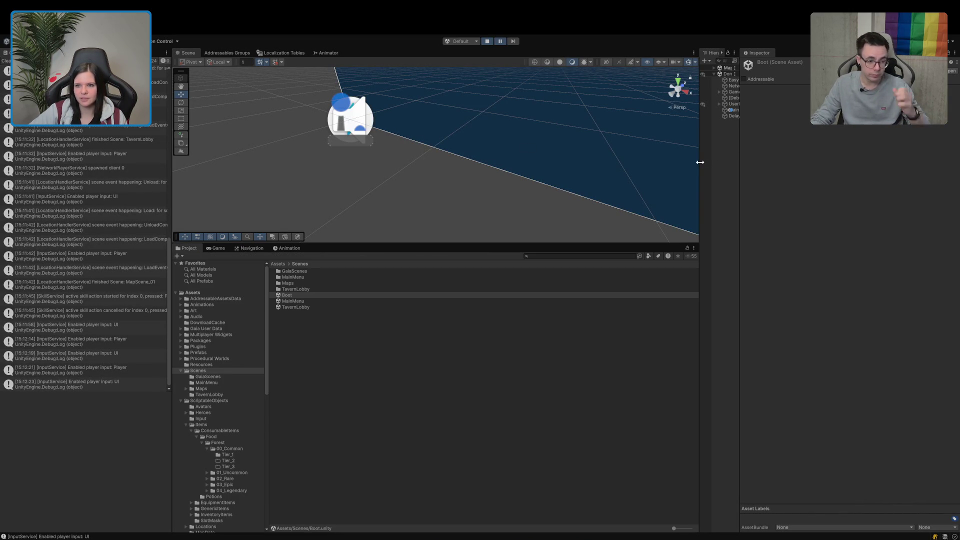
Step: Select Bread_Hand in Tier_1 and search the Hierarchy for Bread_Hand, then clear the search
left_click_drag(700, 162, 611, 165)
left_click(625, 68)
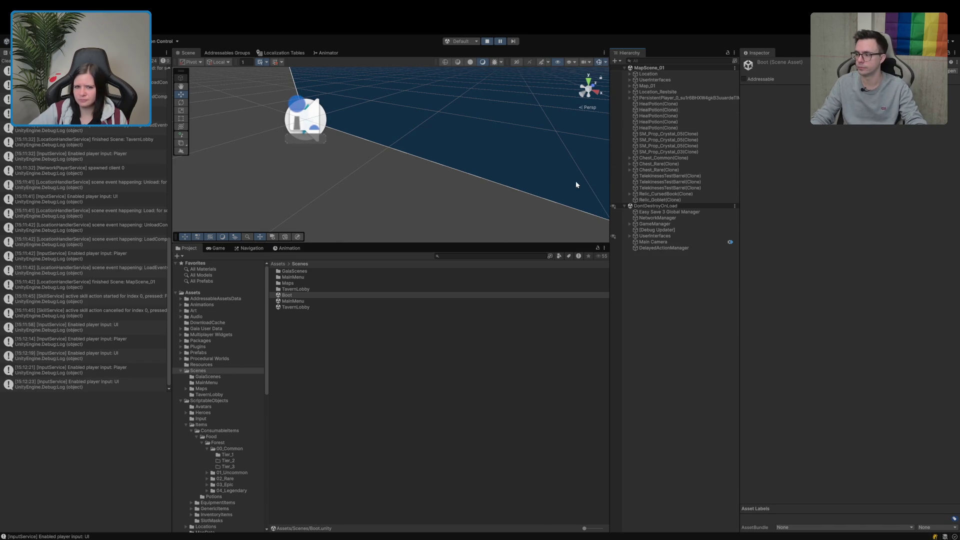
left_click(228, 454)
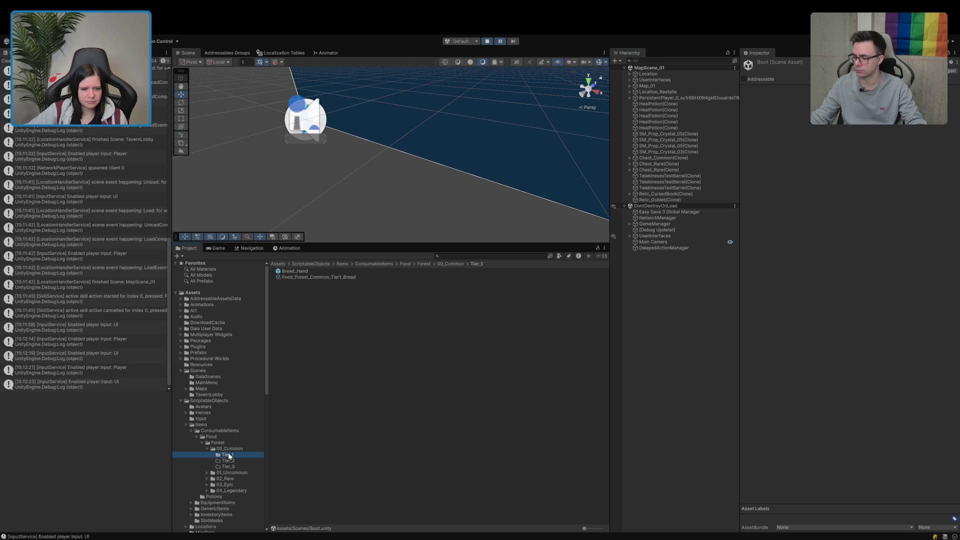
left_click(303, 272)
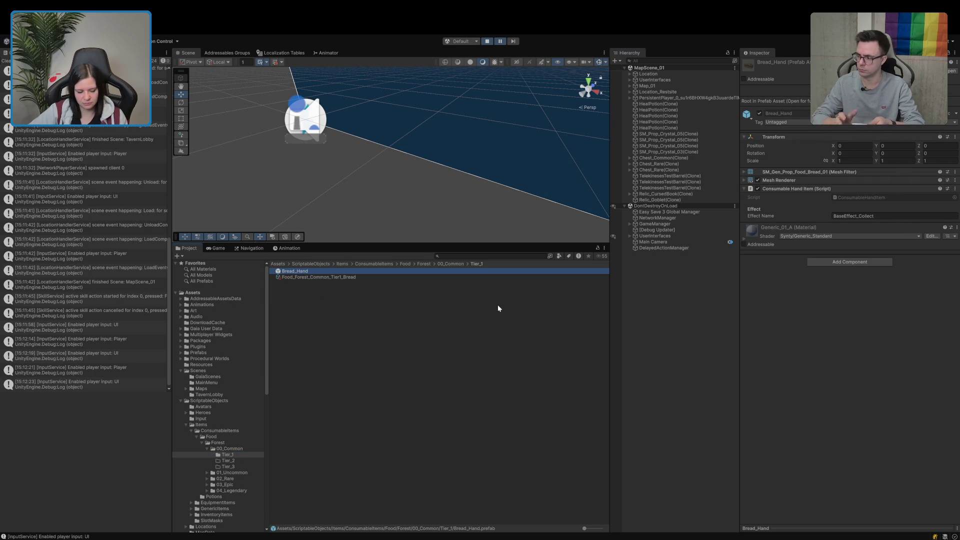
key("Return")
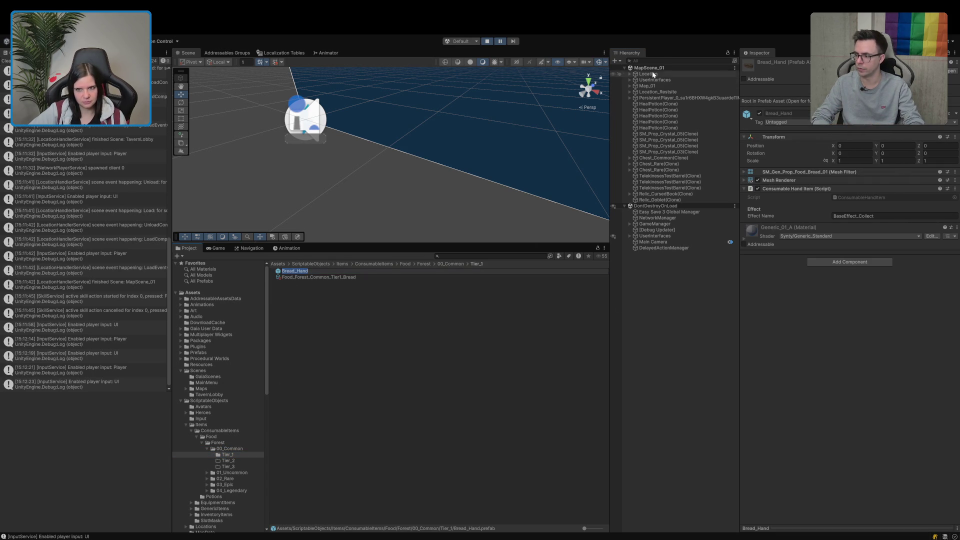
left_click(663, 61)
key("ctrl+v")
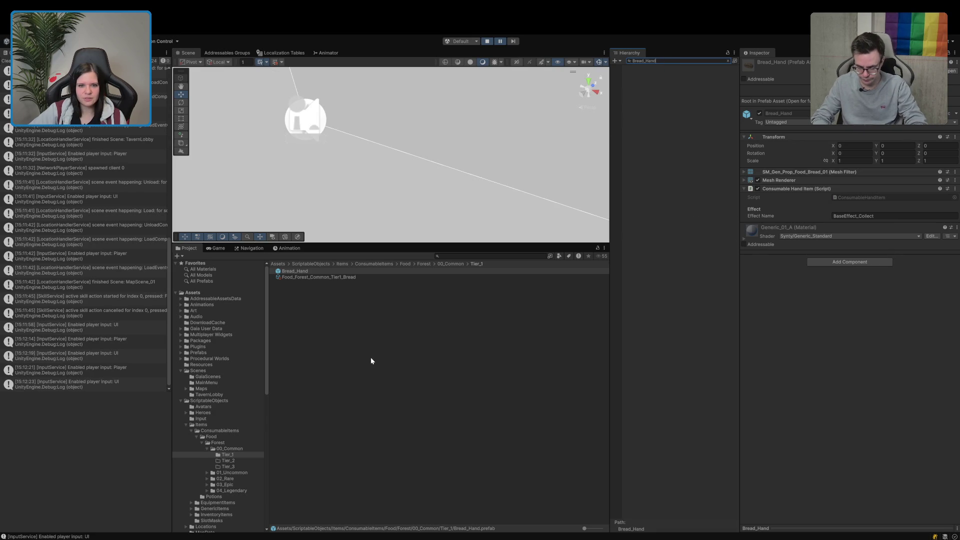
left_click(728, 61)
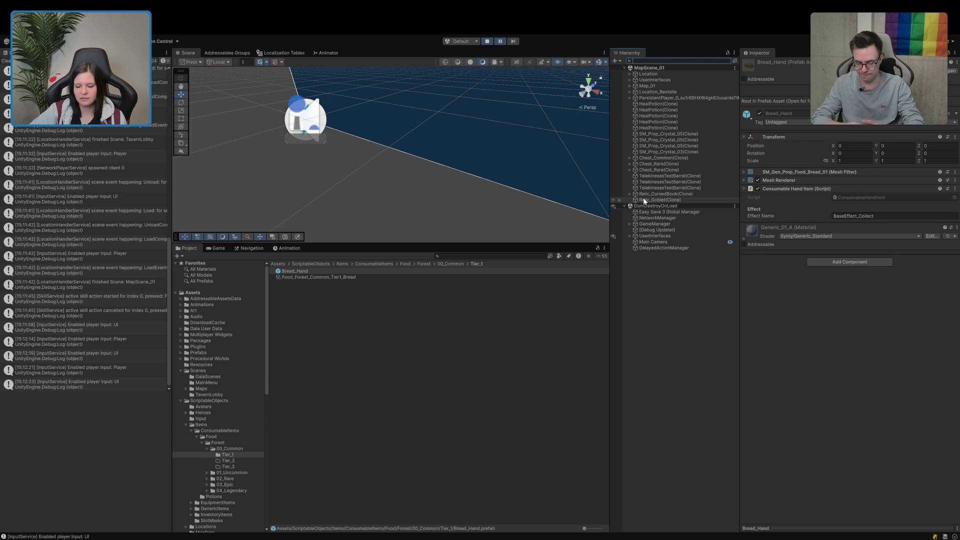
Step: Expand PersistentPlayer, PlayerController Prefab and GameManager in the Hierarchy and clear the console
left_click(630, 98)
left_click(636, 110)
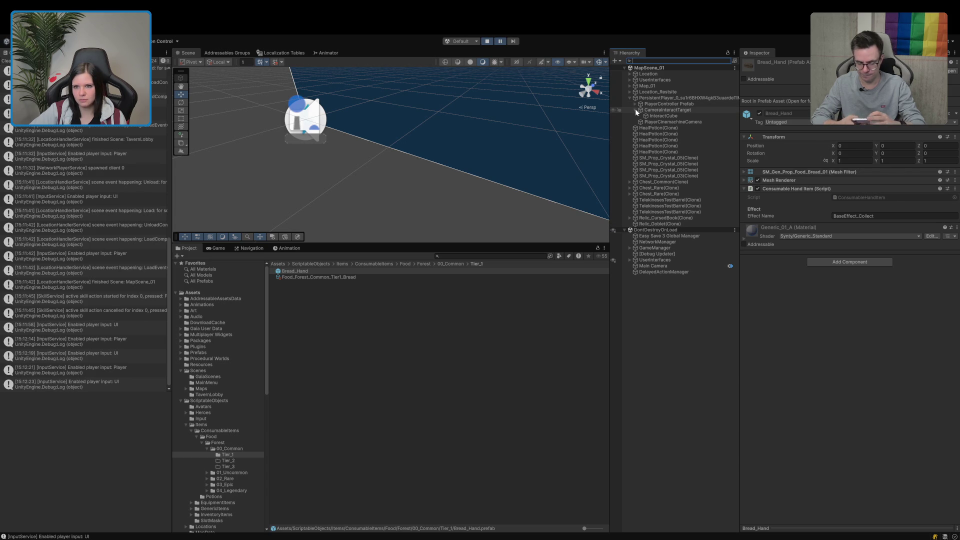
left_click(634, 104)
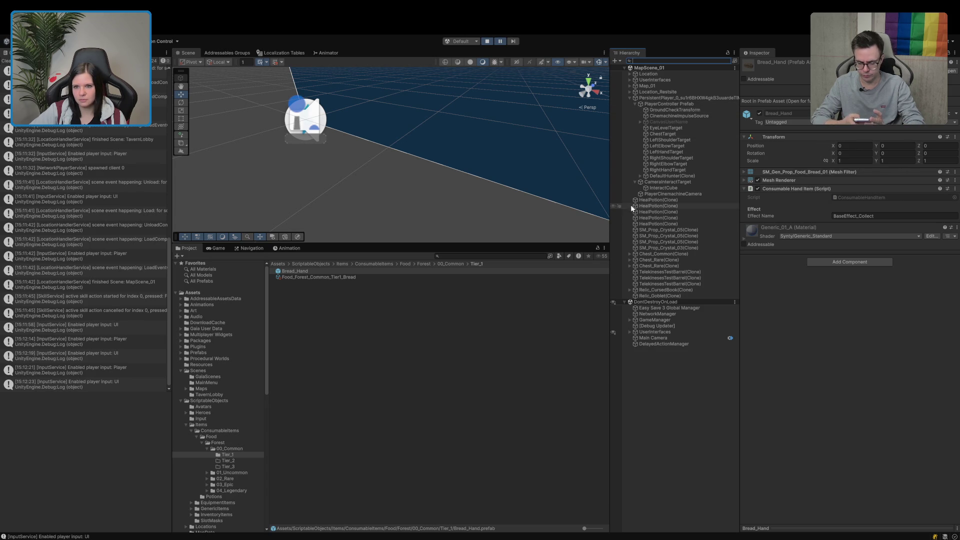
left_click(635, 182)
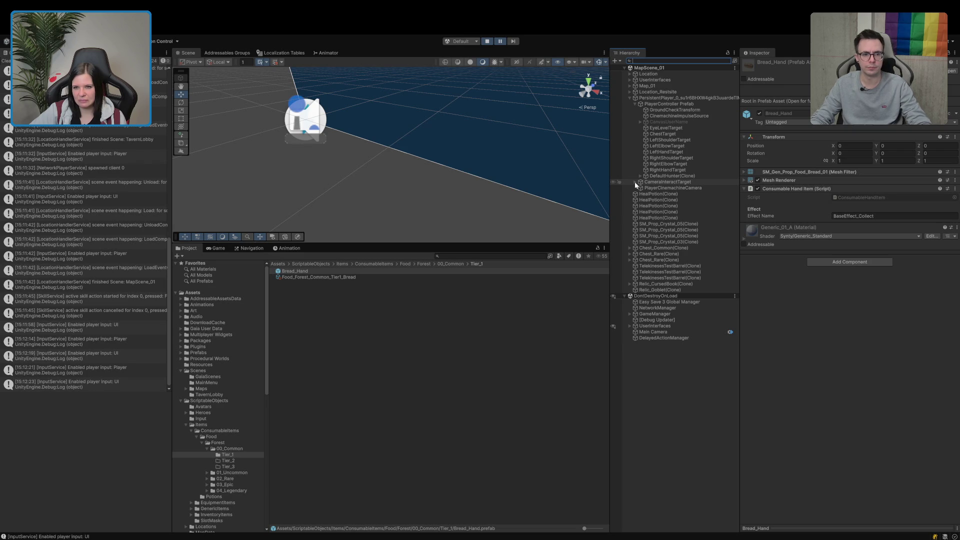
left_click(6, 61)
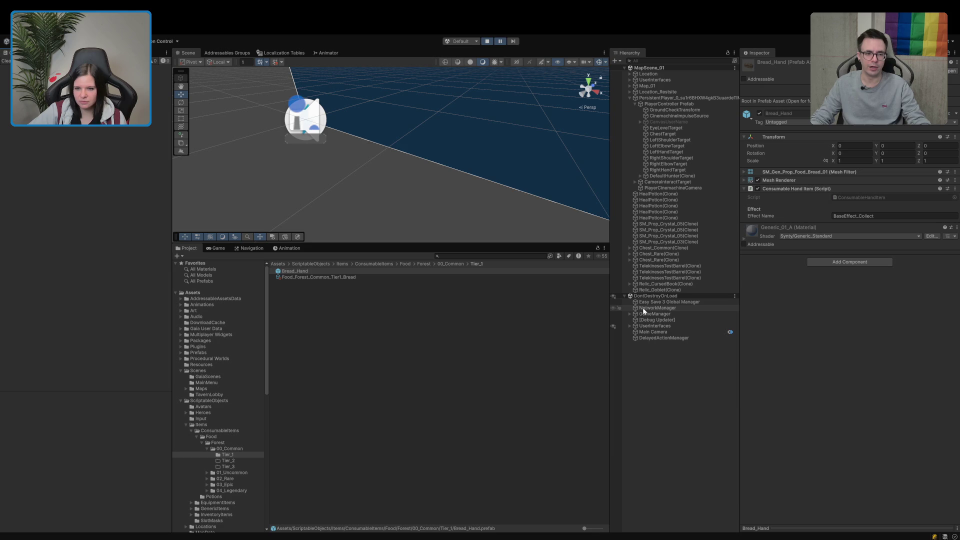
left_click(629, 314)
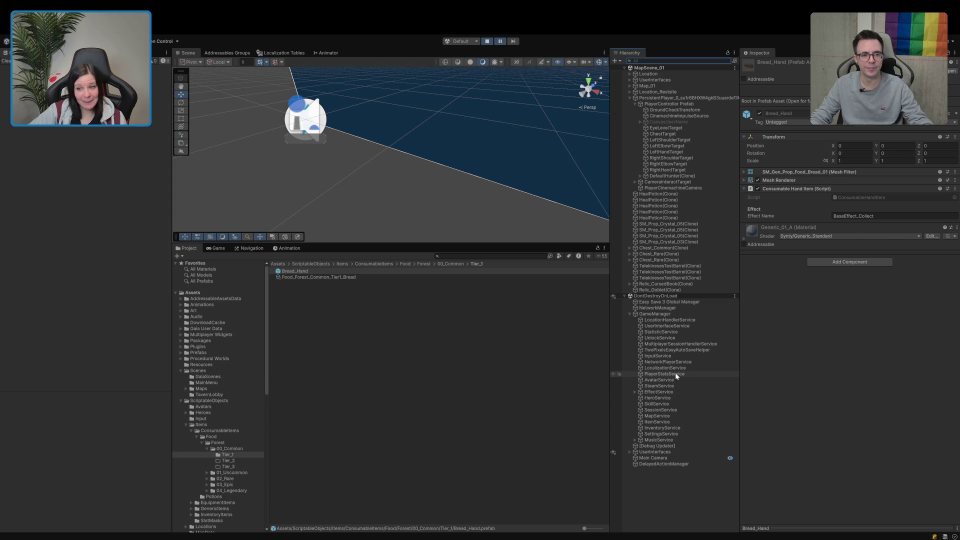
Step: Enable Log Stuff on the InventoryService and enlarge the console panel
left_click(675, 373)
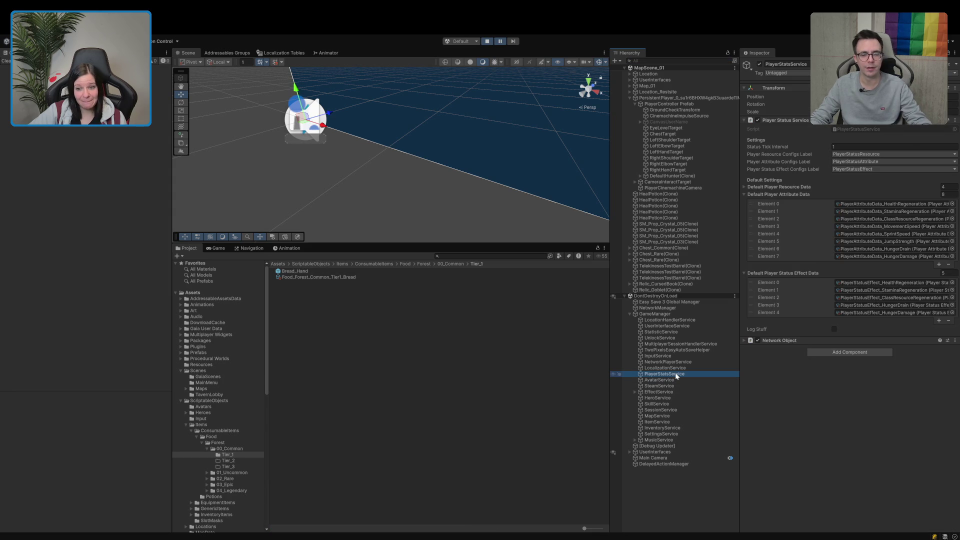
left_click(660, 427)
left_click(834, 187)
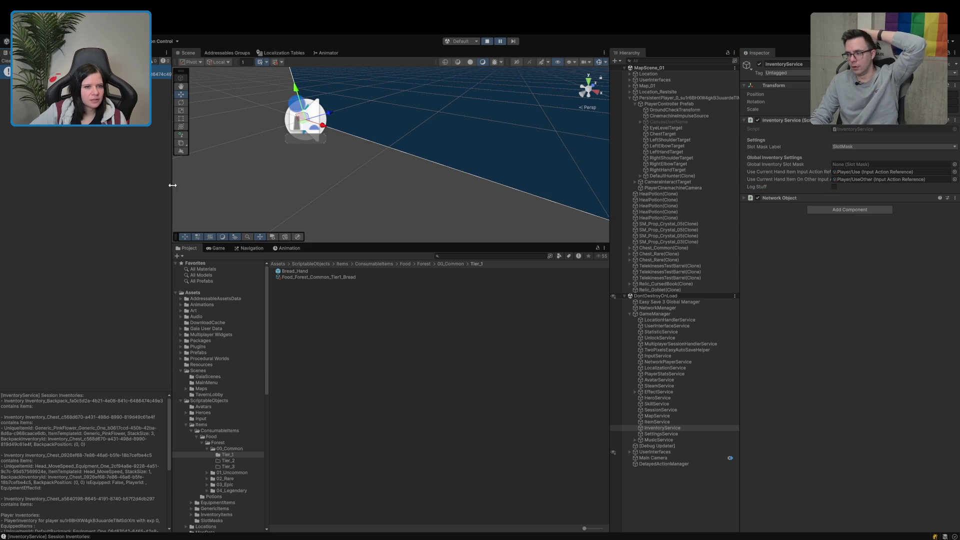
left_click_drag(171, 190, 381, 212)
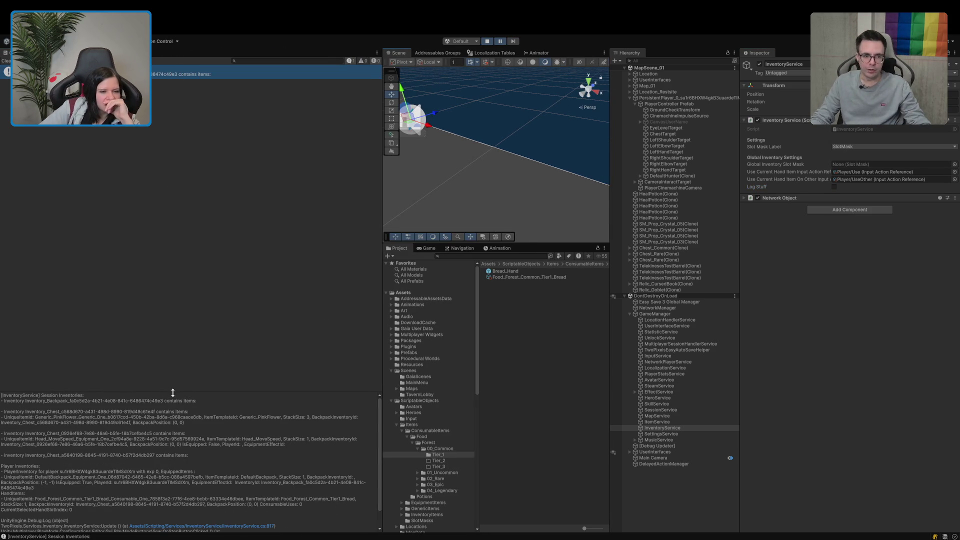
left_click_drag(172, 394, 180, 241)
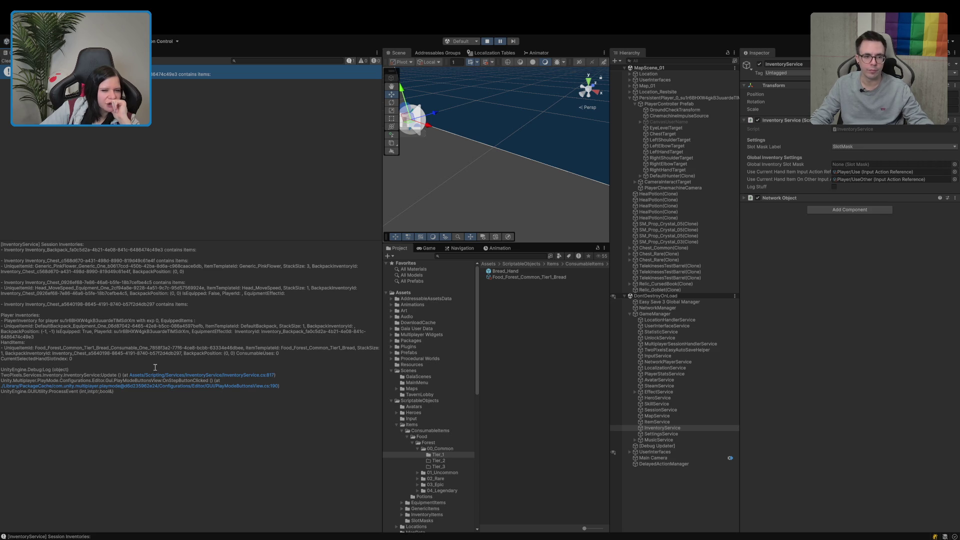
Step: Ping prop_r via DefaultHunter(Clone)'s Right Hand Attachment field, select it, then stop Play mode
left_click(640, 175)
left_click(669, 176)
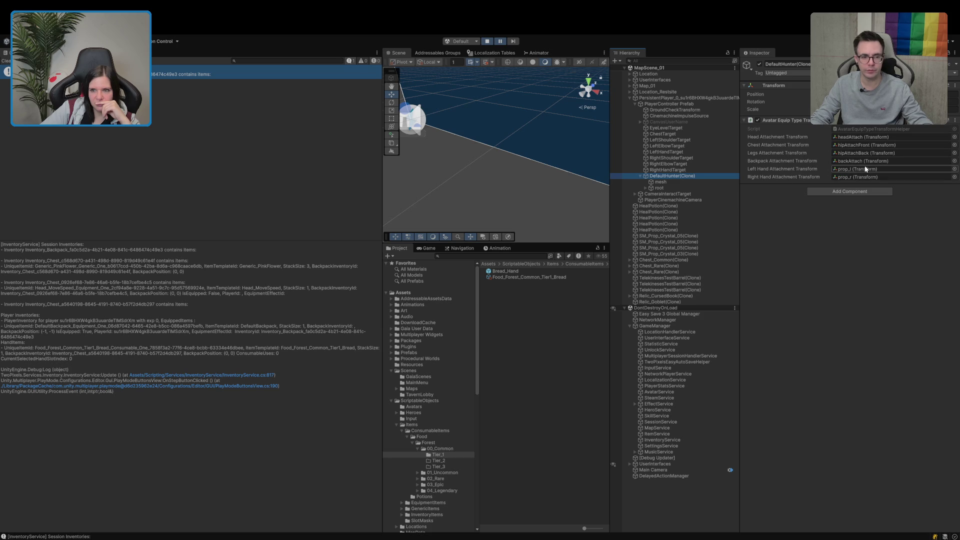
left_click(854, 176)
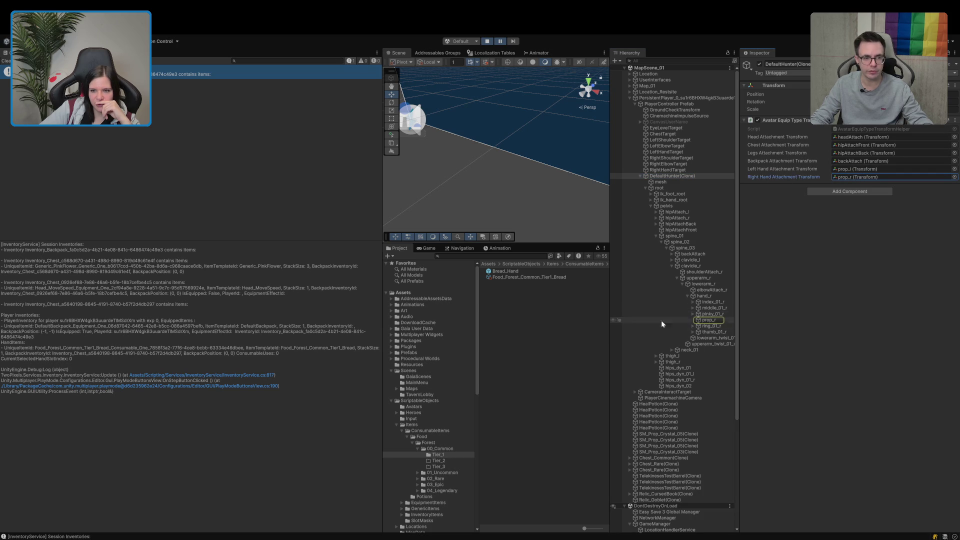
left_click(705, 320)
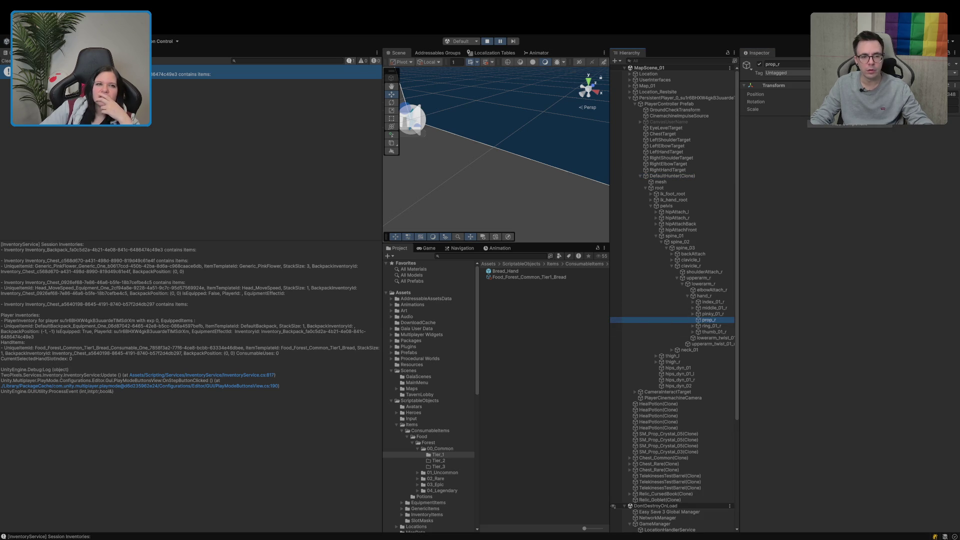
left_click(486, 42)
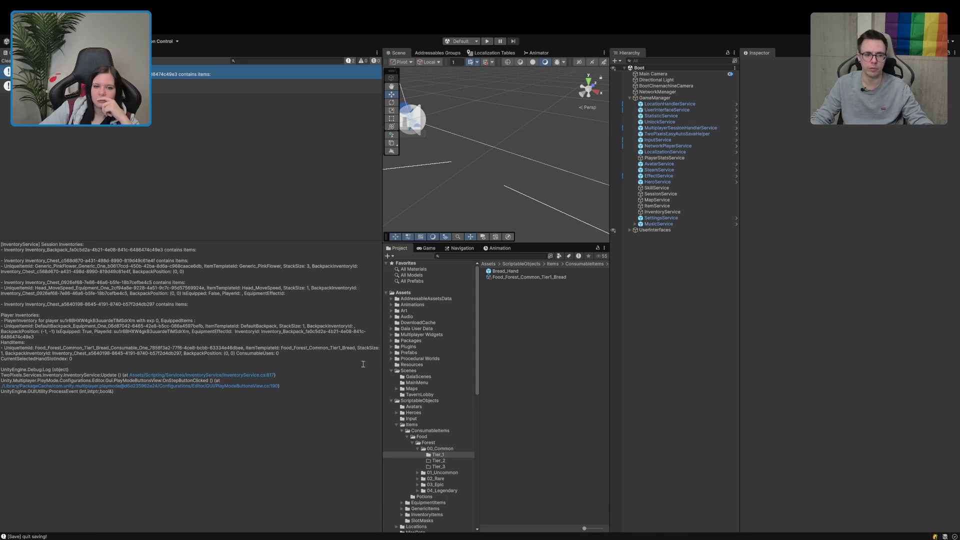
Step: Widen the Scene and Project panels and view Food_Forest_Common_Tier1_Bread's item settings
left_click_drag(382, 361, 211, 361)
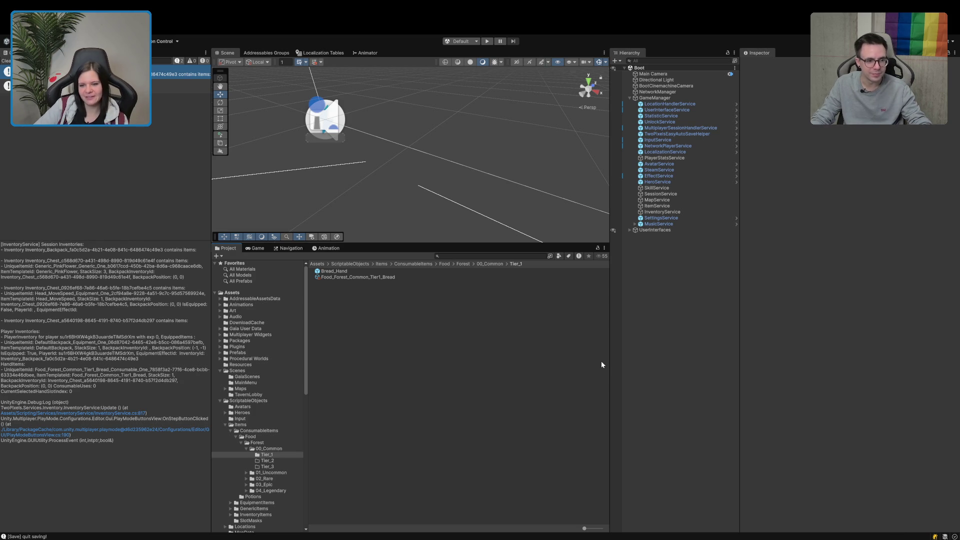
left_click_drag(609, 360, 632, 357)
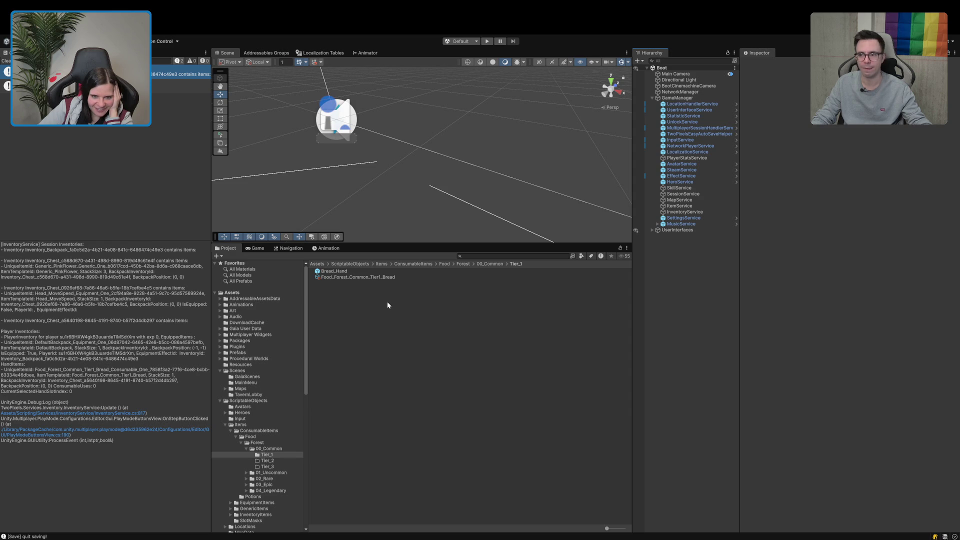
left_click(355, 278)
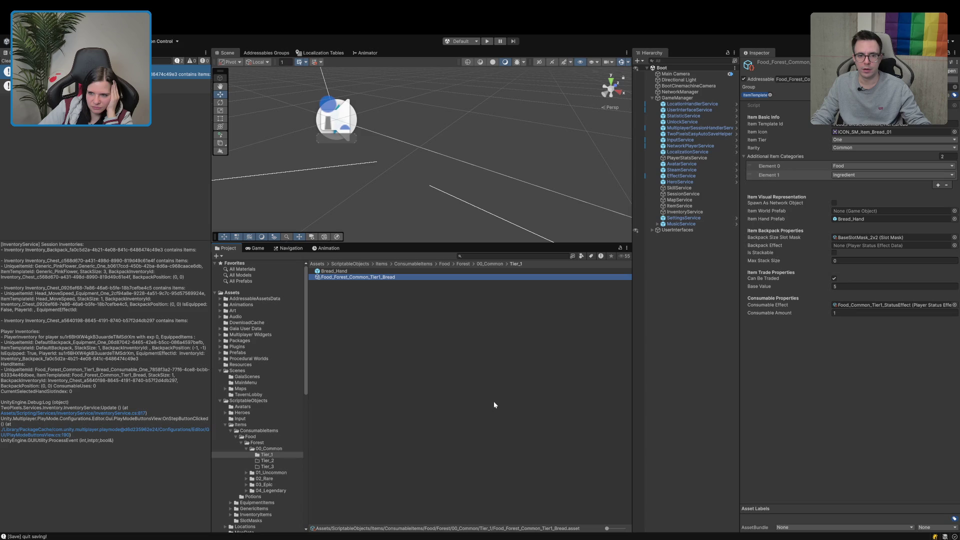
Step: Inspect the Bread_Hand prefab assigned as the bread's Item Hand Prefab, then return to the bread item
left_click(855, 219)
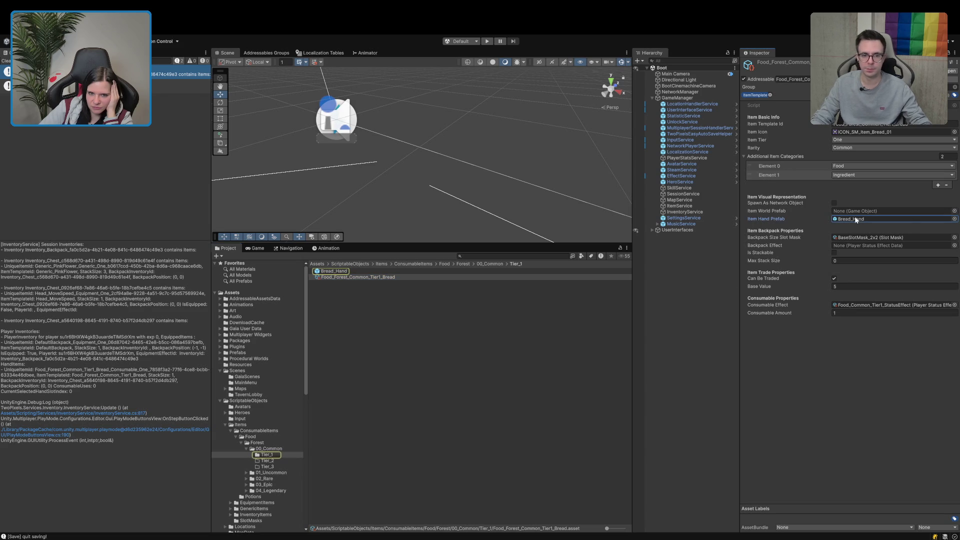
left_click(332, 271)
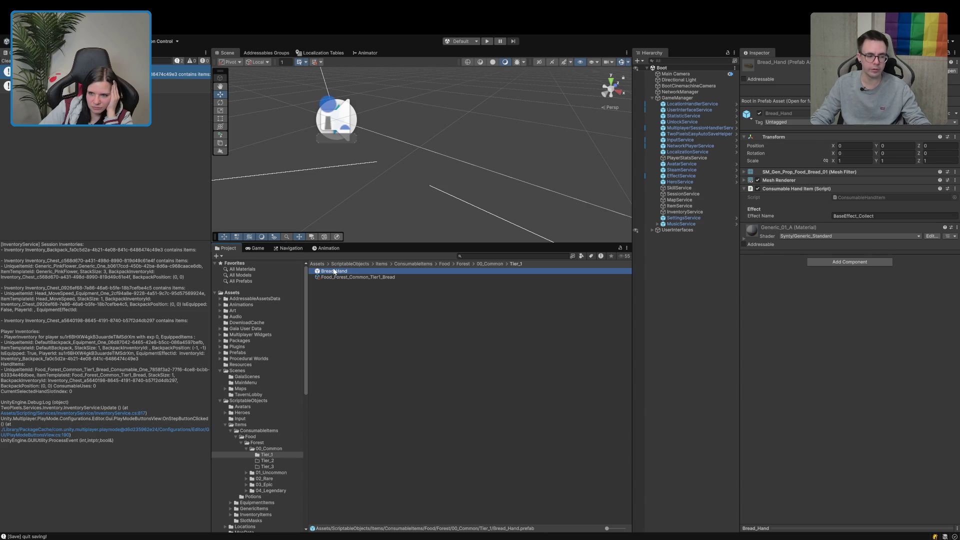
left_click(336, 277)
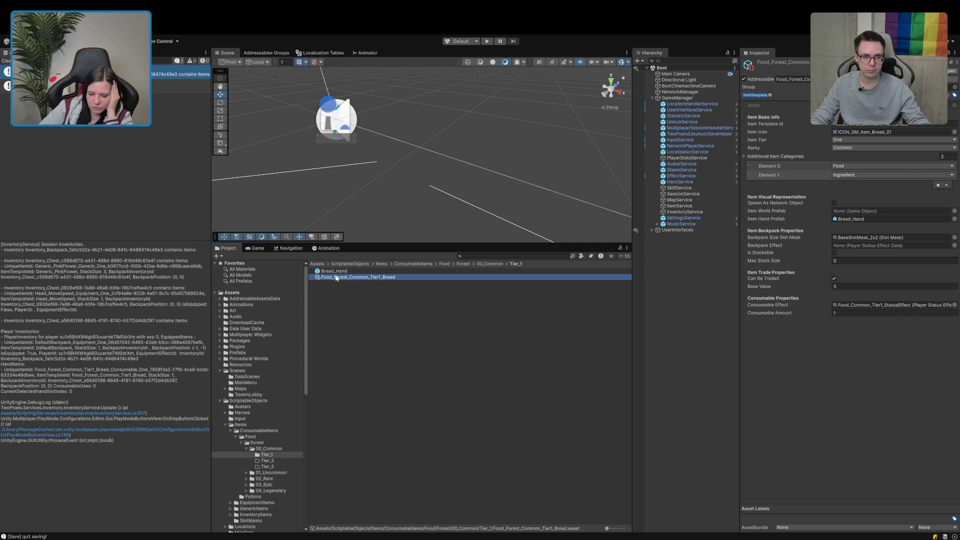
Step: Show Potion_HealPotion from the Potions folder in a locked second Inspector
scroll(245, 494, "down", 3)
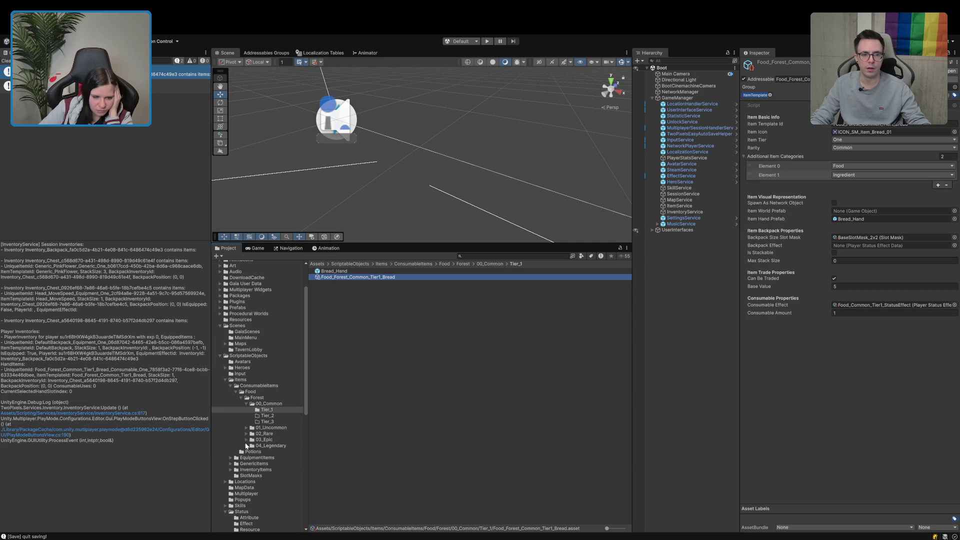
left_click(265, 385)
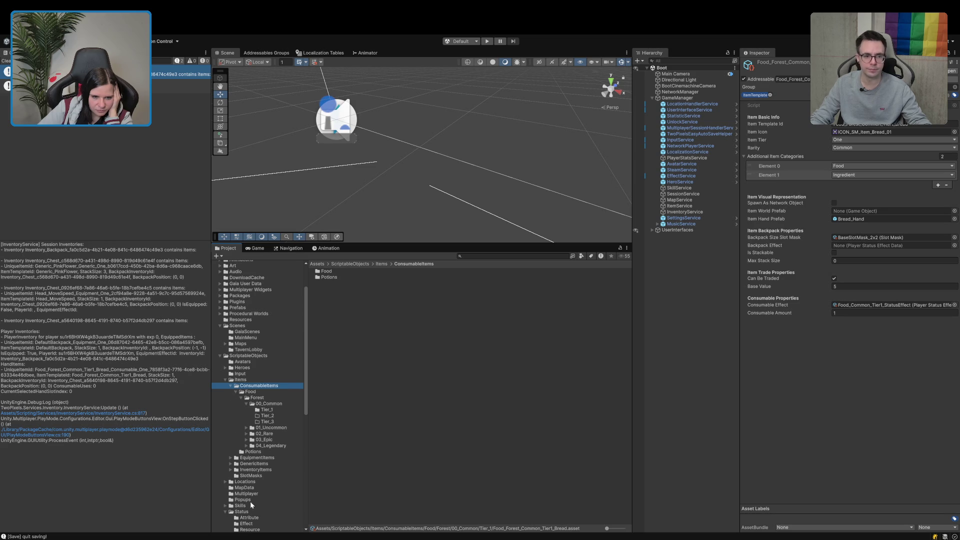
left_click(256, 445)
left_click(252, 451)
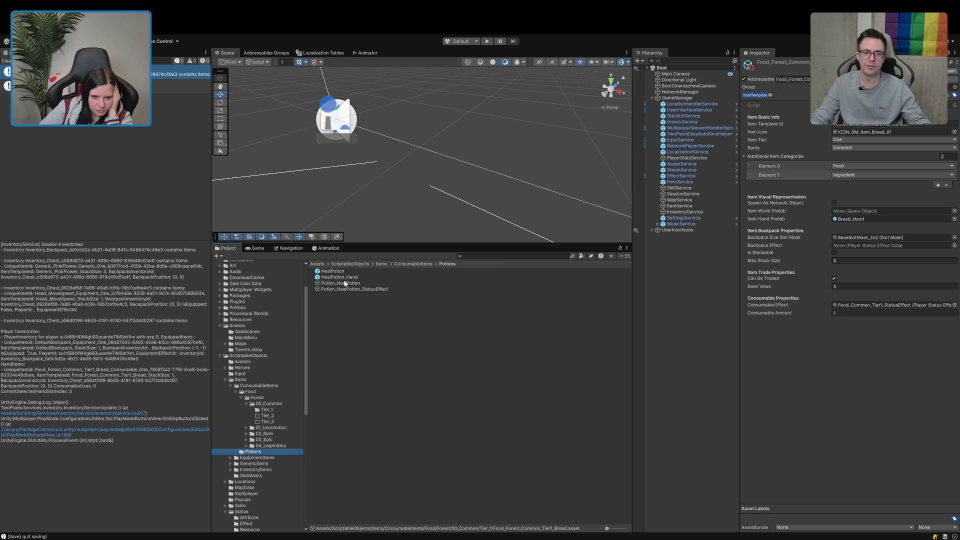
left_click(344, 284)
left_click(166, 54)
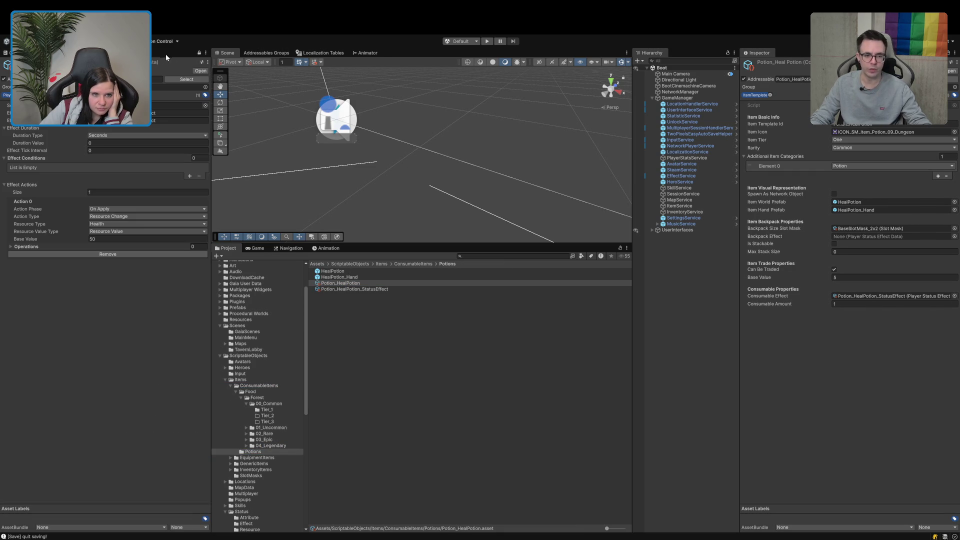
left_click(199, 53)
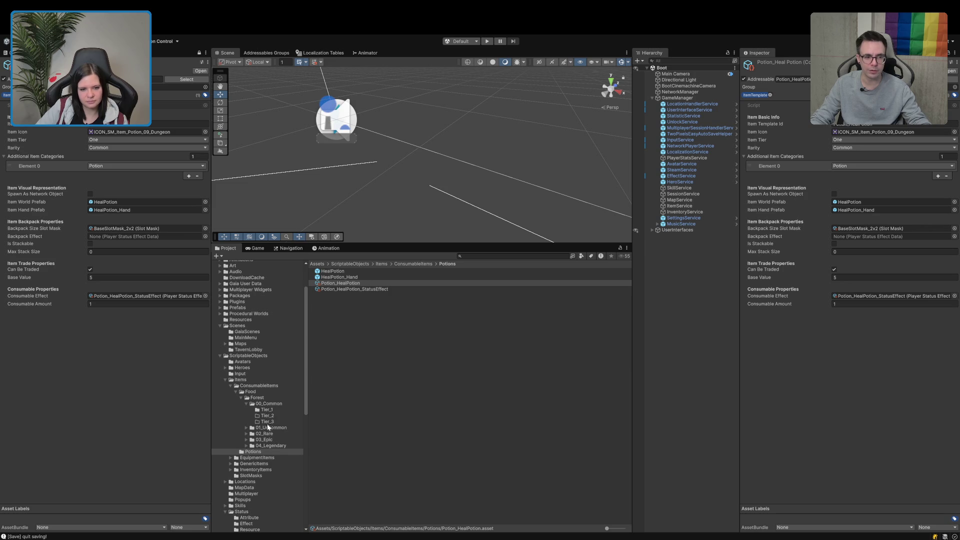
Step: Reselect the bread item in the Tier_1 folder so its properties show beside the potion
left_click(271, 409)
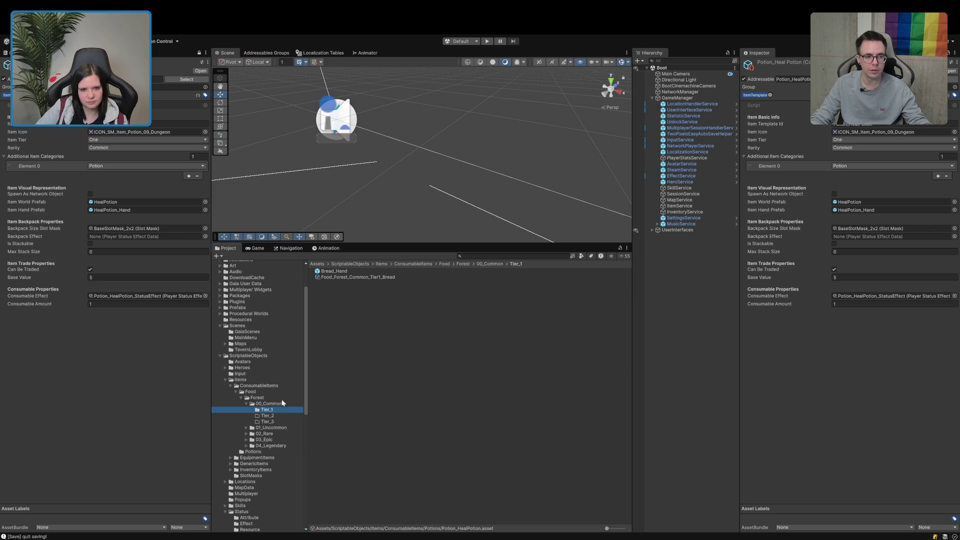
left_click(345, 273)
left_click(349, 277)
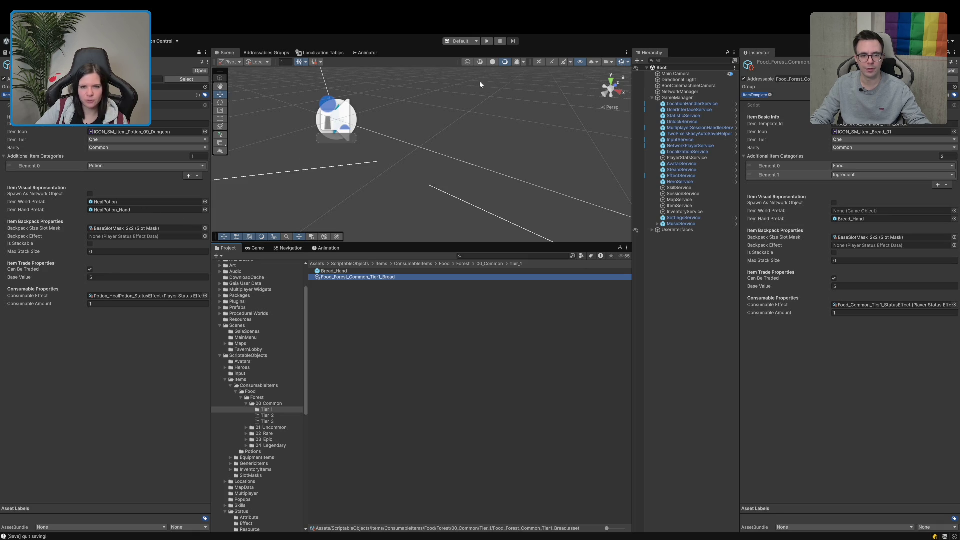
Step: Enter play mode, start a single-player game via Einzelspieler, and clear the console
left_click(487, 42)
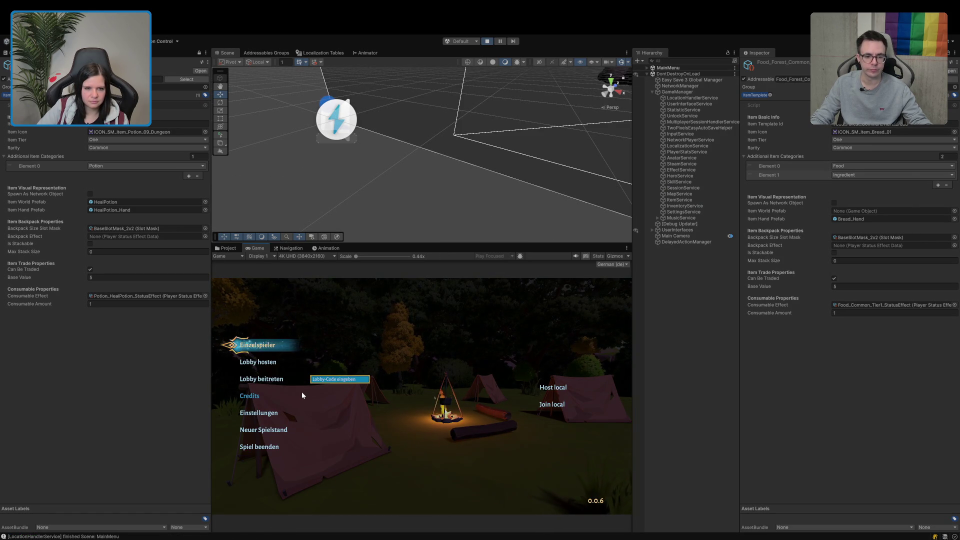
left_click(272, 344)
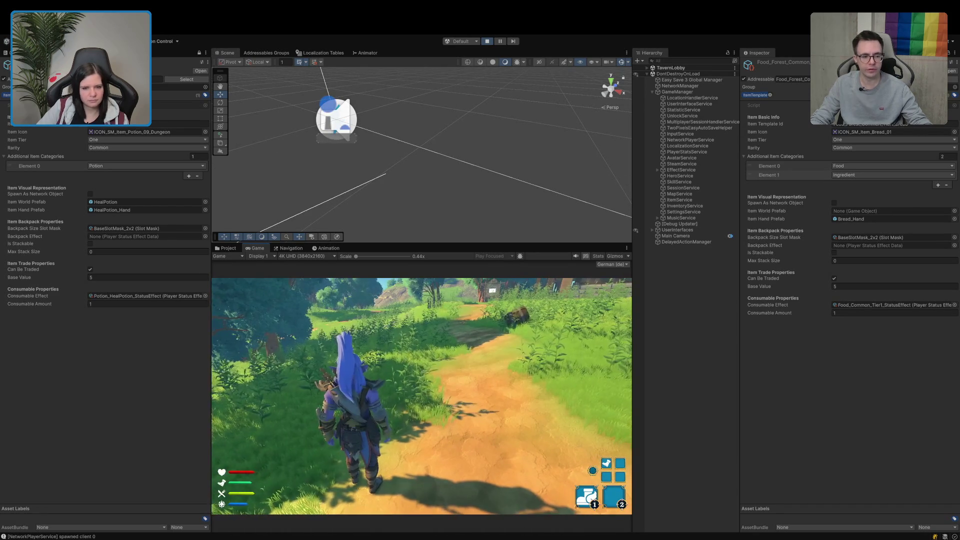
left_click(6, 60)
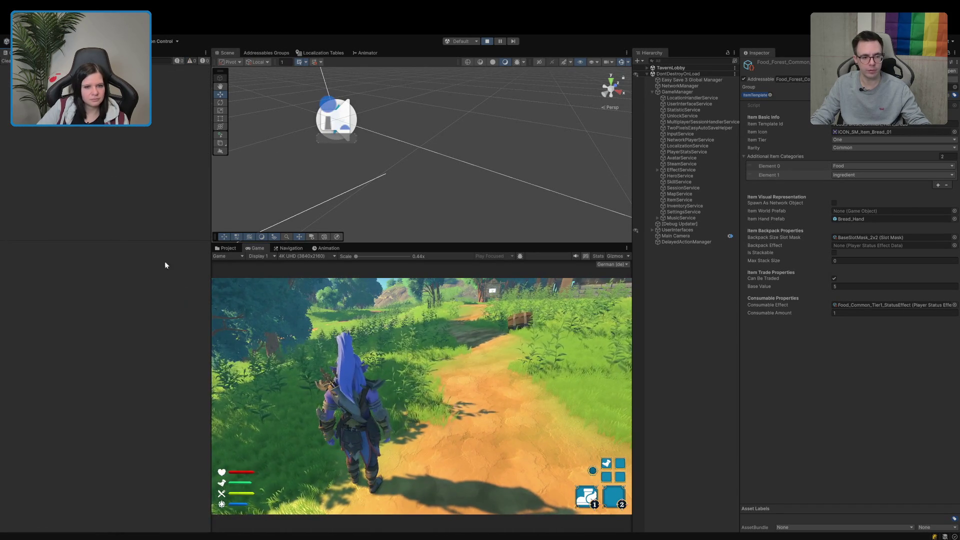
Step: Run the character through the portal and across the map, check the inventory's hand slots, then stop play
key("w")
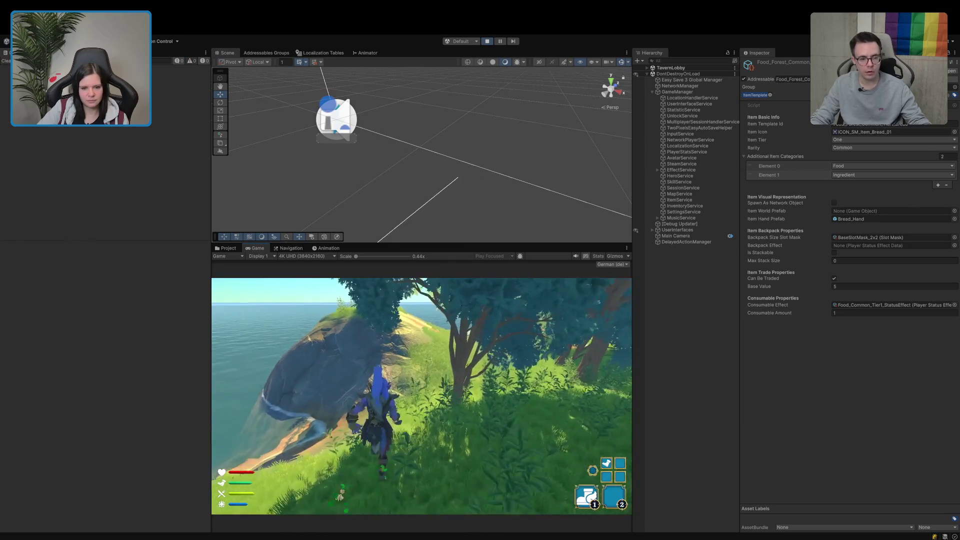
key("w")
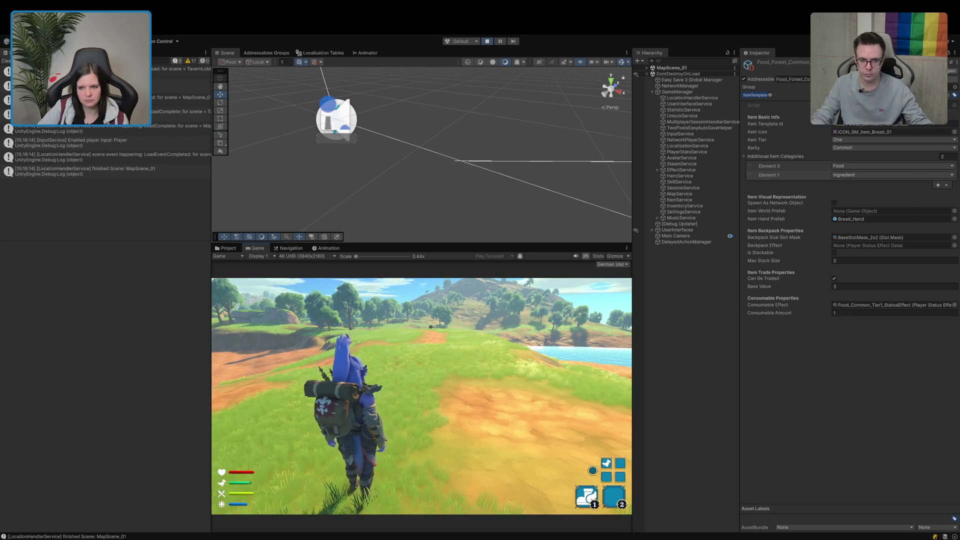
key("w")
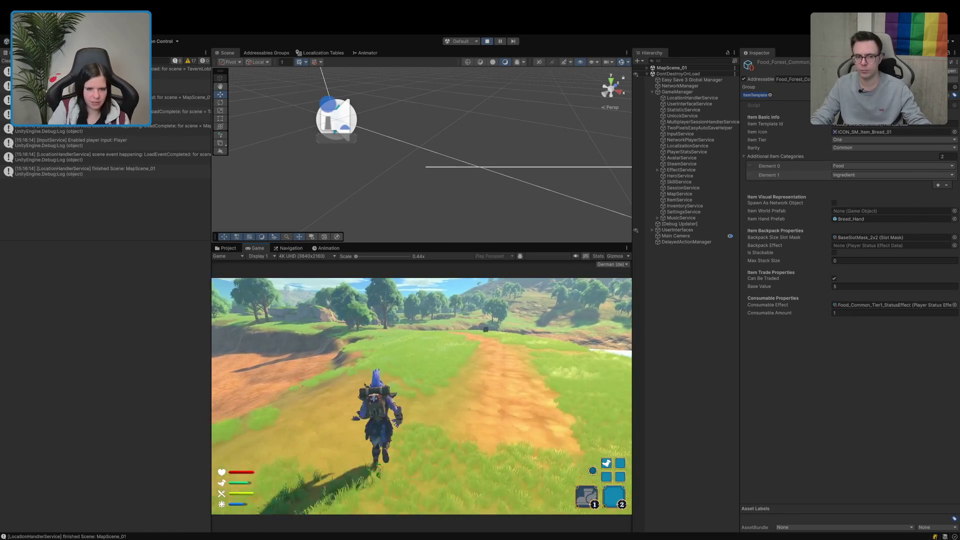
key("1")
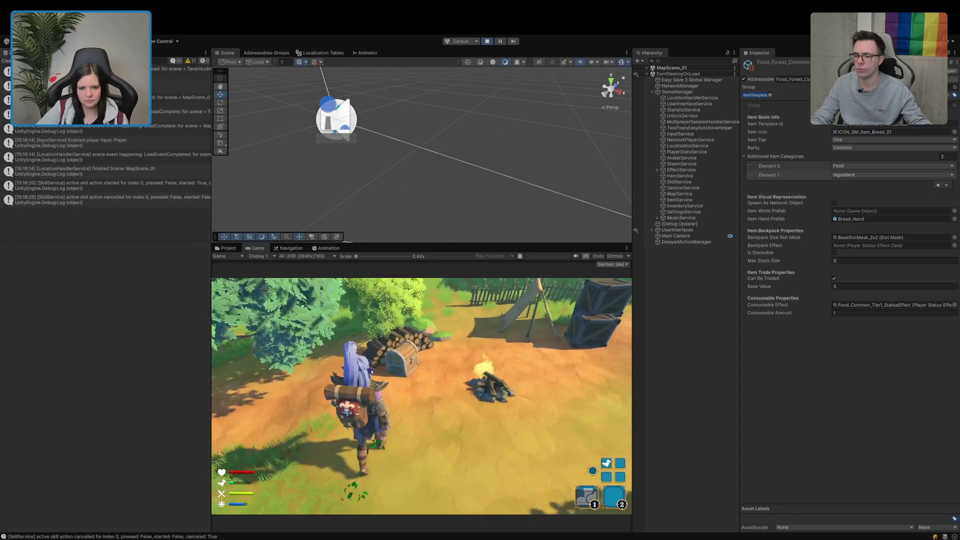
key("e")
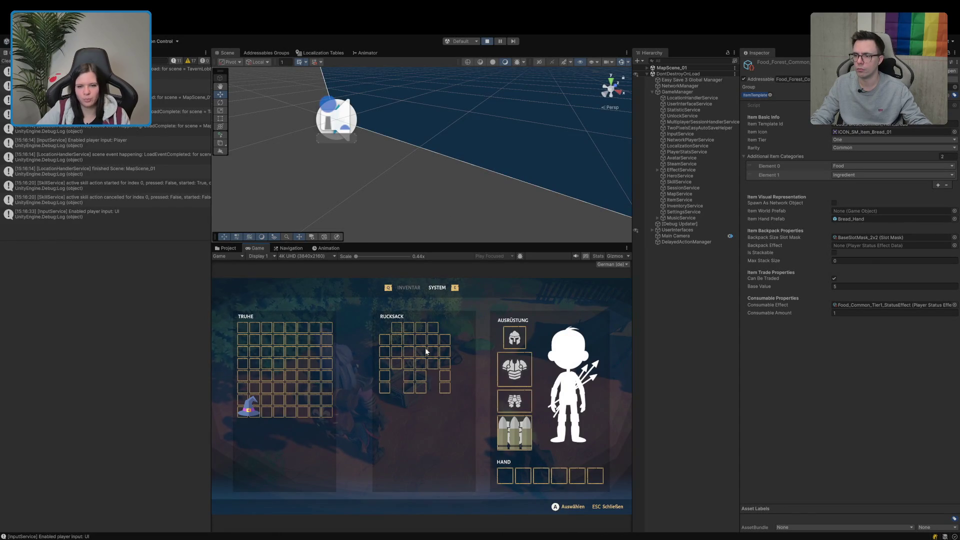
key("ctrl+p")
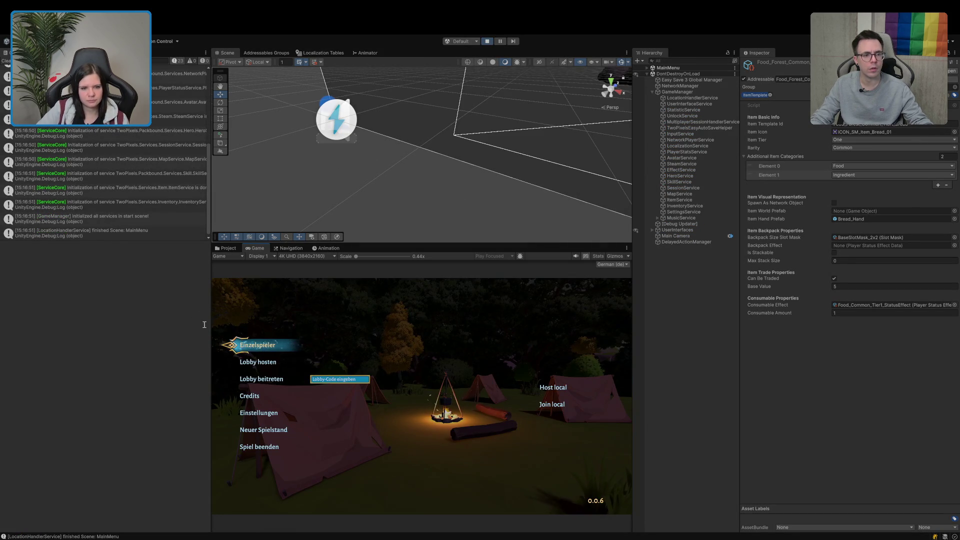
Step: Start a single-player game, run to the chest, open its inventory, then stop play mode
left_click(237, 345)
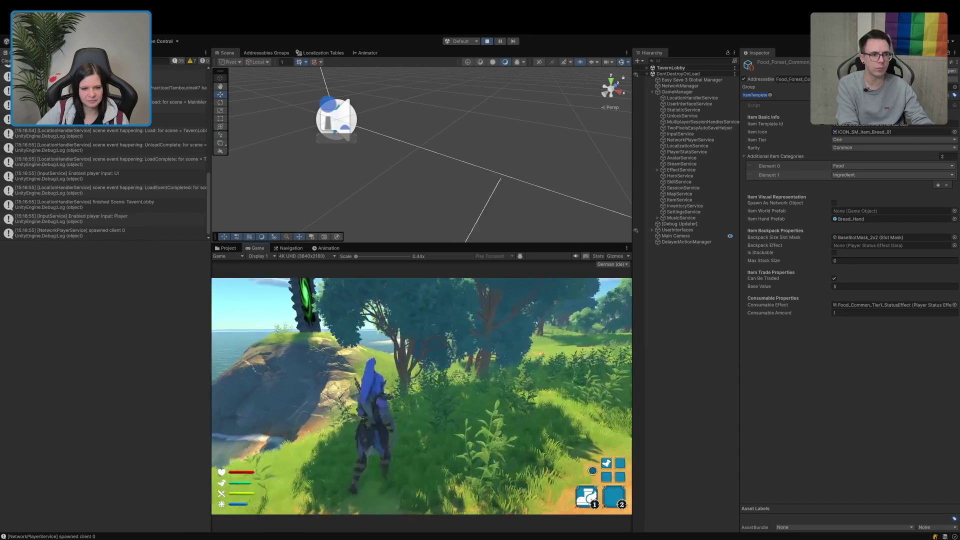
key("w")
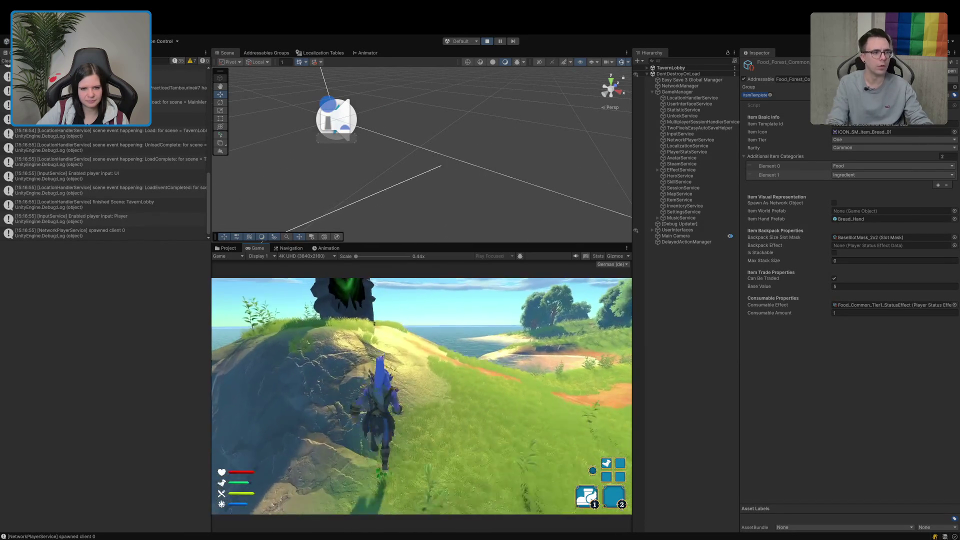
key("w")
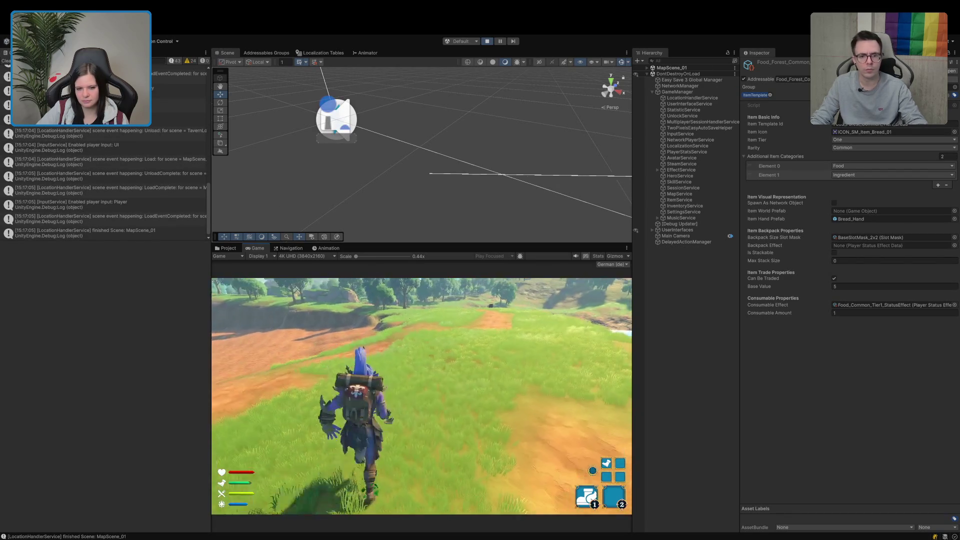
key("w")
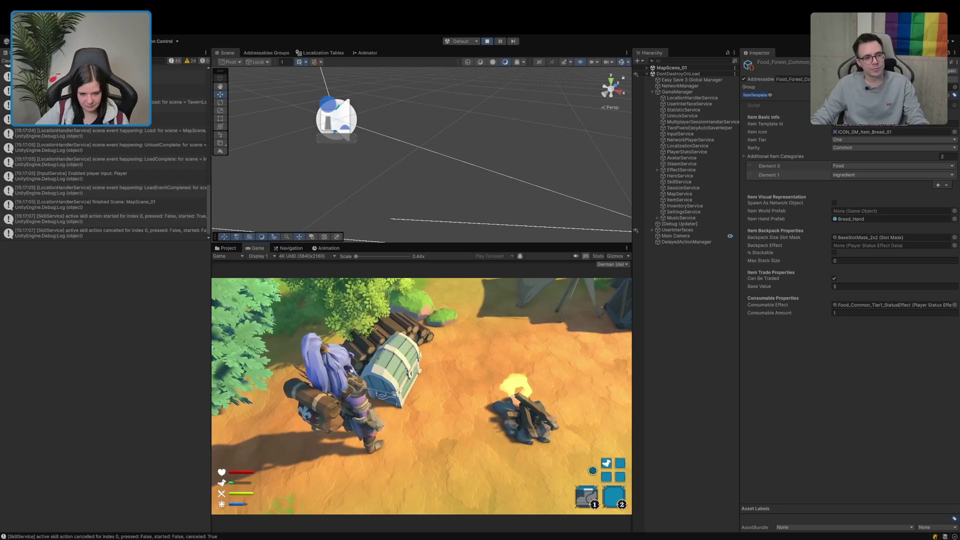
key("e")
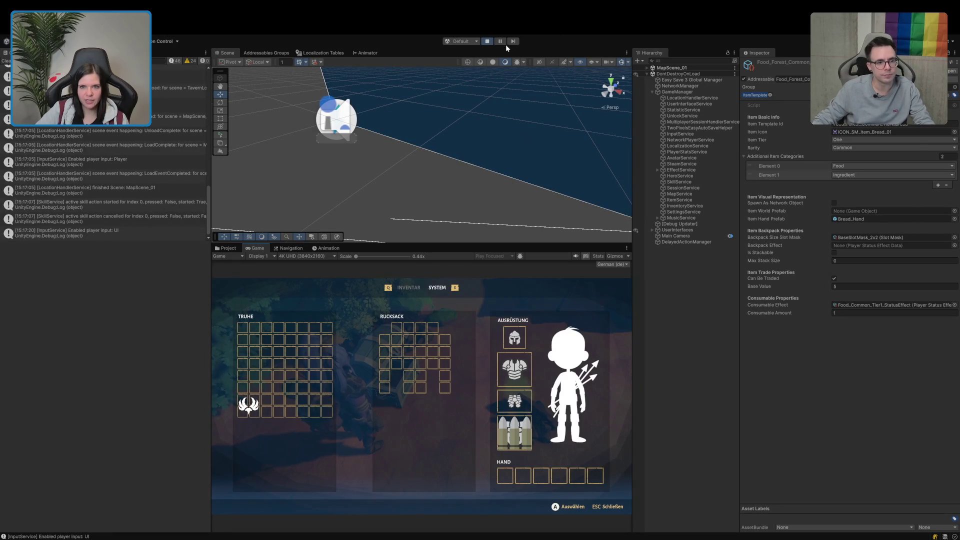
left_click(487, 41)
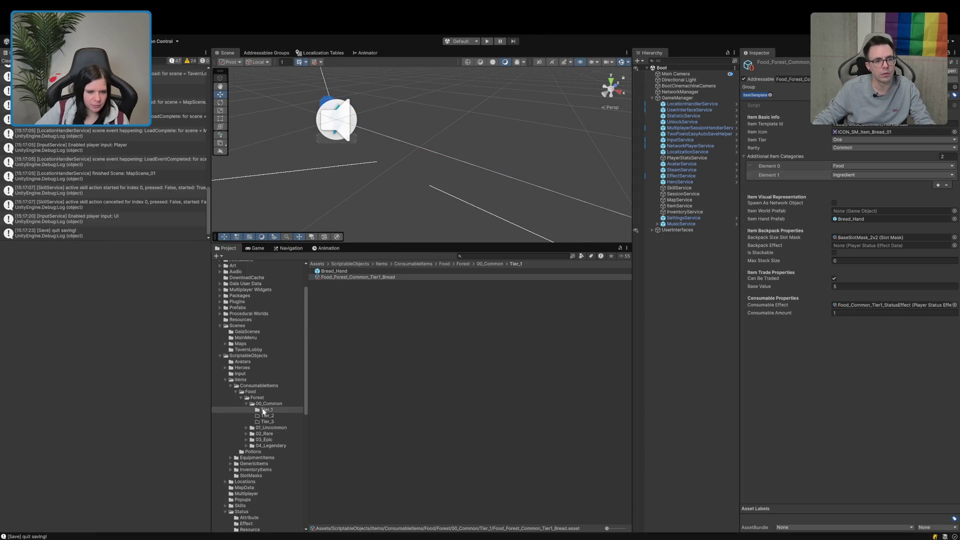
Step: In the Spawner prefab, cut TestSpawner_Chest's Element 0 loot to only Food_Forest_Common_Tier1_Bread, removing GenericItemTemplate and the helmet
scroll(264, 411, "down", 10)
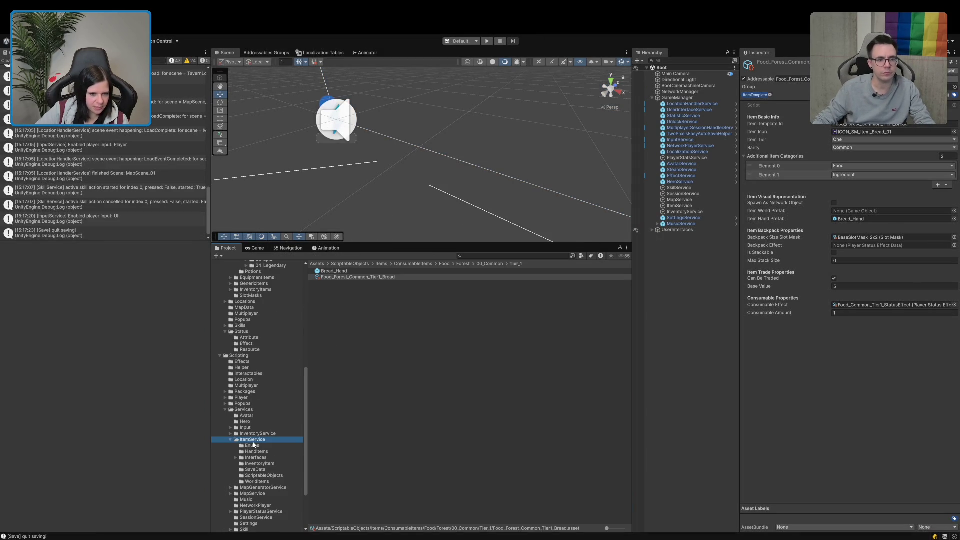
double_click(336, 403)
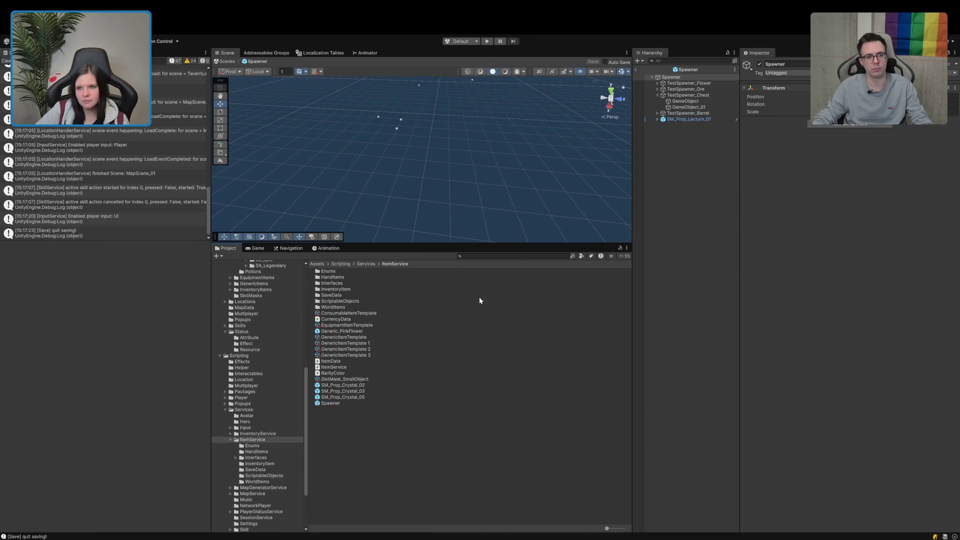
left_click(690, 96)
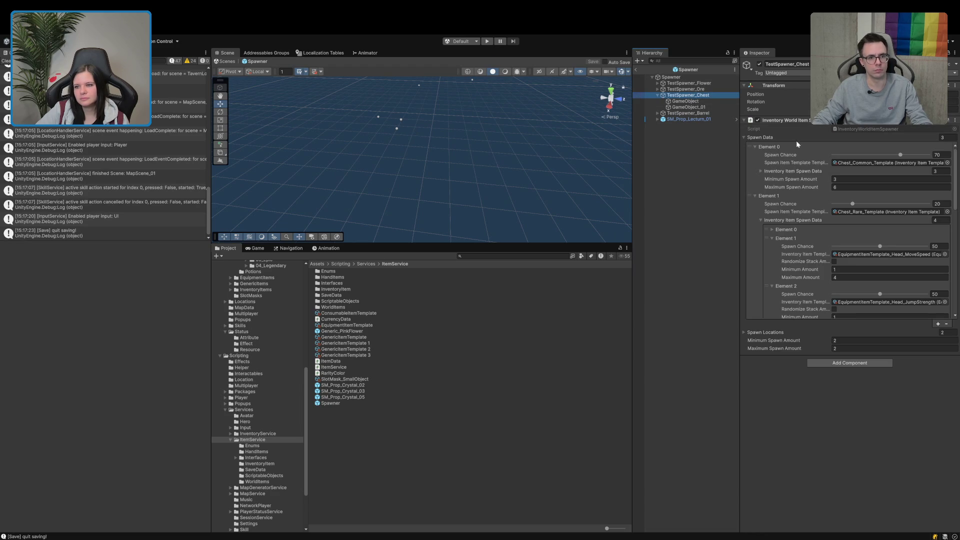
left_click(754, 196)
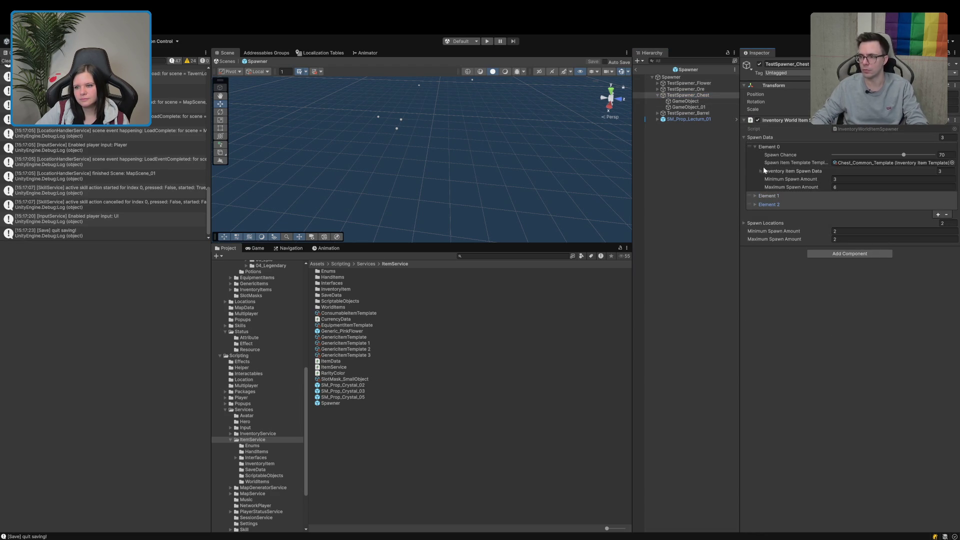
left_click(762, 171)
left_click(781, 195)
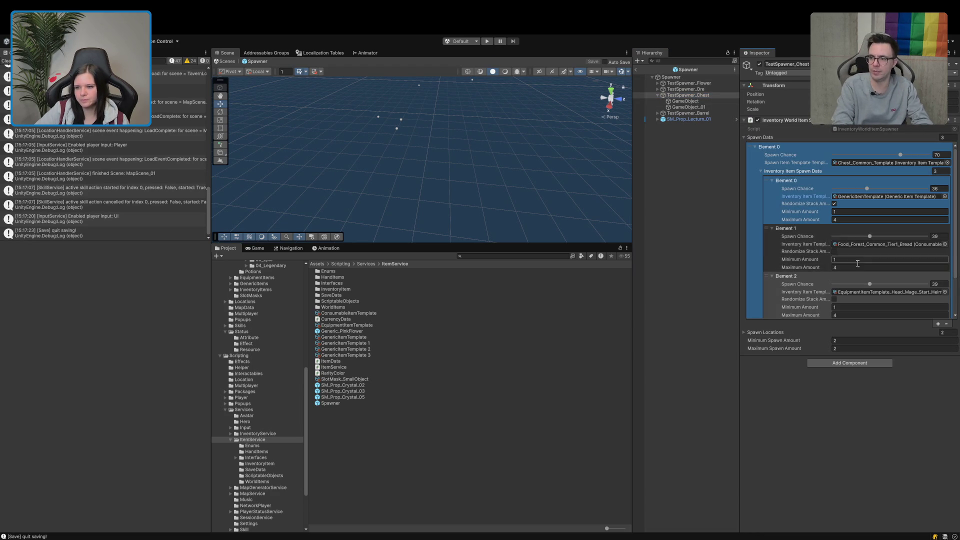
scroll(857, 263, "down", 2)
left_click(937, 284)
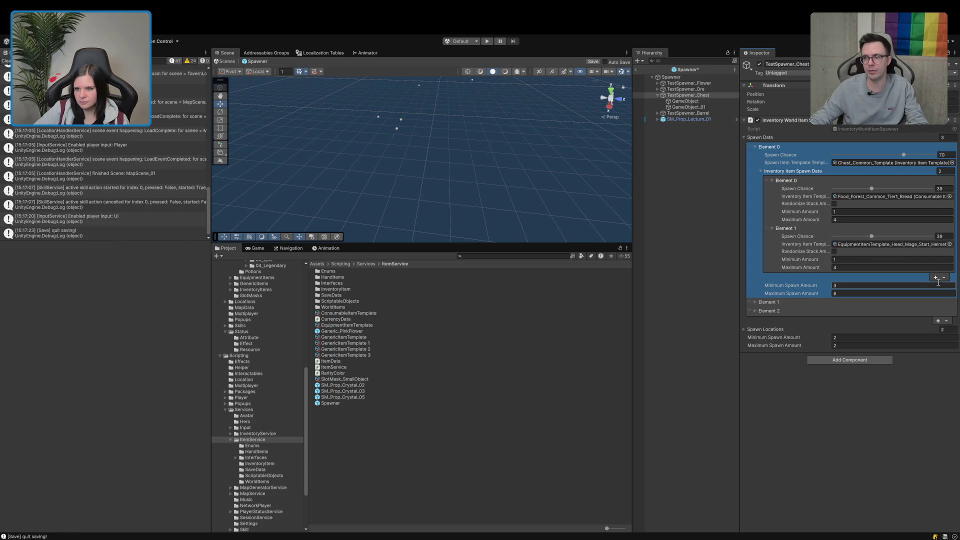
left_click(773, 253)
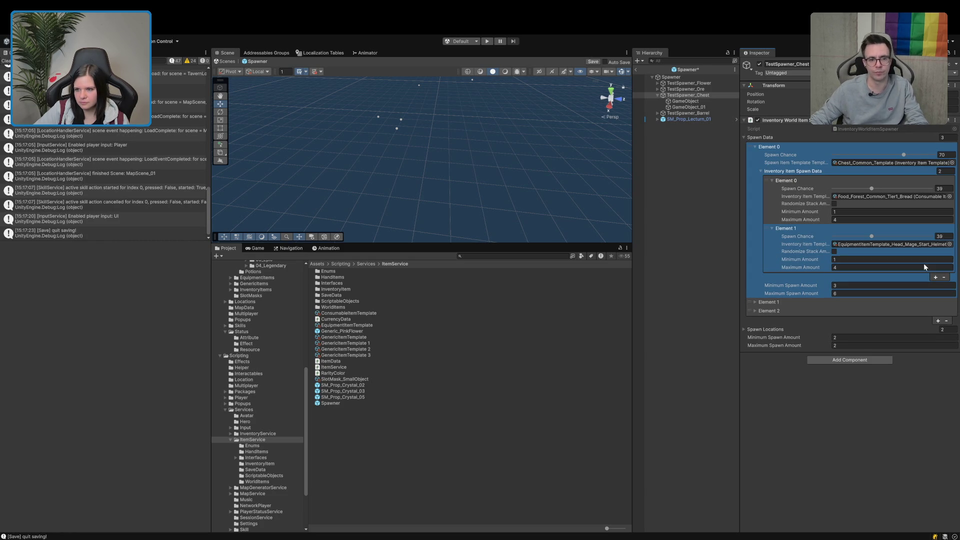
left_click(943, 279)
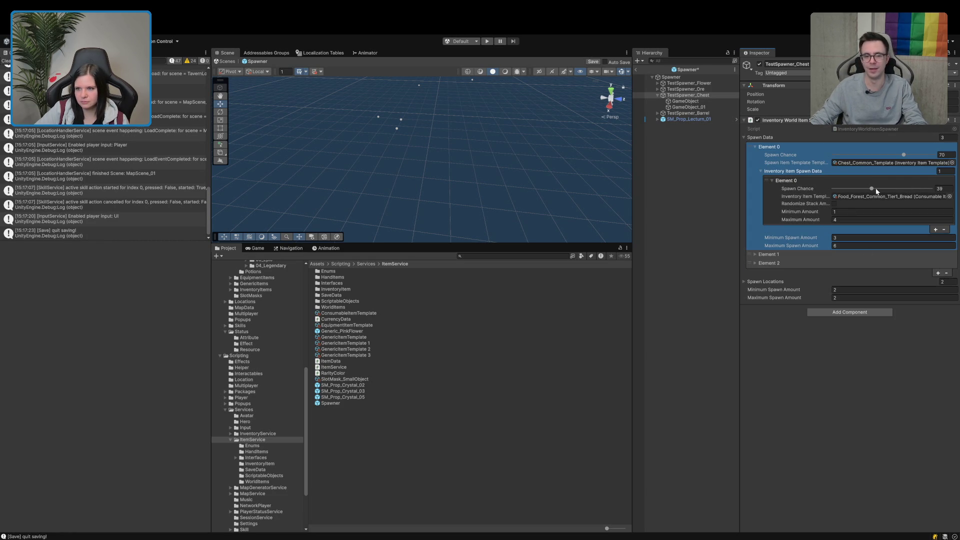
left_click(765, 254)
Step: Remove Legs_MoveSpeed, Head_MoveSpeed and Head_JumpStrength from Element 1's rare loot, leaving only bread
left_click(781, 172)
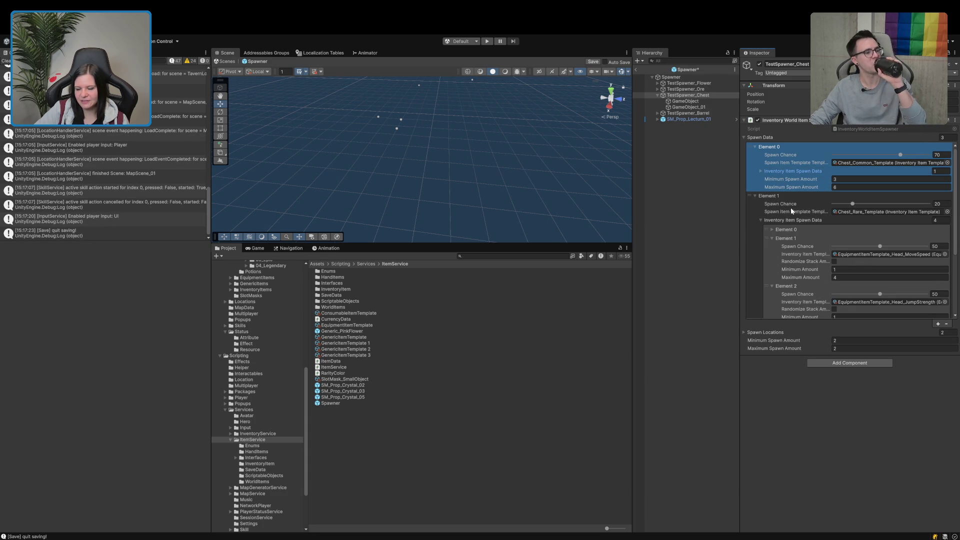
left_click(793, 229)
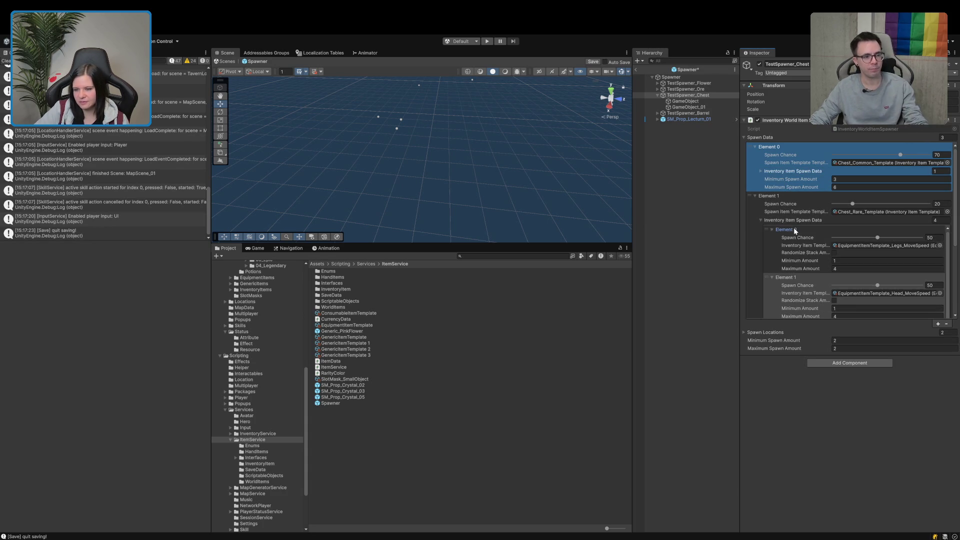
left_click(775, 253)
scroll(775, 253, "down", 2)
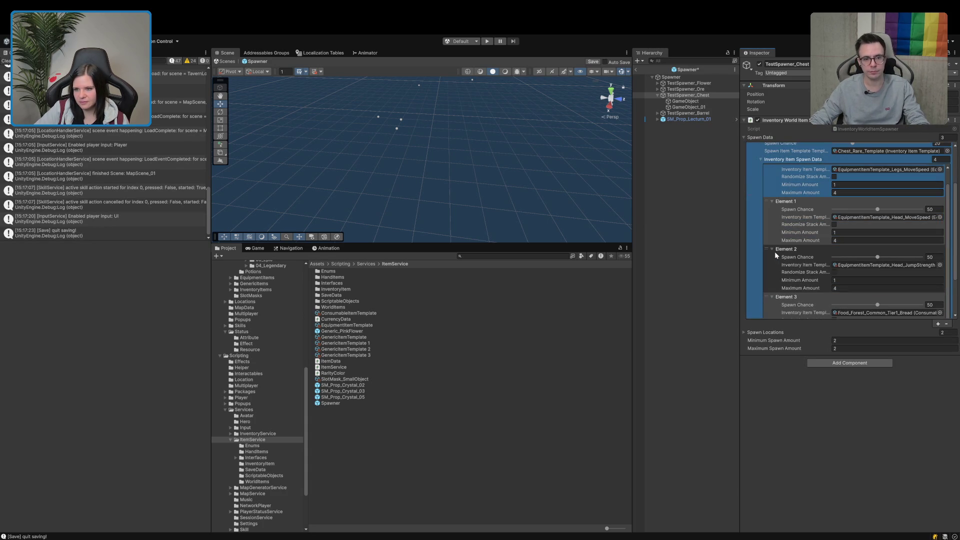
scroll(842, 257, "down", 3)
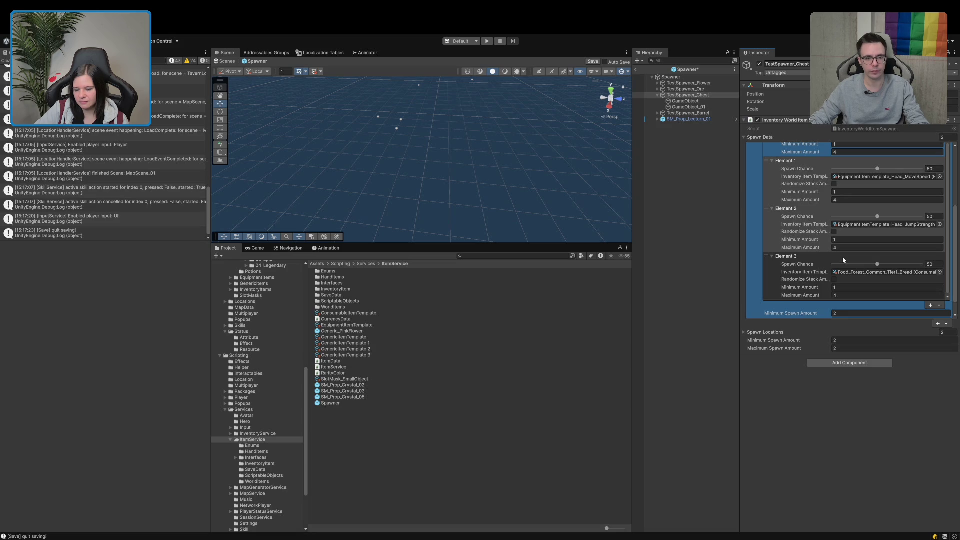
left_click(842, 257)
left_click(939, 305)
scroll(860, 235, "up", 3)
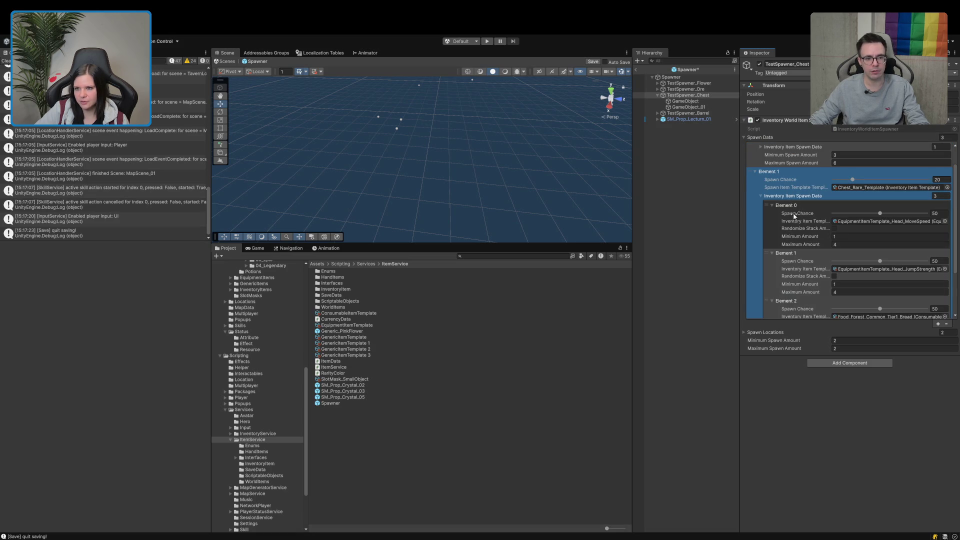
scroll(773, 232, "down", 3)
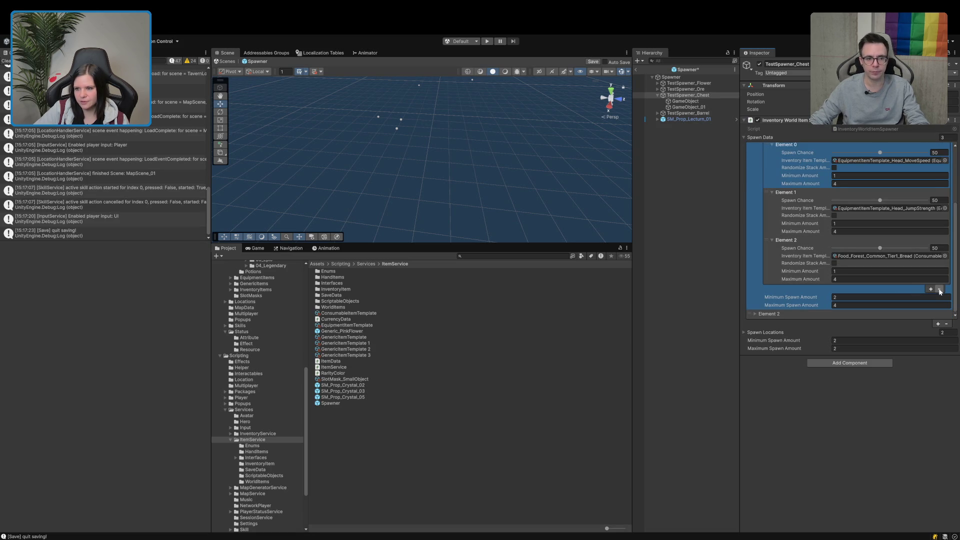
left_click(939, 290)
left_click(774, 215)
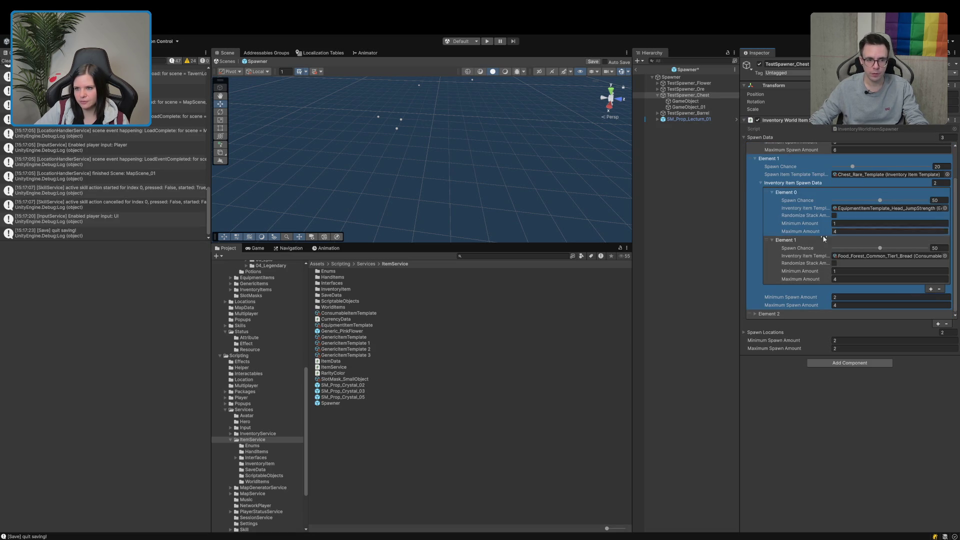
left_click(939, 289)
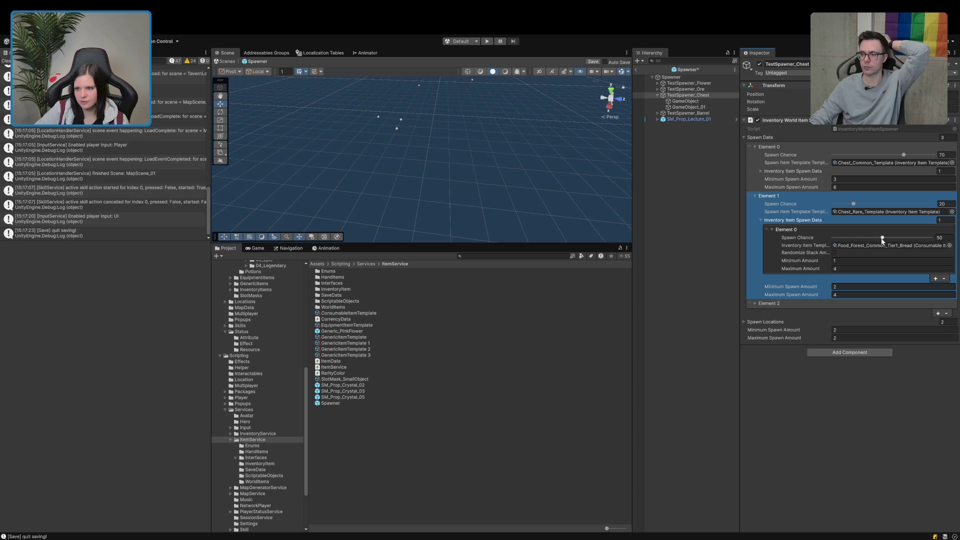
left_click(785, 220)
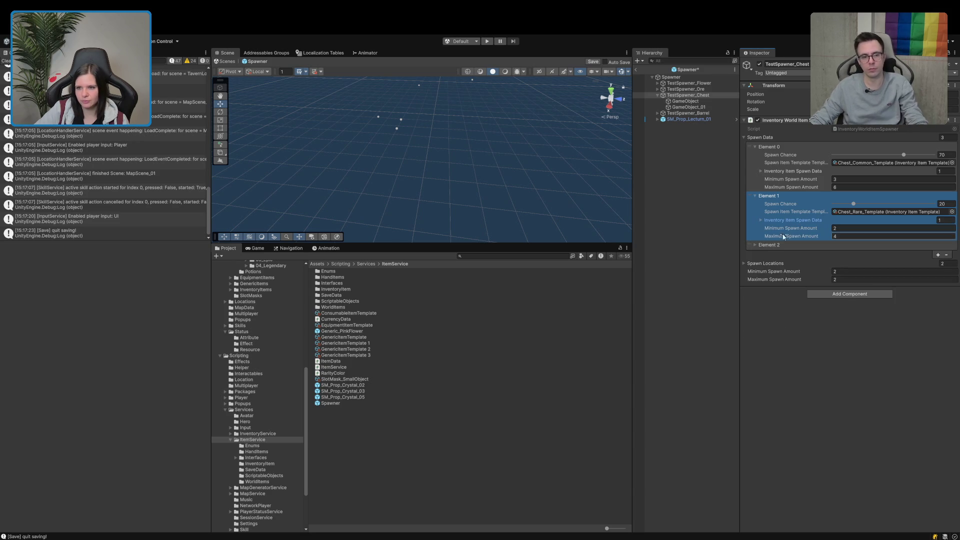
Step: Remove Chest_JumpStrength and Chest_MoveSpeed from Element 2's epic loot, then exit the Spawner prefab
left_click(767, 246)
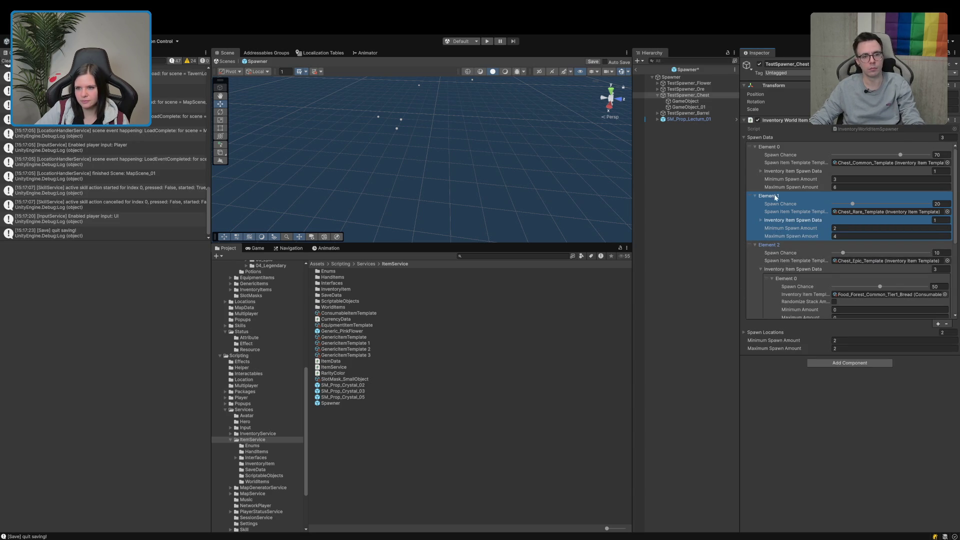
left_click(754, 147)
left_click(755, 155)
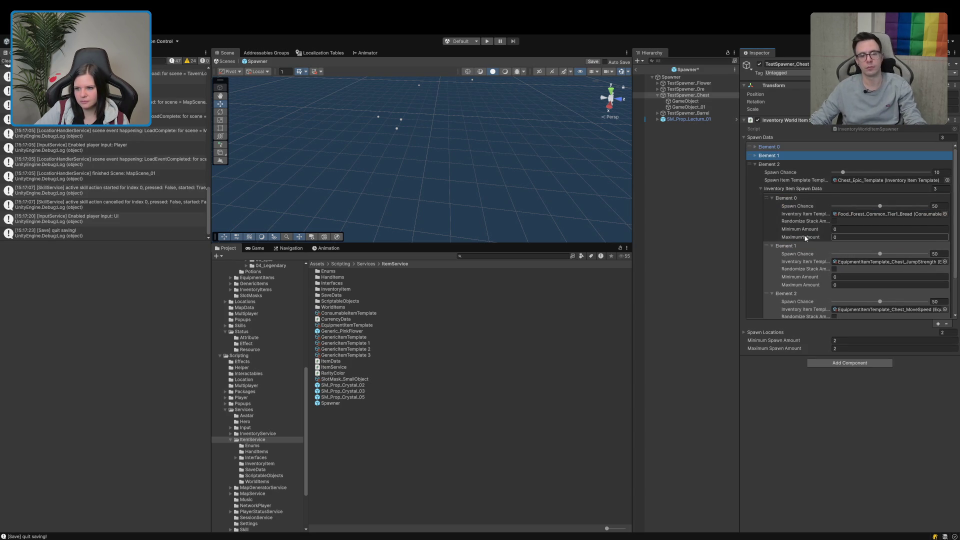
scroll(805, 238, "down", 3)
left_click(778, 257)
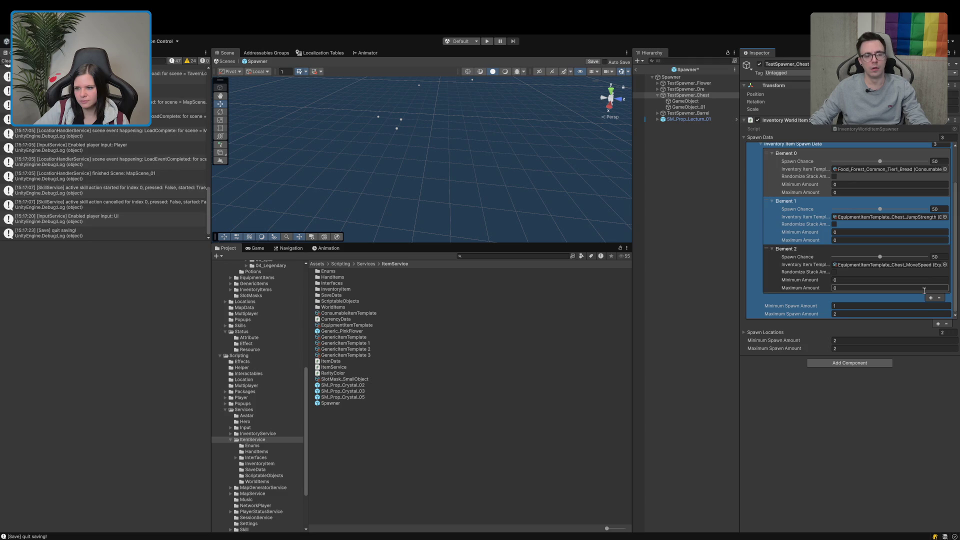
left_click(939, 297)
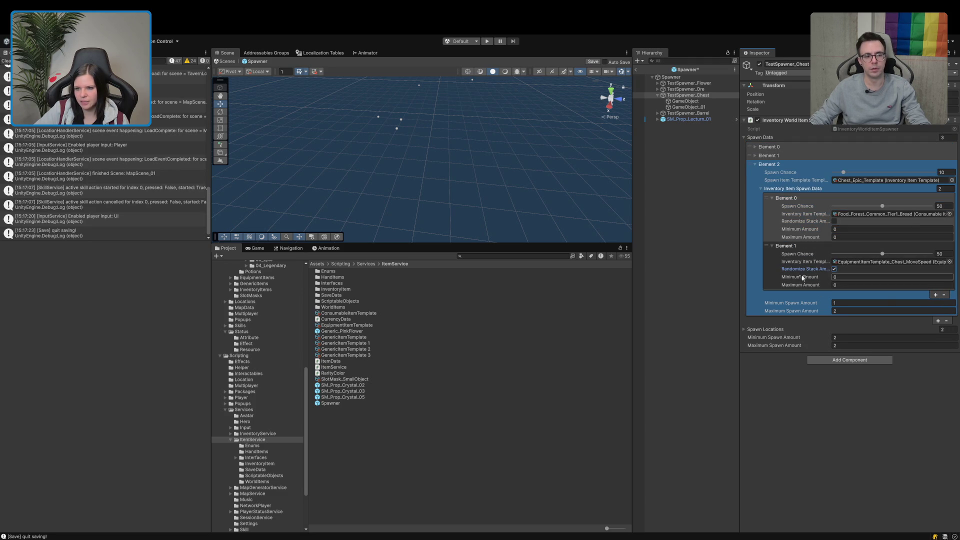
left_click(944, 294)
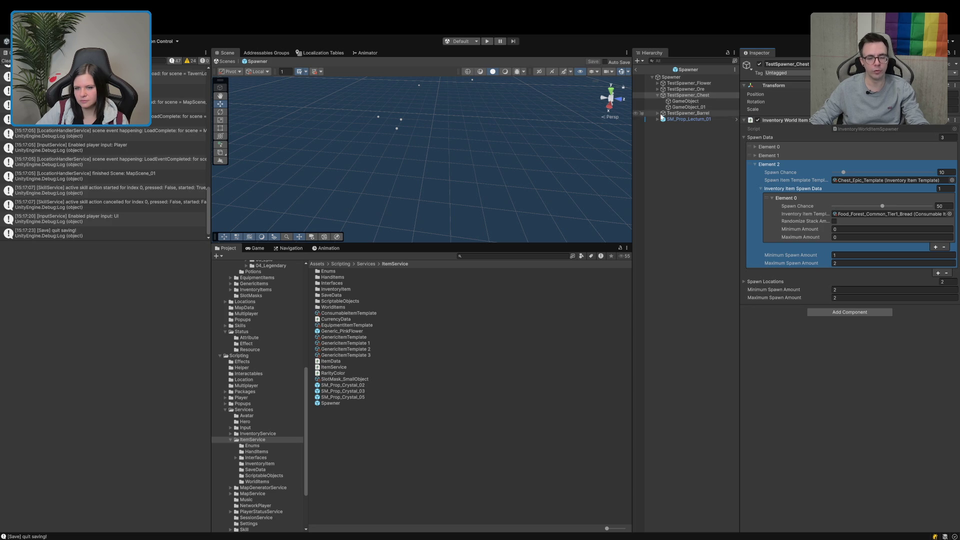
left_click(636, 70)
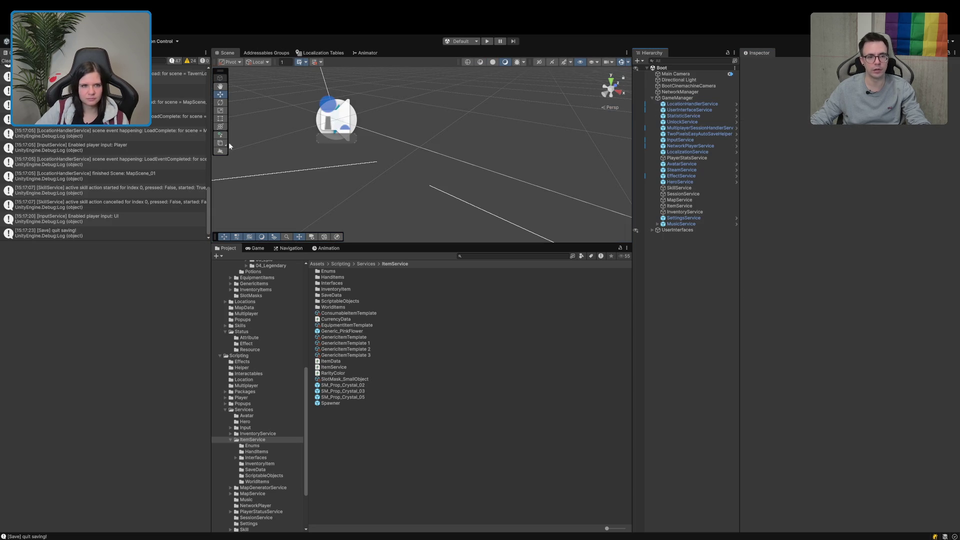
Step: Clear the console, enter play mode, and start a single-player game
left_click(7, 61)
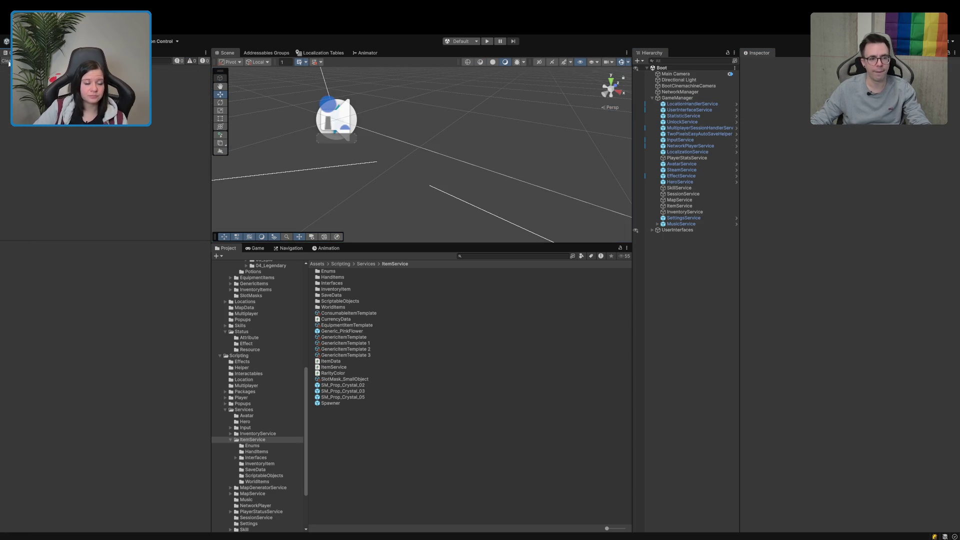
scroll(265, 395, "up", 5)
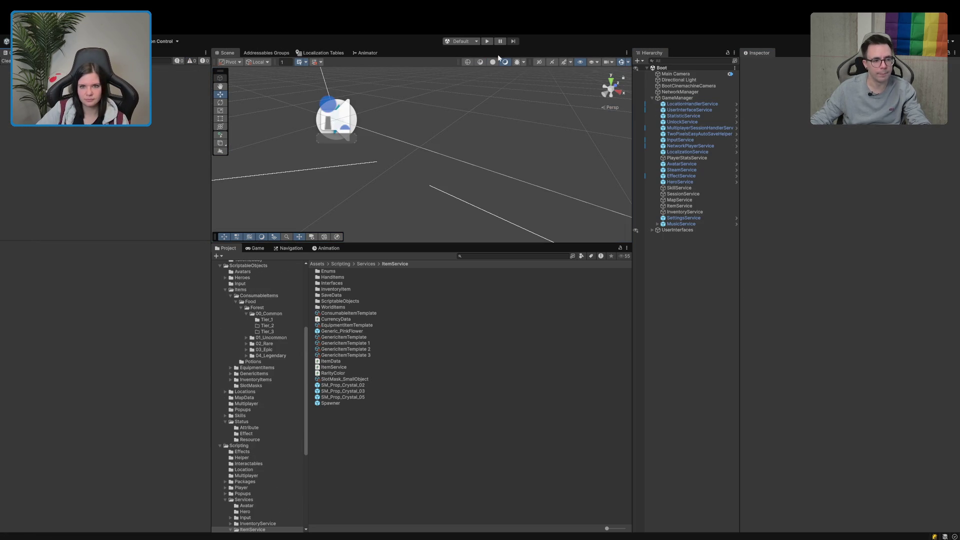
left_click(488, 42)
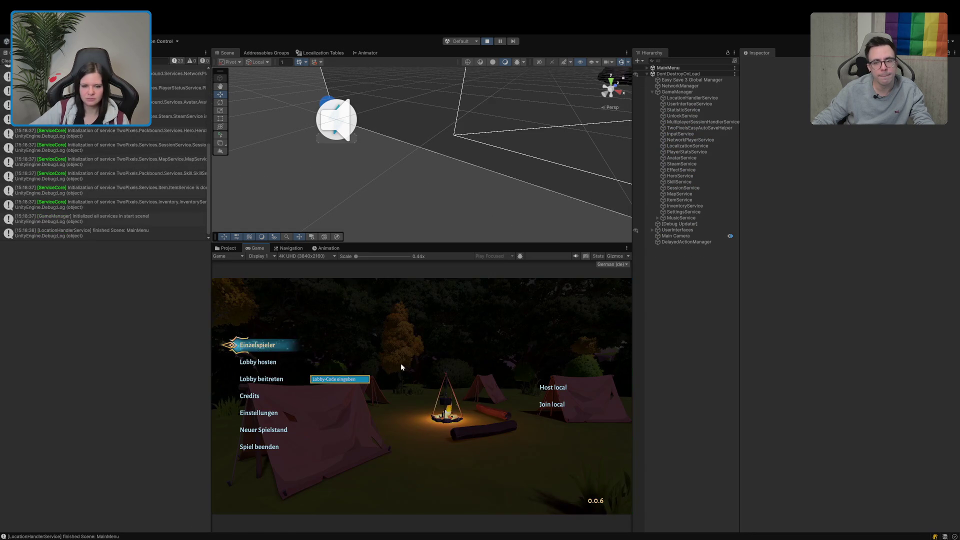
left_click(256, 346)
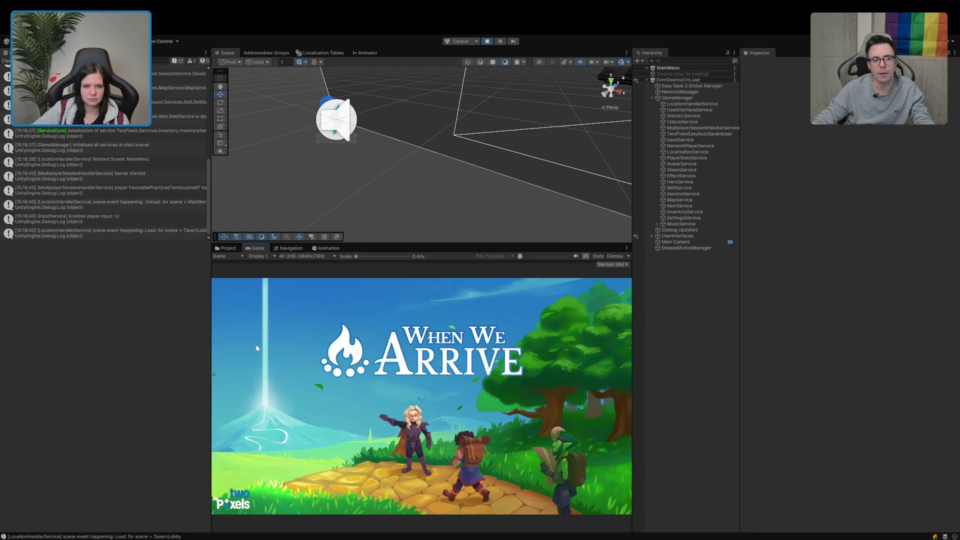
Step: Run the character through the portal and along the path to the campfire chest
key("w")
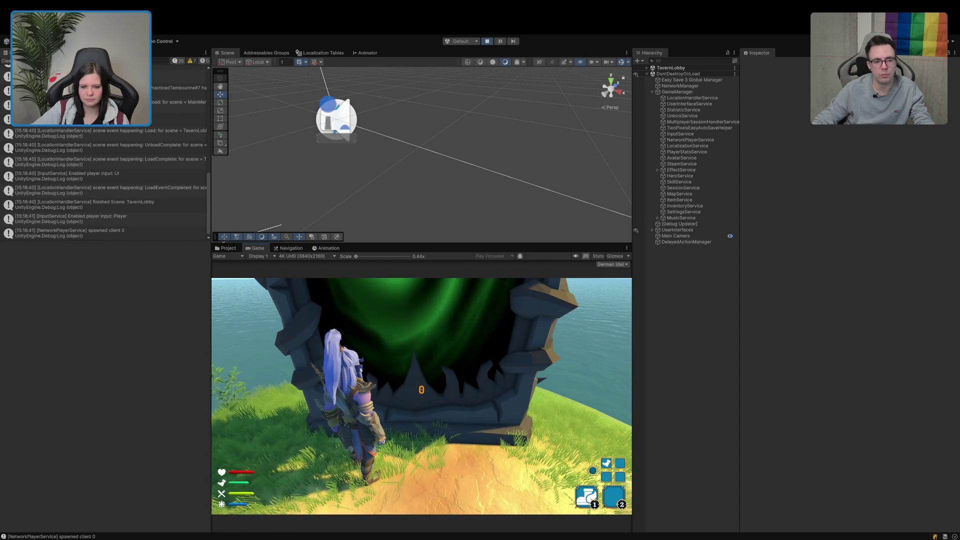
key("w")
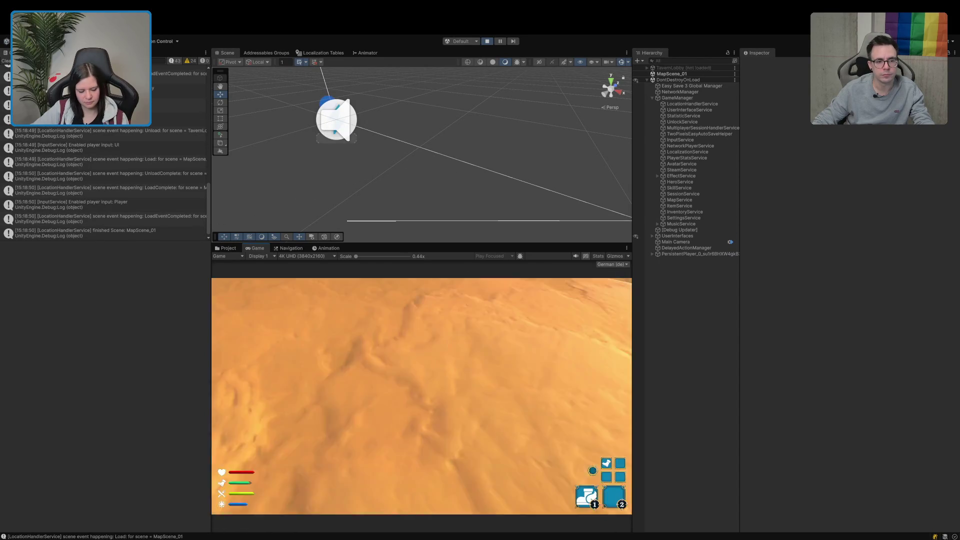
key("1")
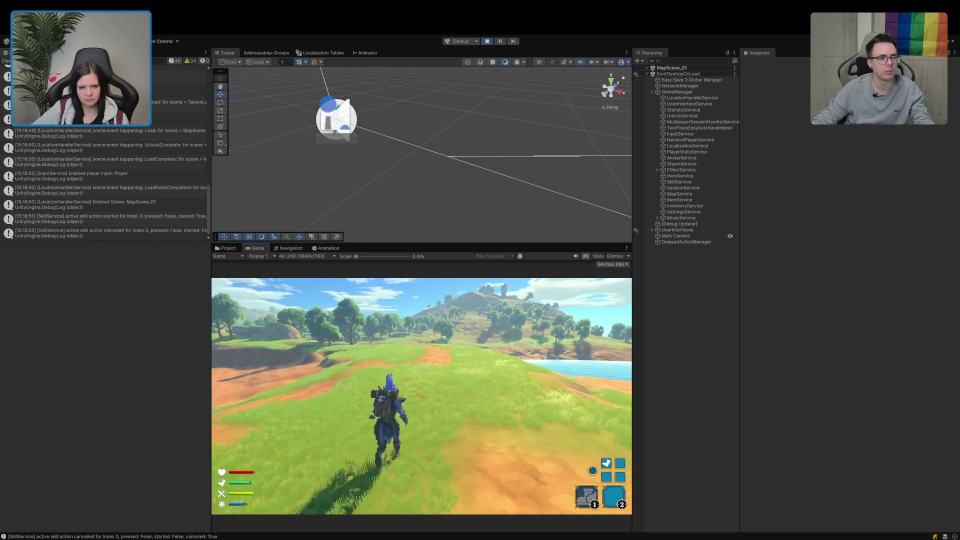
key("w")
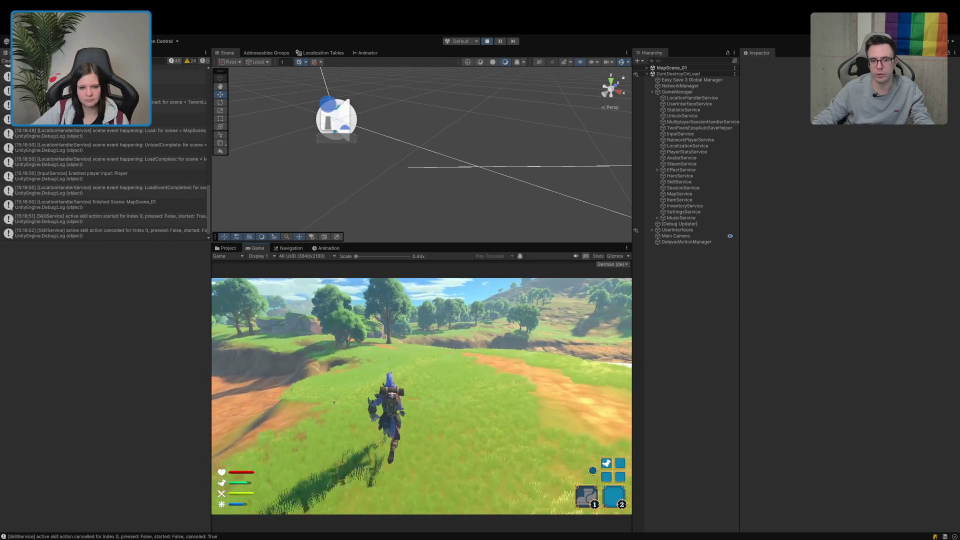
key("w")
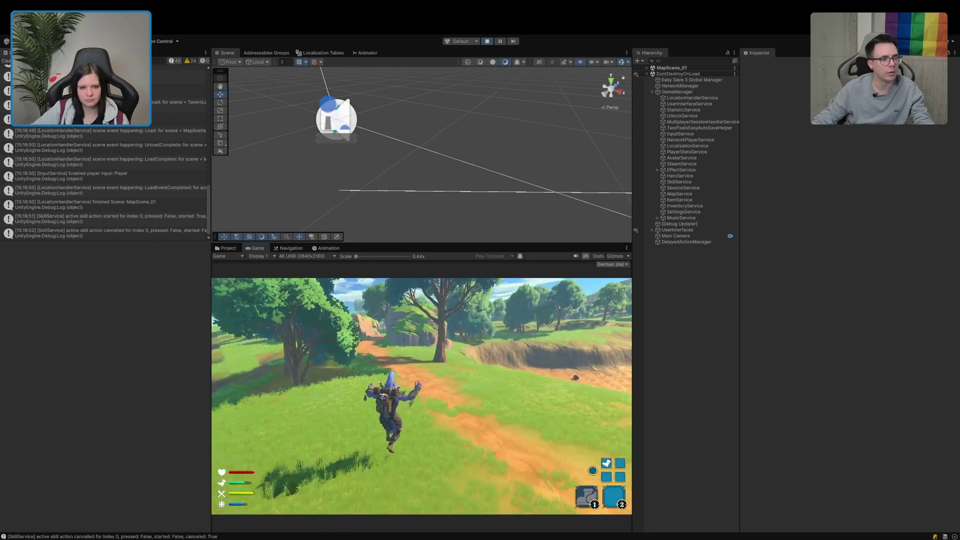
key("w")
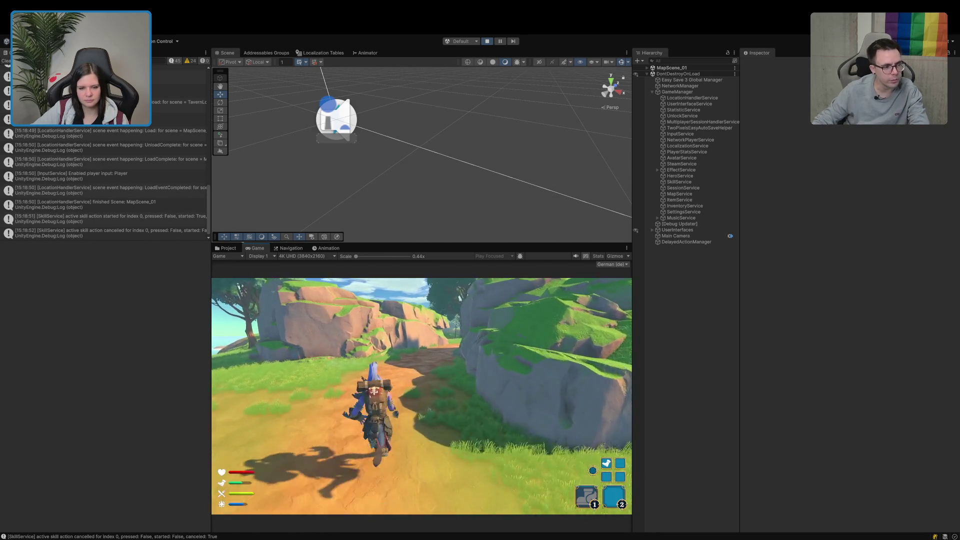
key("w")
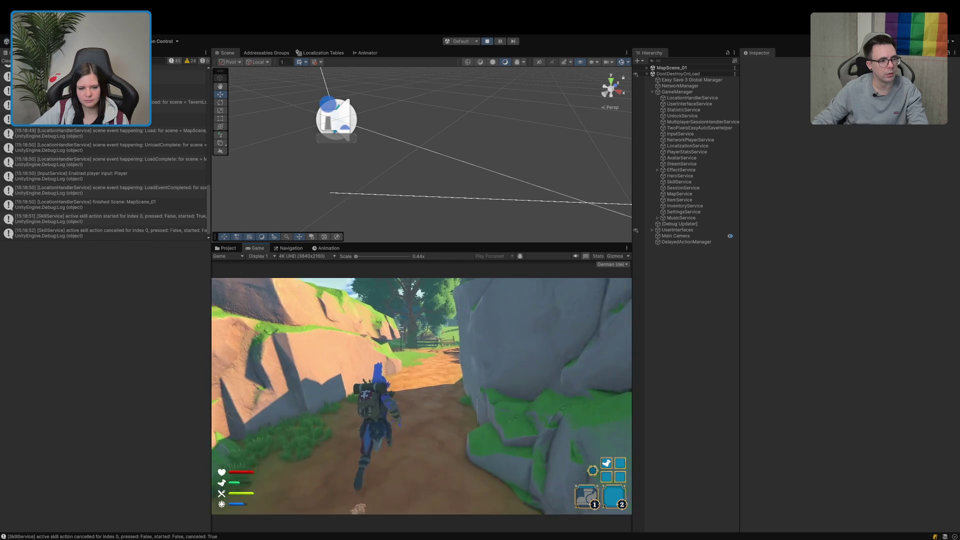
key("w")
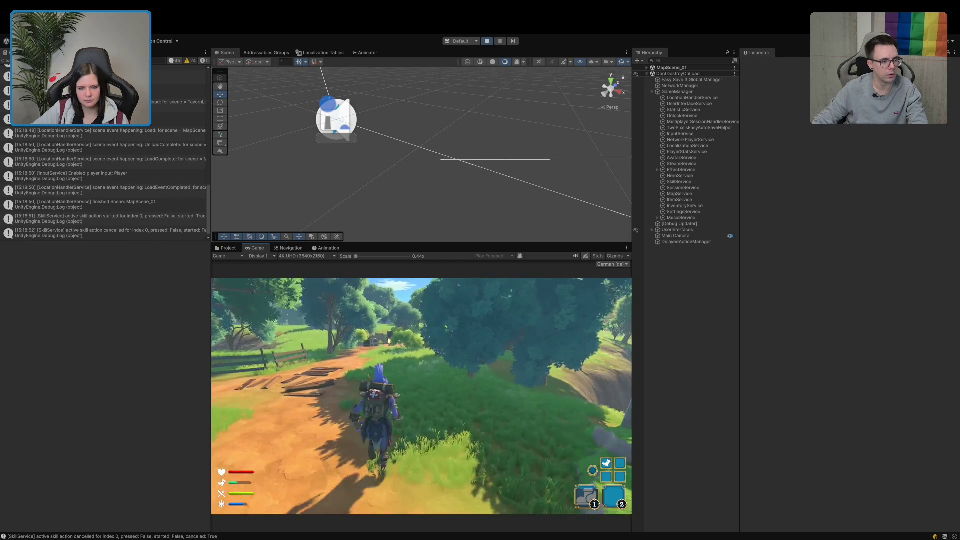
key("w")
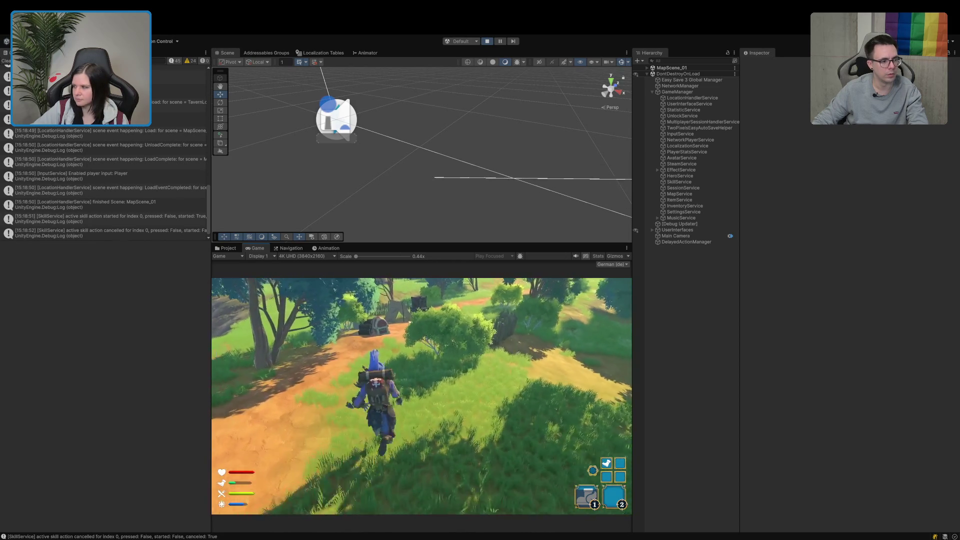
key("w")
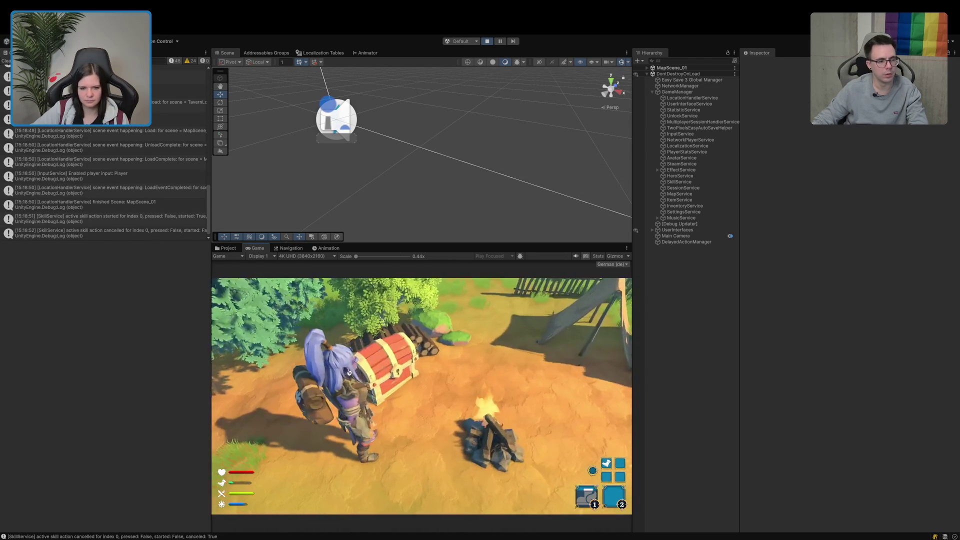
Step: Move the bread from the chest into the Rucksack, then equip it in the first Hand slot
key("e")
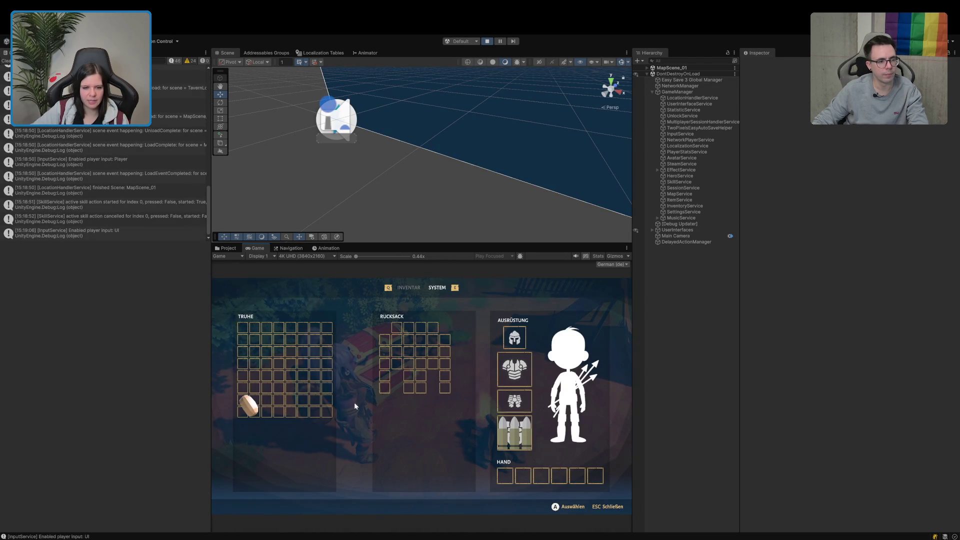
mouse_move(400, 366)
left_mouse_down()
mouse_move(397, 356)
mouse_move(251, 401)
mouse_move(418, 357)
left_mouse_up()
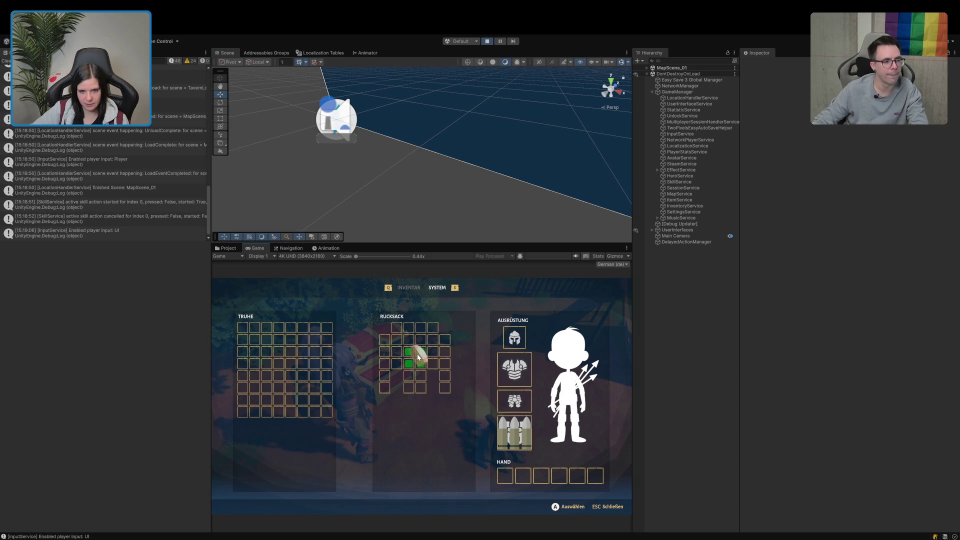
key("Escape")
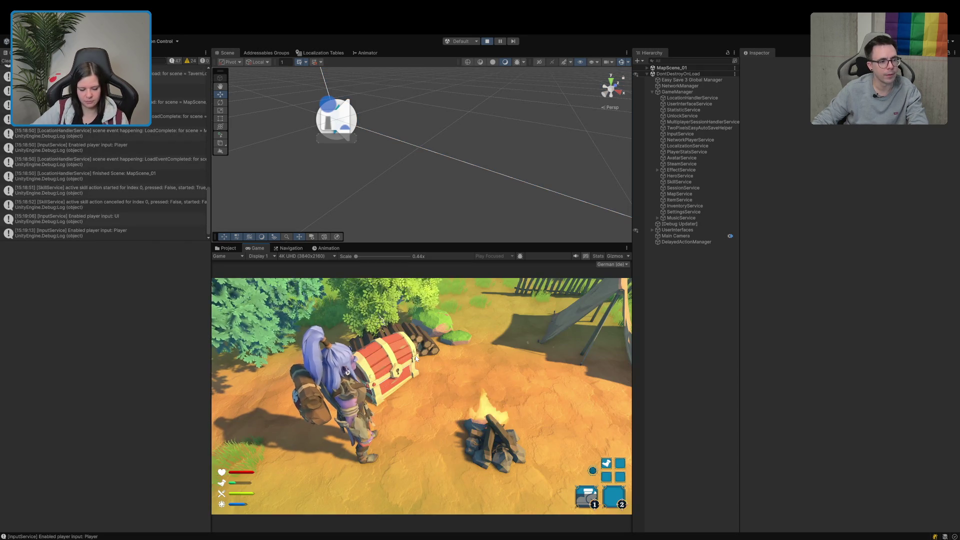
key("i")
mouse_move(353, 361)
left_mouse_down()
mouse_move(424, 472)
mouse_move(444, 478)
left_mouse_up()
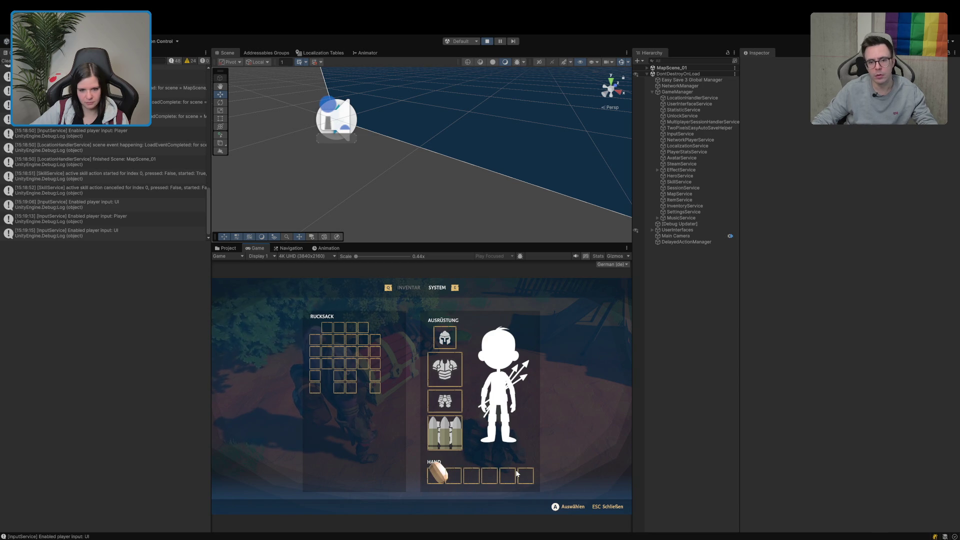
Step: Search the Hierarchy for 'bread' and enlarge the Console to read more logs
left_click(669, 61)
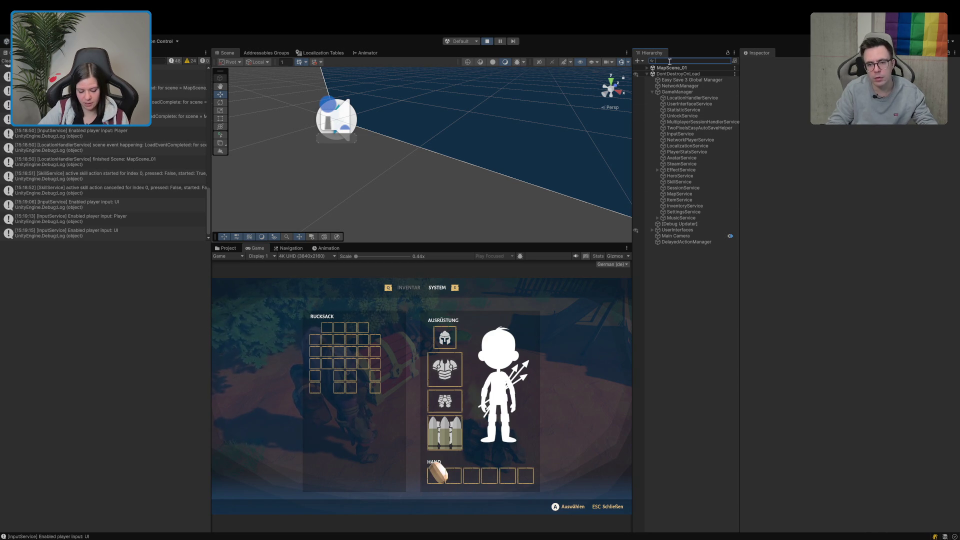
type("bread")
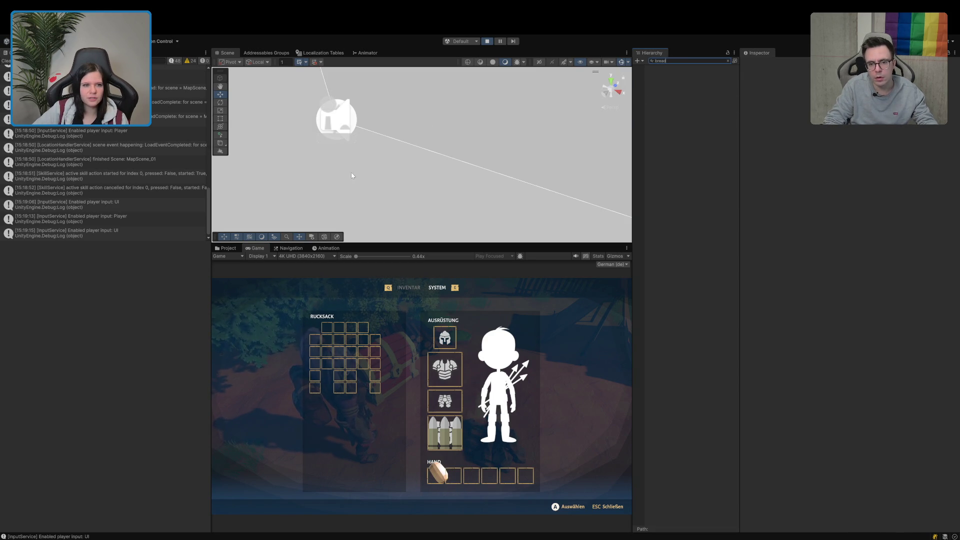
scroll(176, 141, "up", 5)
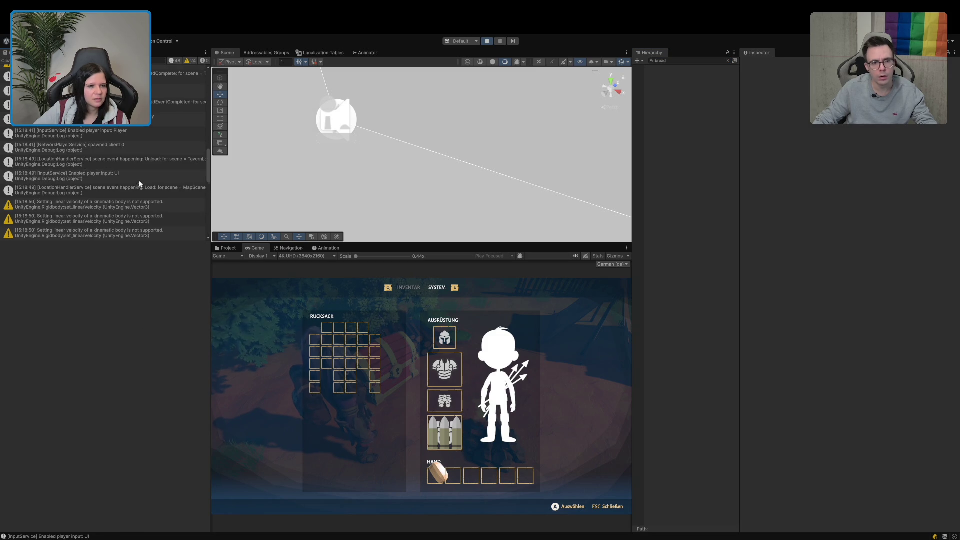
scroll(141, 186, "down", 5)
left_click_drag(139, 242, 129, 463)
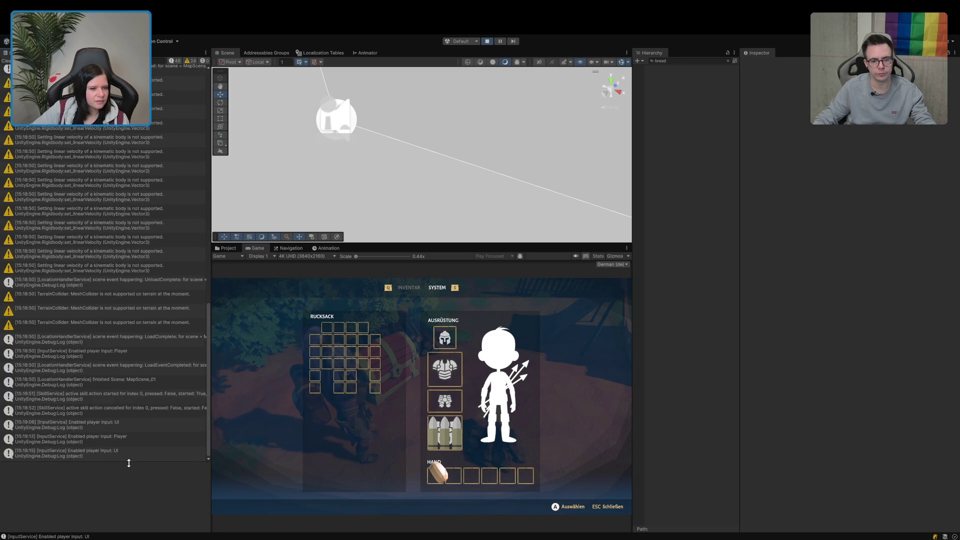
scroll(130, 436, "down", 2)
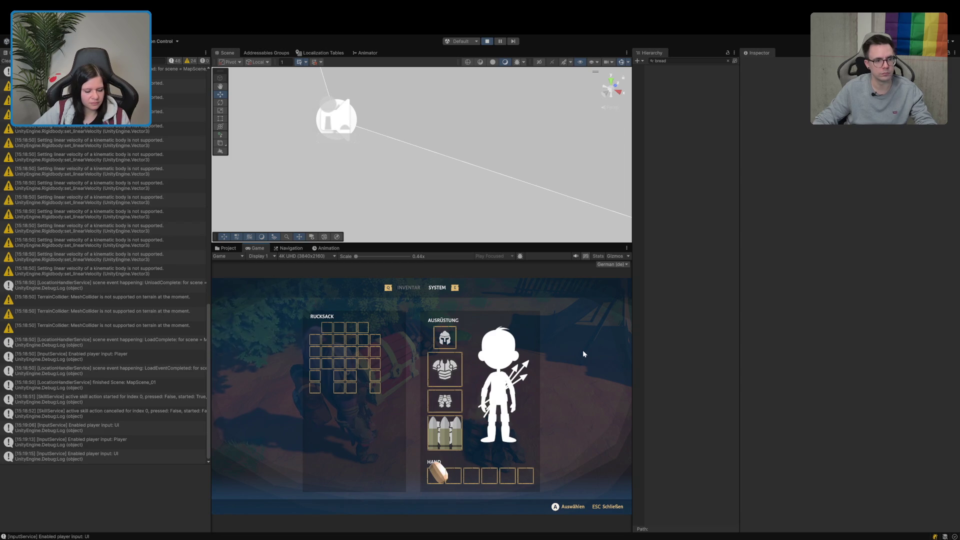
key("Escape")
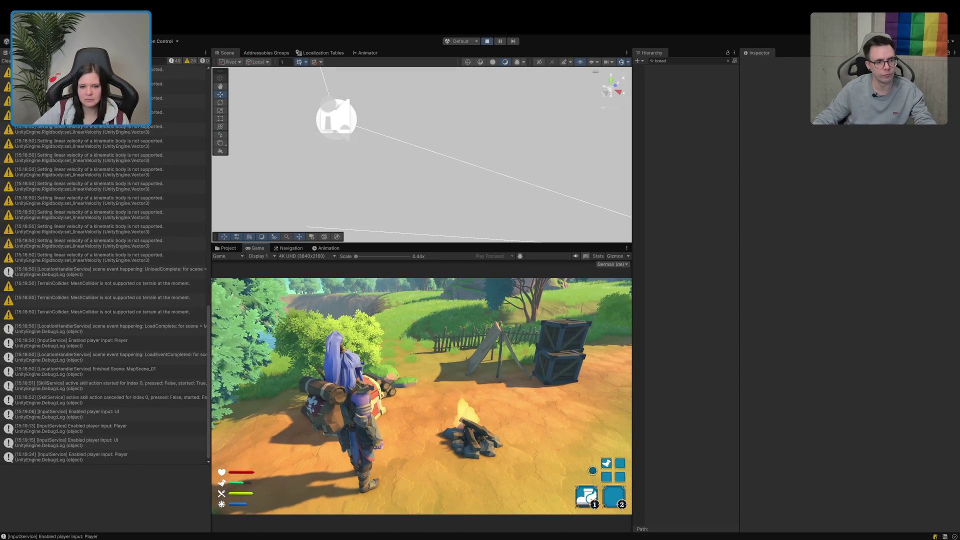
Step: Select DefaultHunter(Clone) under PersistentPlayer > PlayerController Prefab and ping its prop_r and prop_l hand attachments
left_click(727, 61)
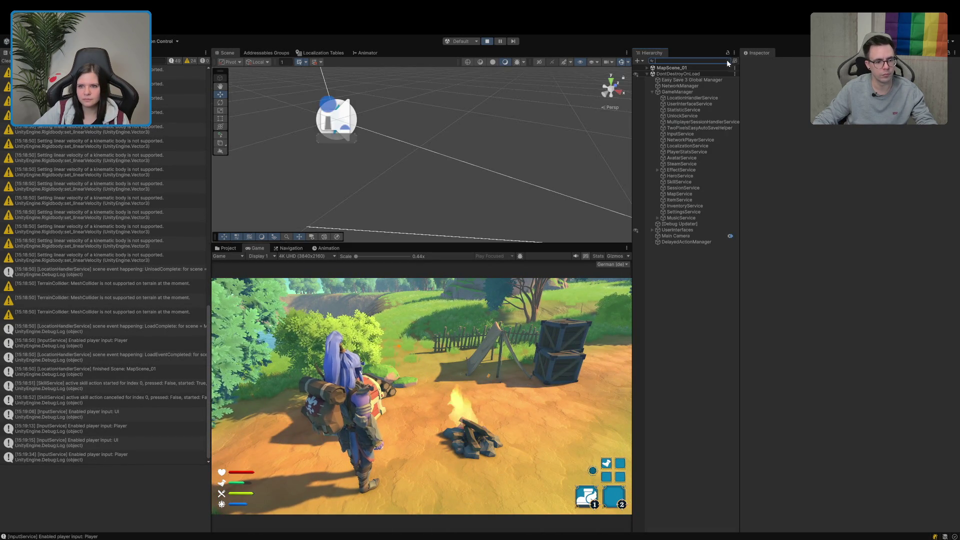
left_click(648, 68)
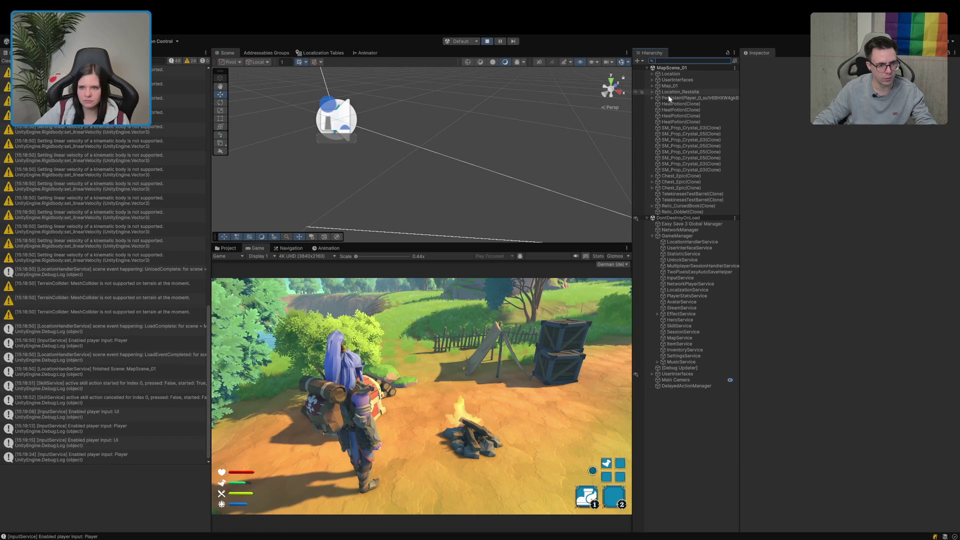
left_click(653, 98)
left_click(656, 104)
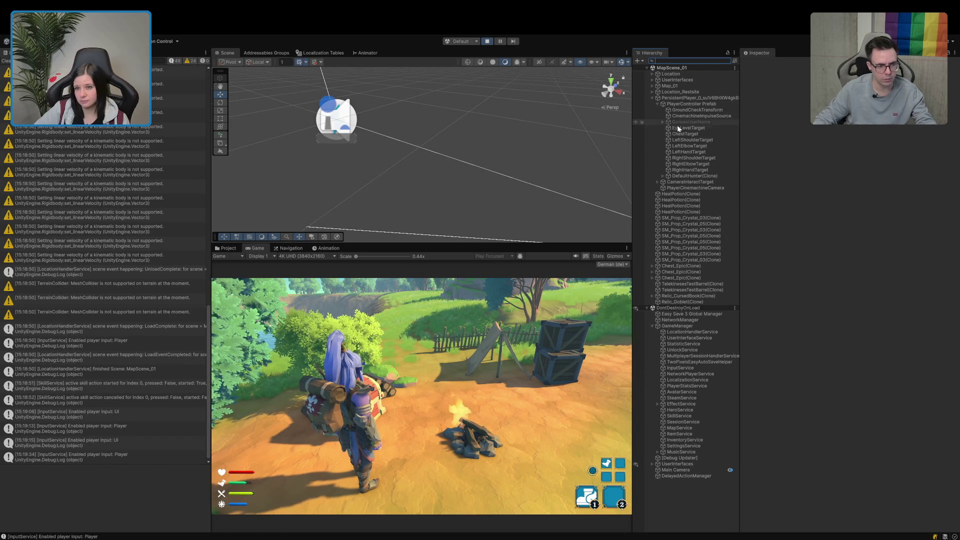
left_click(685, 175)
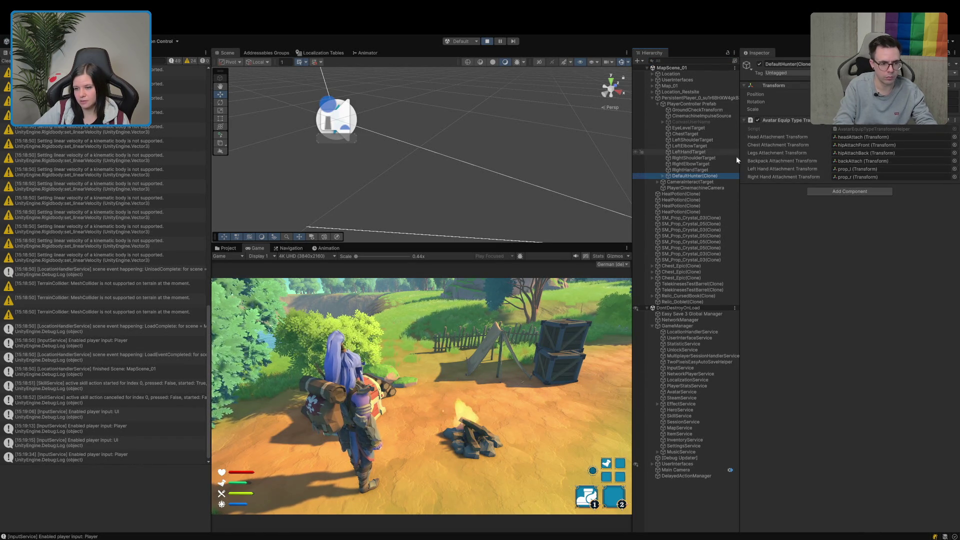
left_click(864, 177)
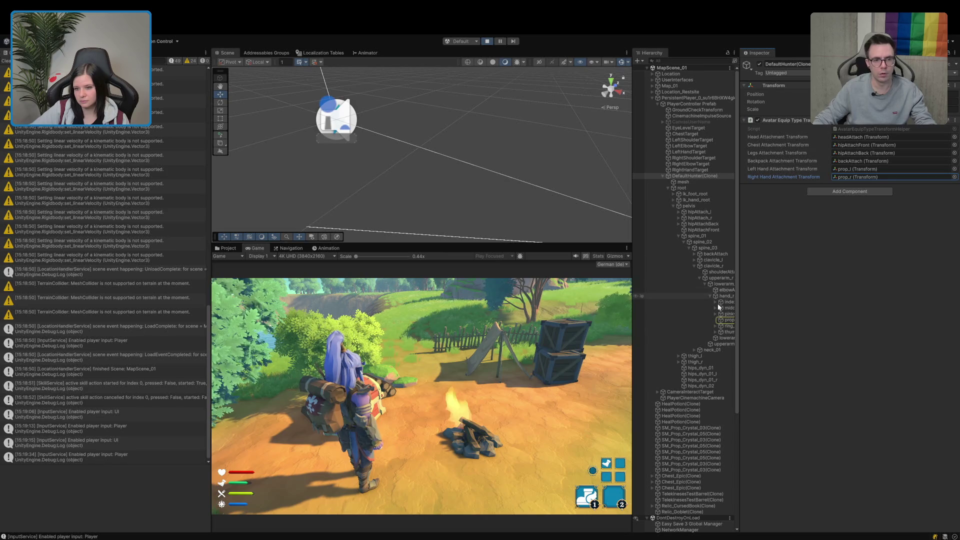
left_click_drag(739, 337, 764, 334)
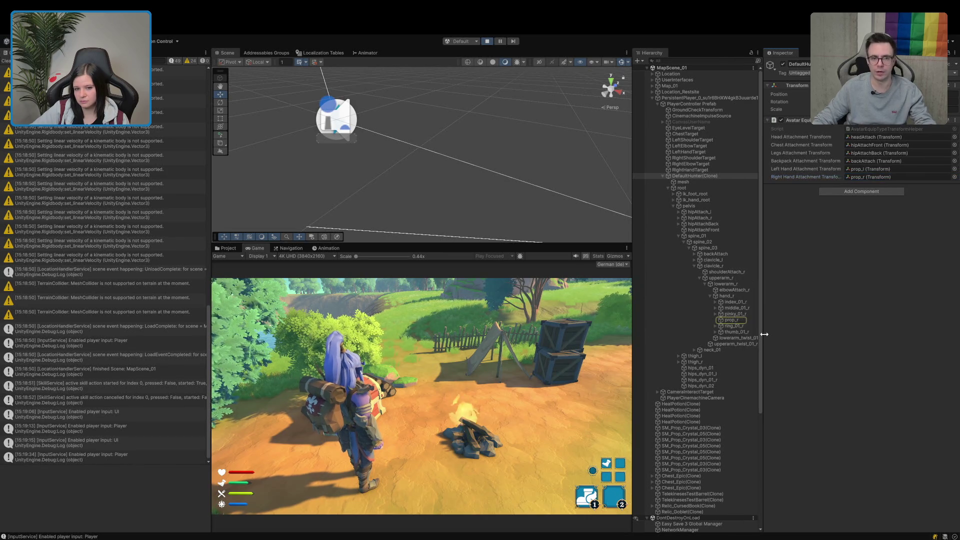
left_click(322, 415)
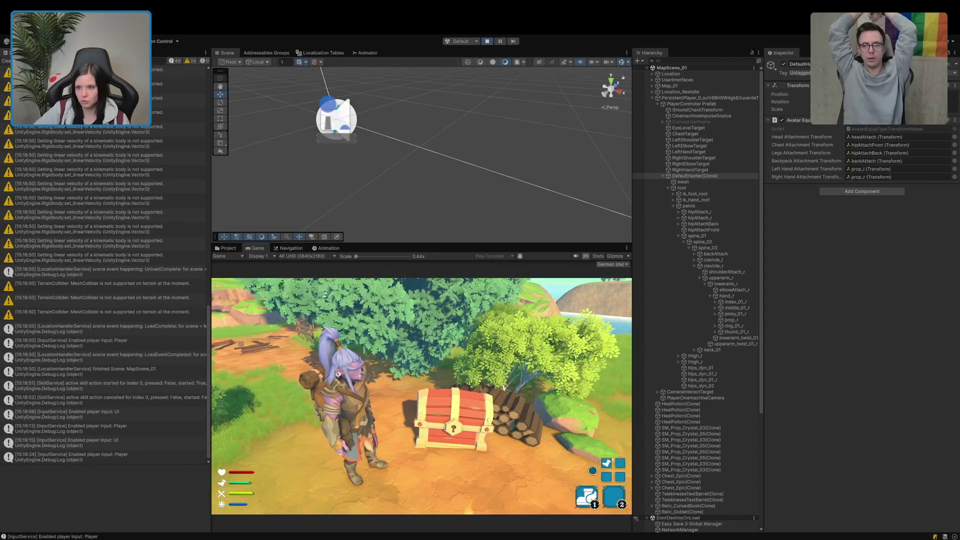
left_click(865, 170)
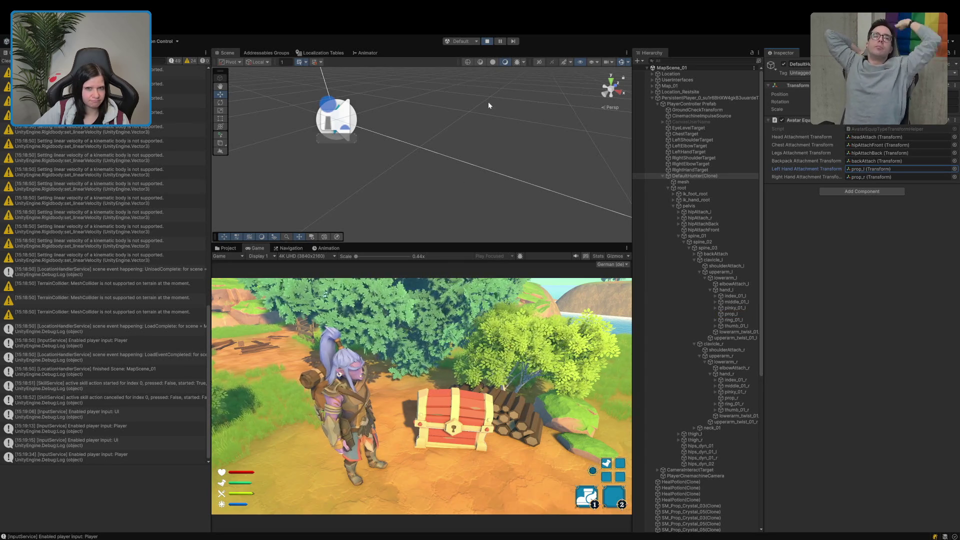
Step: Stop play, select Food_Forest_Common_Tier1_Bread, and open HealPotion's settings in a second Inspector for comparison
left_click(488, 42)
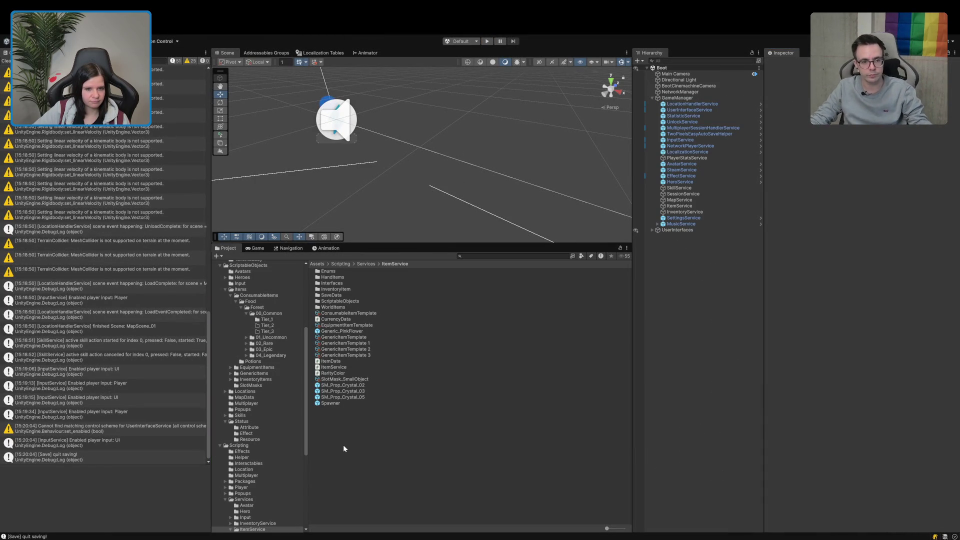
left_click(268, 320)
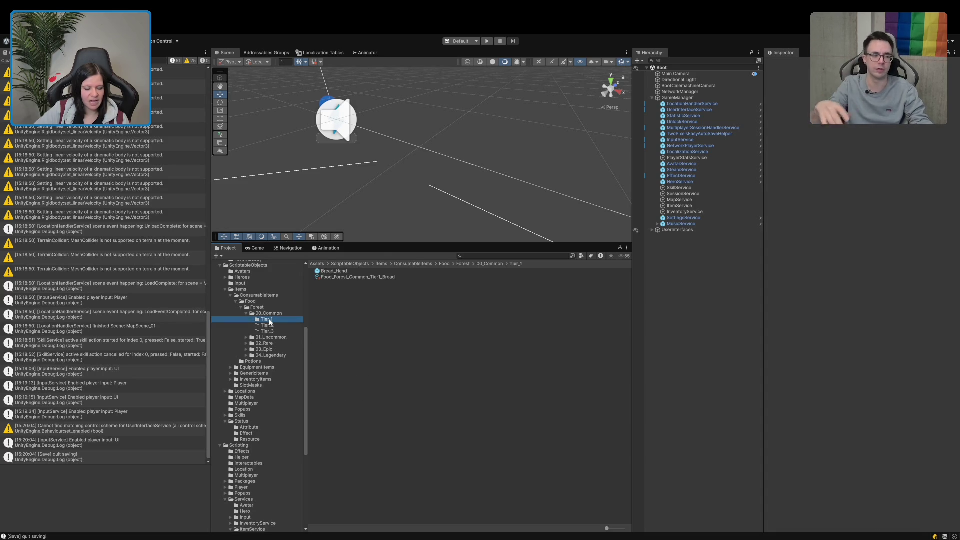
left_click(393, 277)
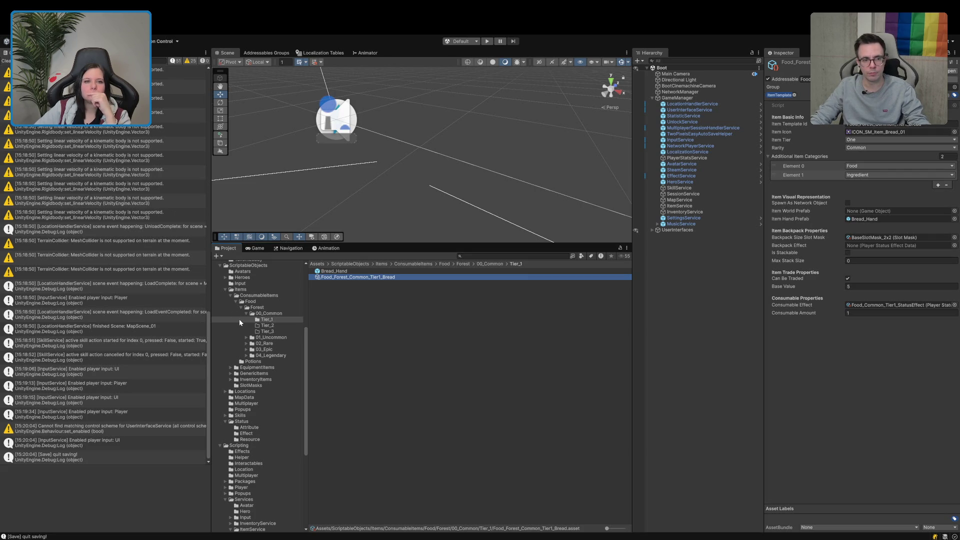
left_click(55, 53)
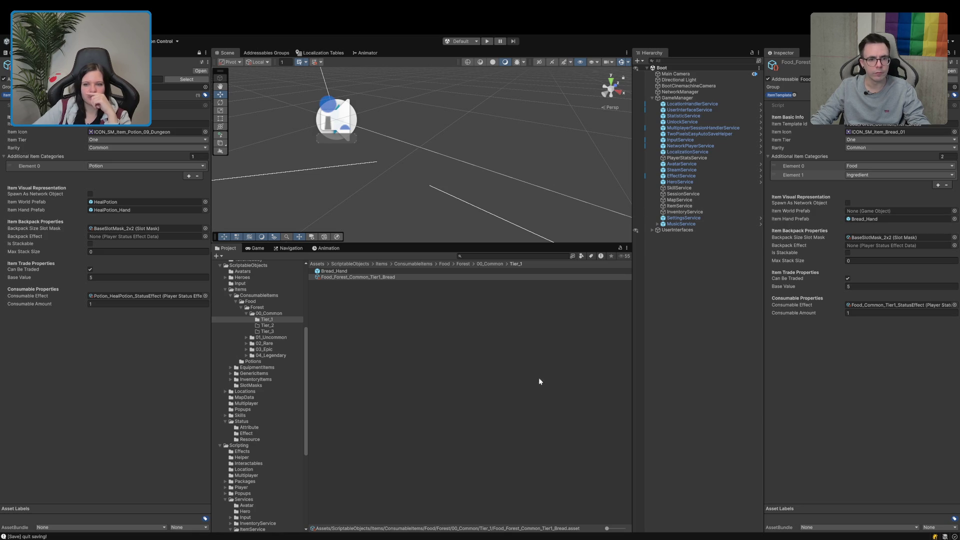
Step: In Rider, close PlayerAttributeData.cs, RarityType.cs, GenericItemTemplate.cs and TierType.cs
key("alt+Tab")
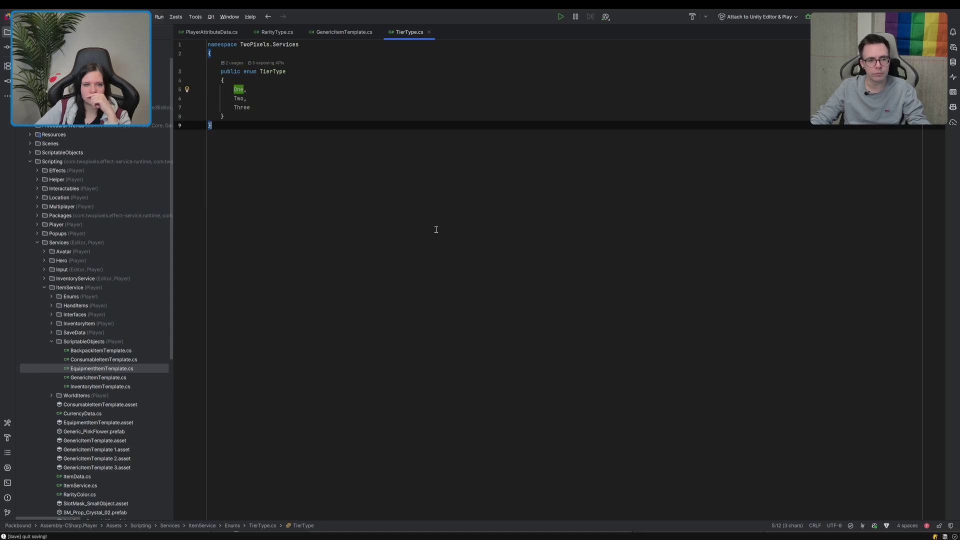
left_click(243, 32)
left_click(225, 31)
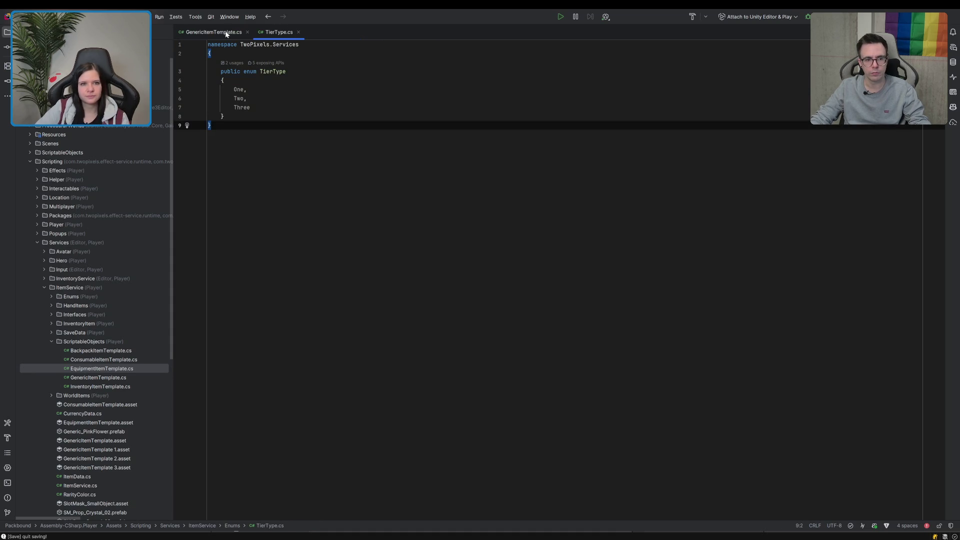
left_click(245, 32)
left_click(219, 32)
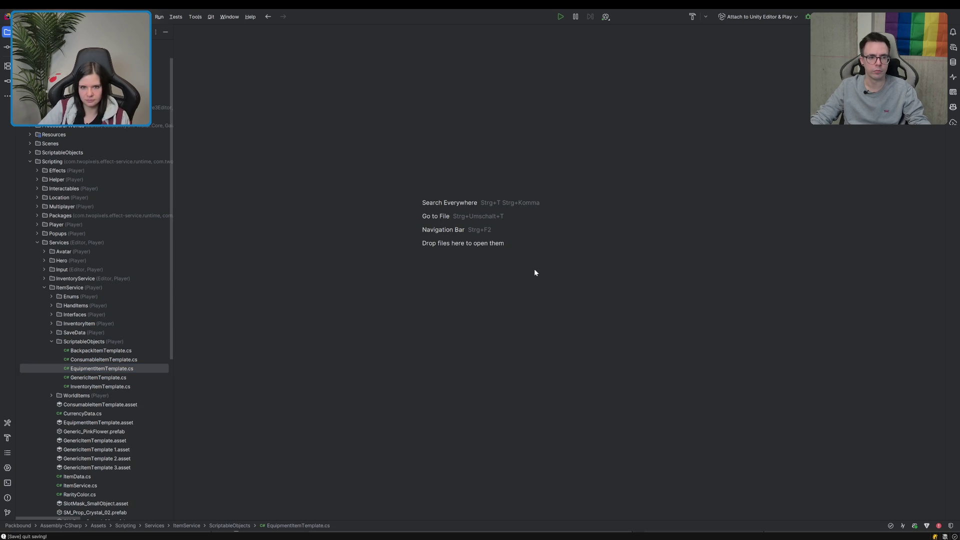
Step: Find all usages of ItemWorldPrefab in ItemTemplate.cs
key("ctrl+alt+Left")
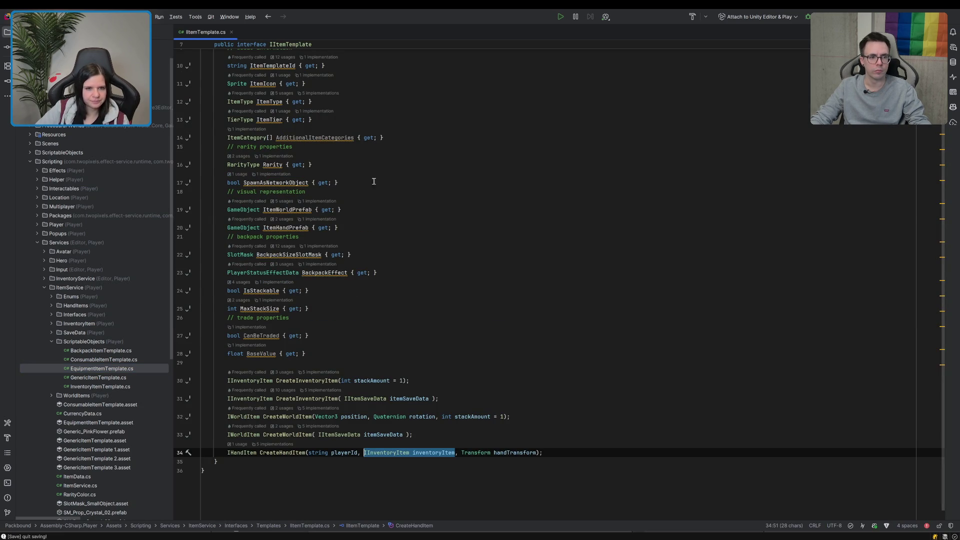
left_click(283, 210)
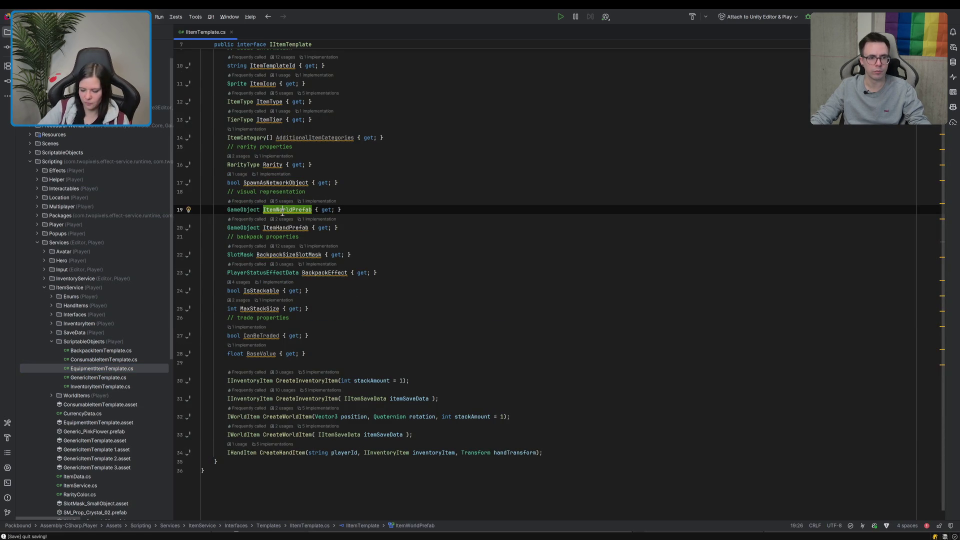
key("shift+F12")
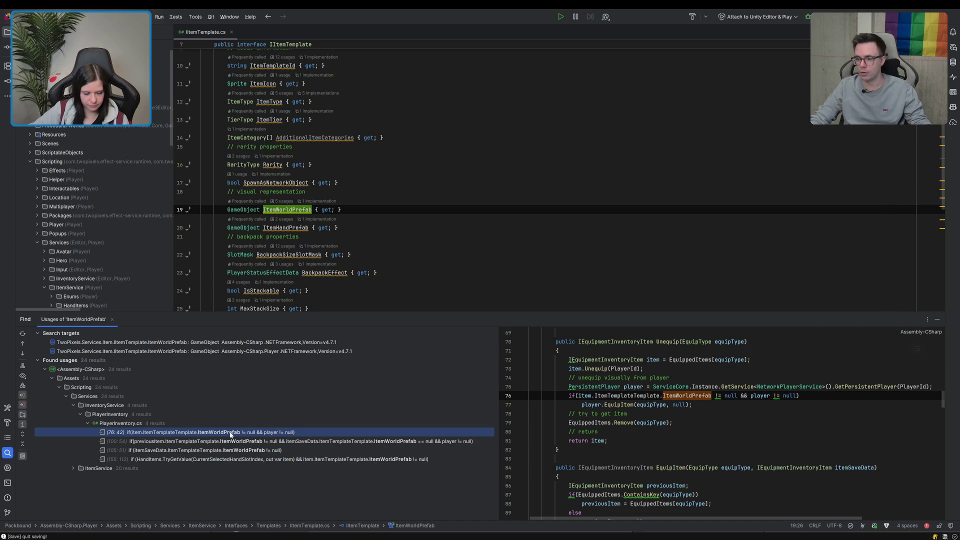
Step: Go to the PlayerInventory.cs usage and the EquipHandSlotItemToPlayer method in Hand Items Methods
double_click(255, 450)
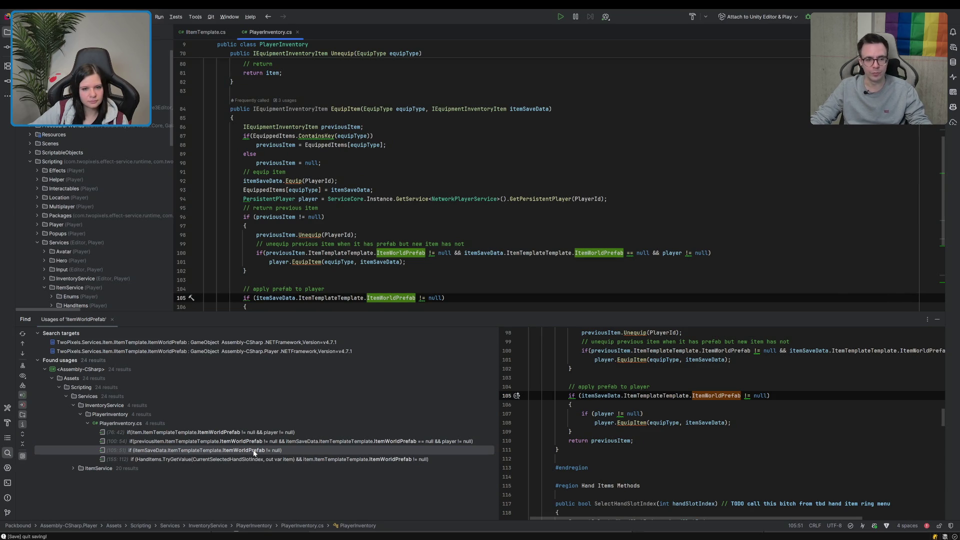
scroll(315, 261, "down", 4)
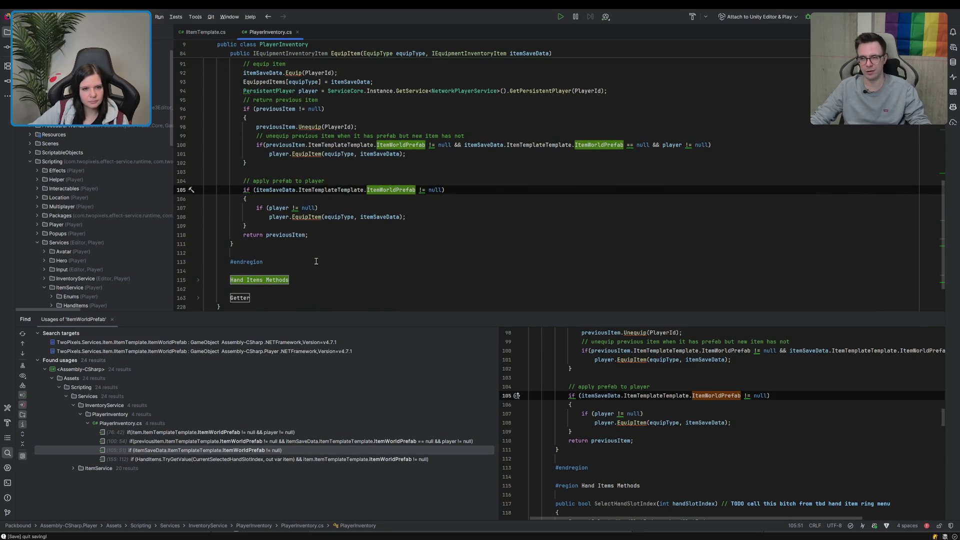
left_click(198, 281)
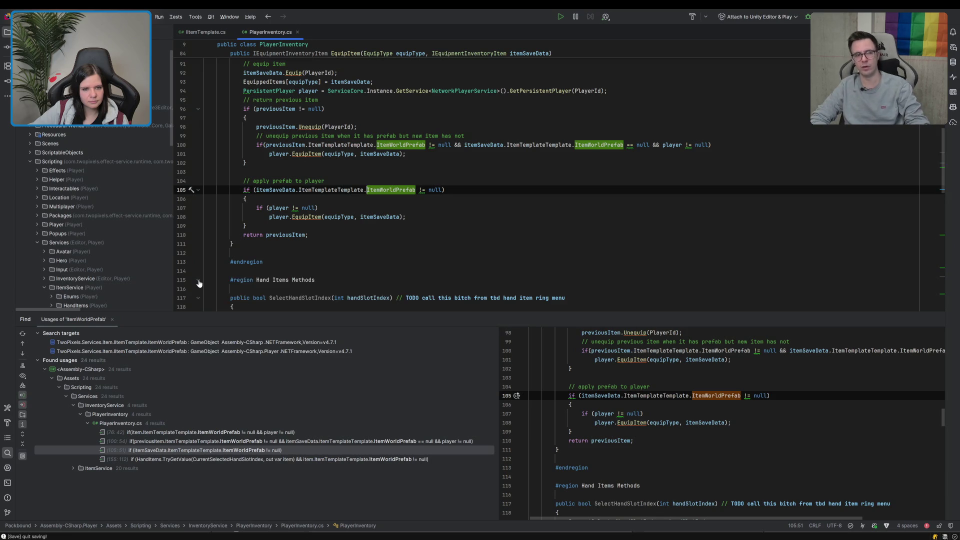
scroll(205, 278, "down", 7)
scroll(211, 275, "down", 2)
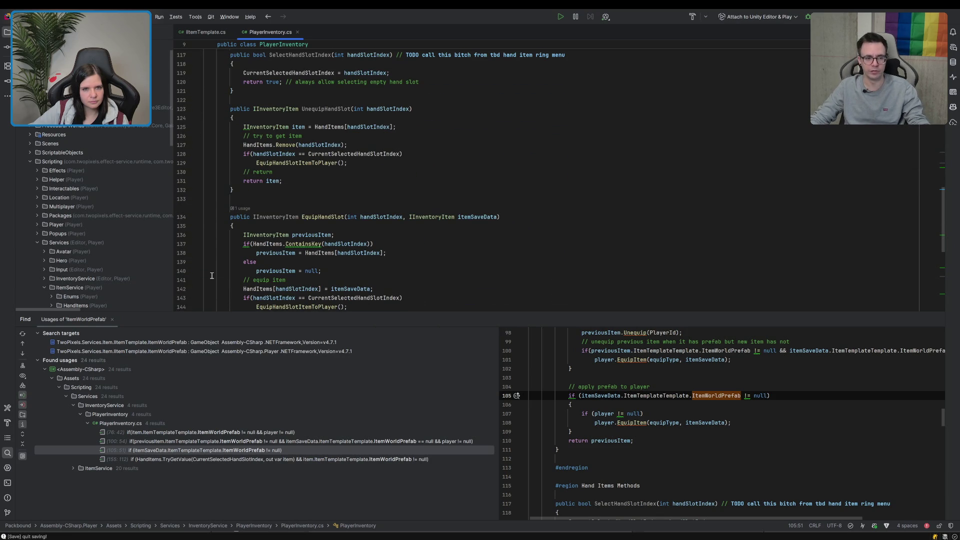
scroll(212, 275, "down", 4)
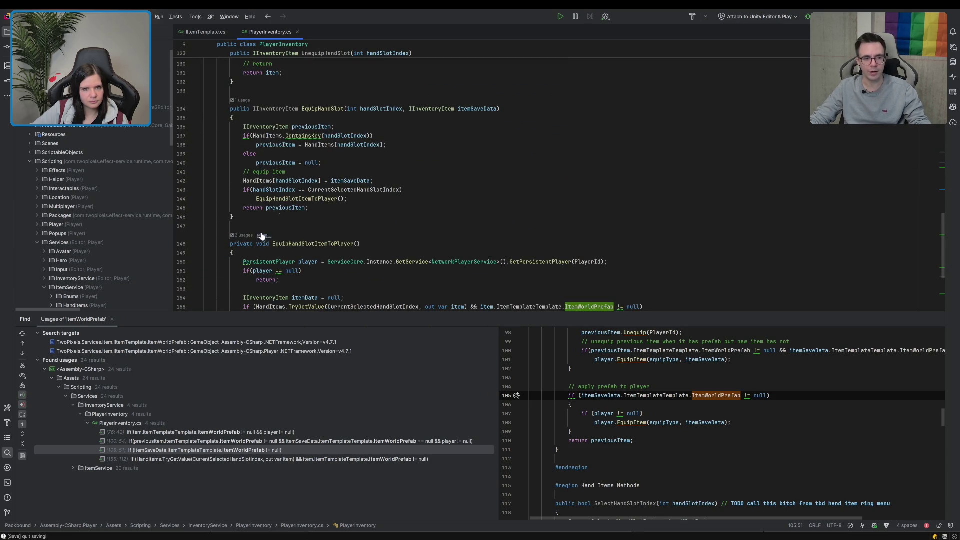
left_click(304, 199, "ctrl")
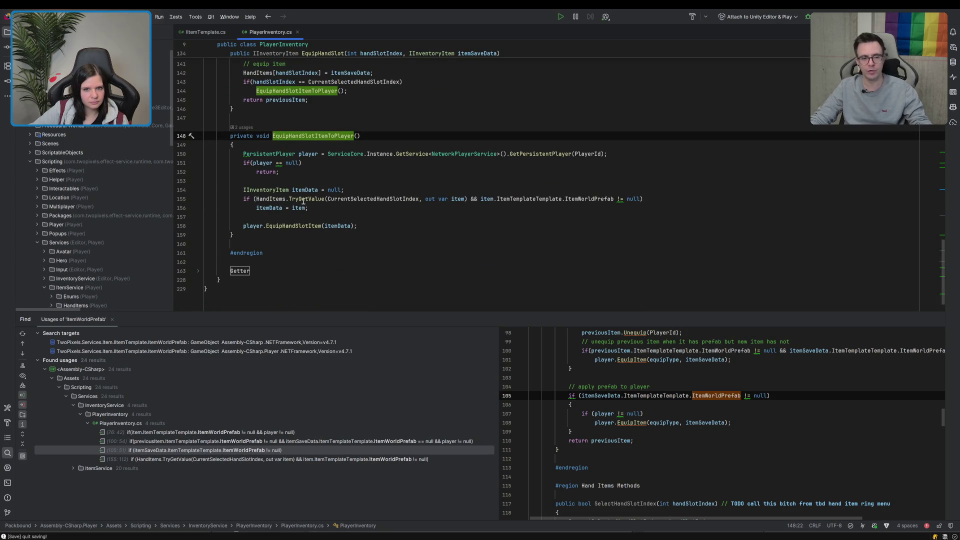
Step: Replace ItemWorldPrefab with ItemHandPrefab on line 155
double_click(590, 198)
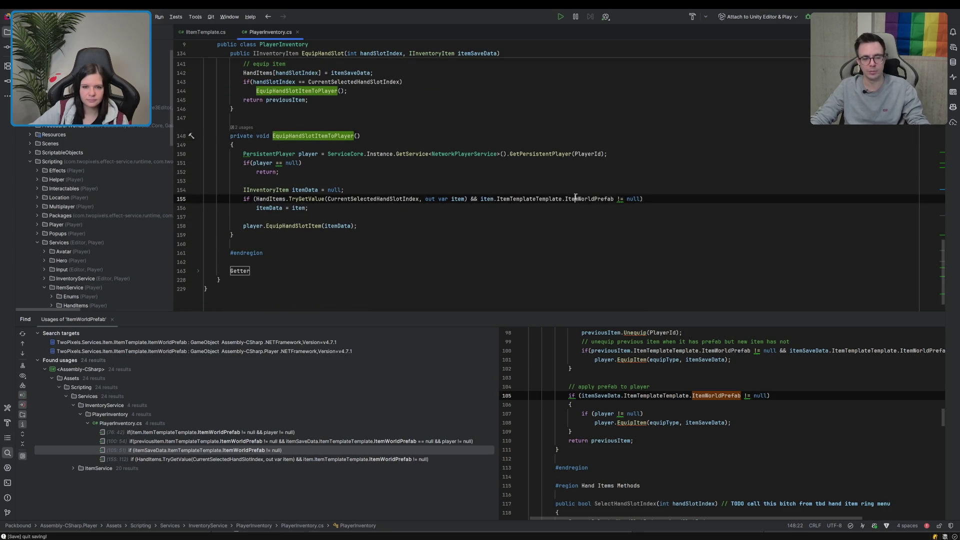
type("ItemHa")
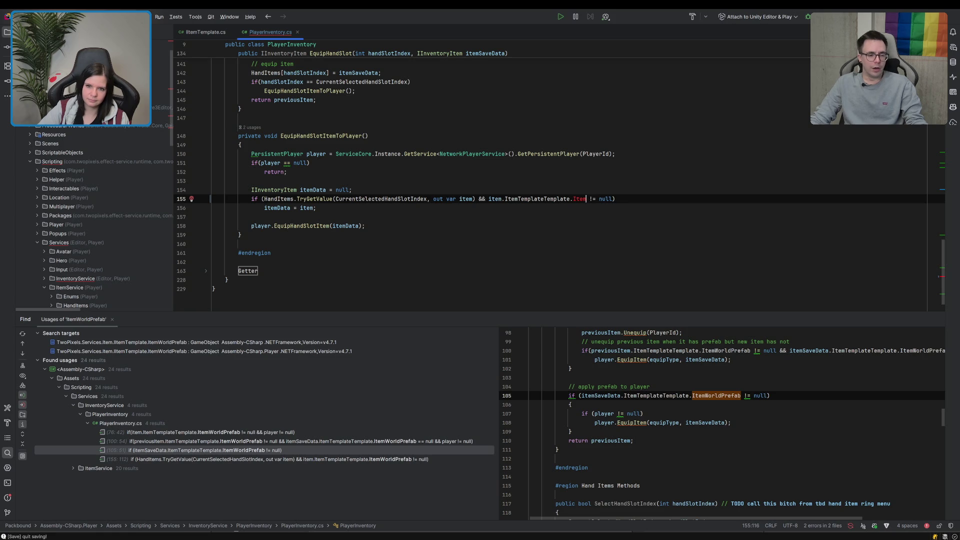
type("m")
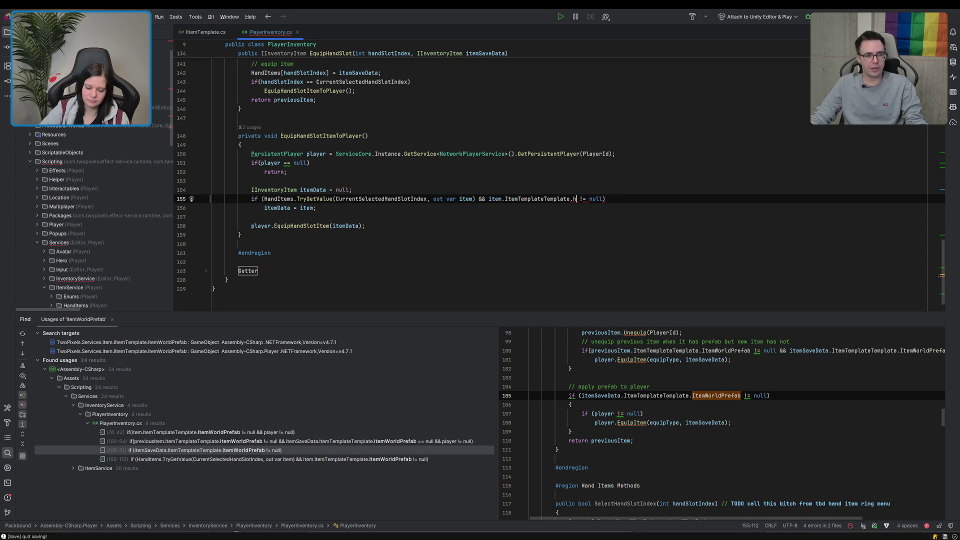
key("Return")
key("End")
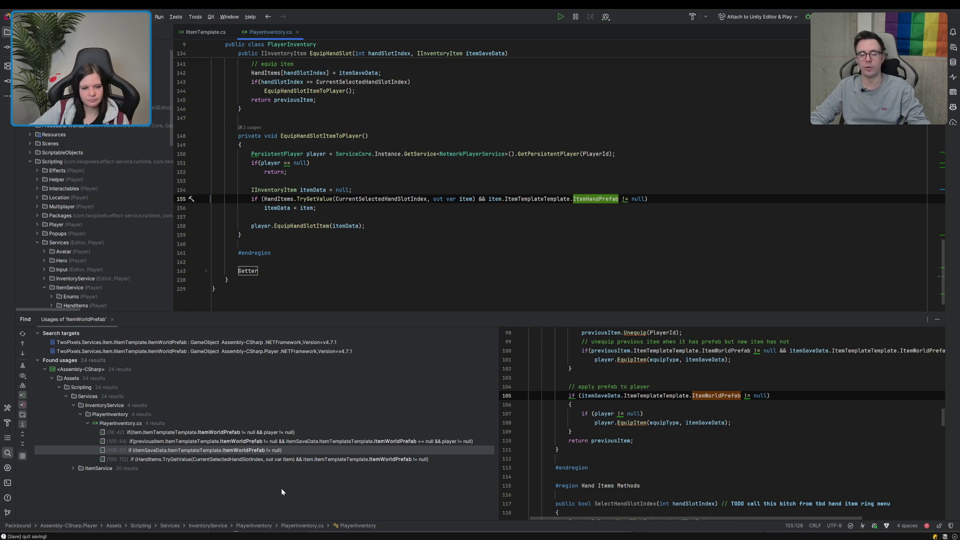
Step: Review the usages on lines 105 and 100, then return to Unity to recompile
left_click(298, 459)
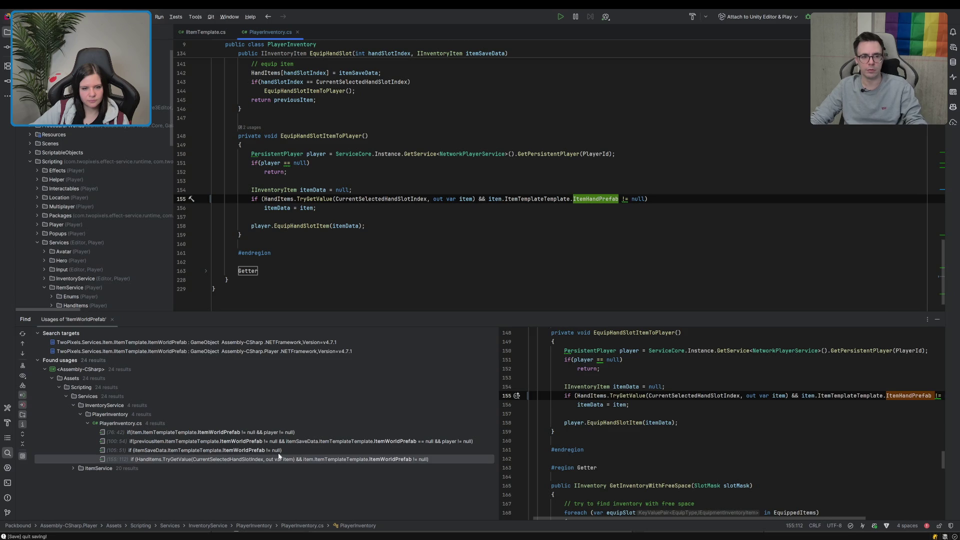
left_click(245, 452)
scroll(479, 183, "up", 3)
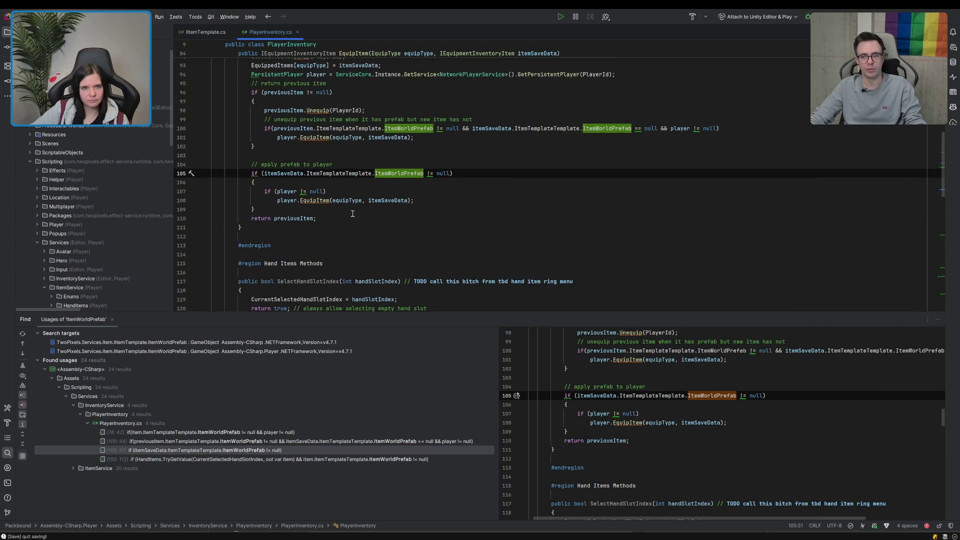
left_click(479, 183)
key("alt+Tab")
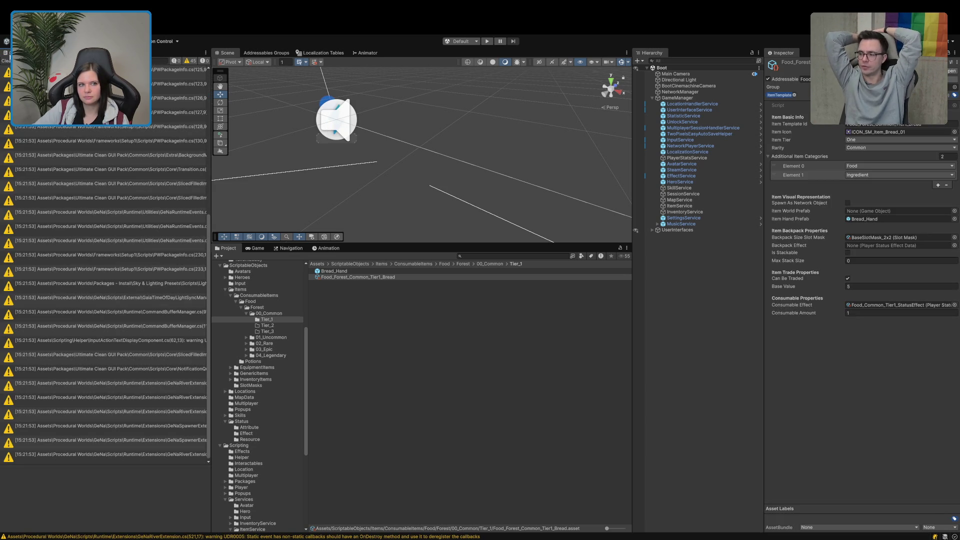
Step: Enter play mode after recompiling so the game's main menu appears in the Game view
left_click(8, 62)
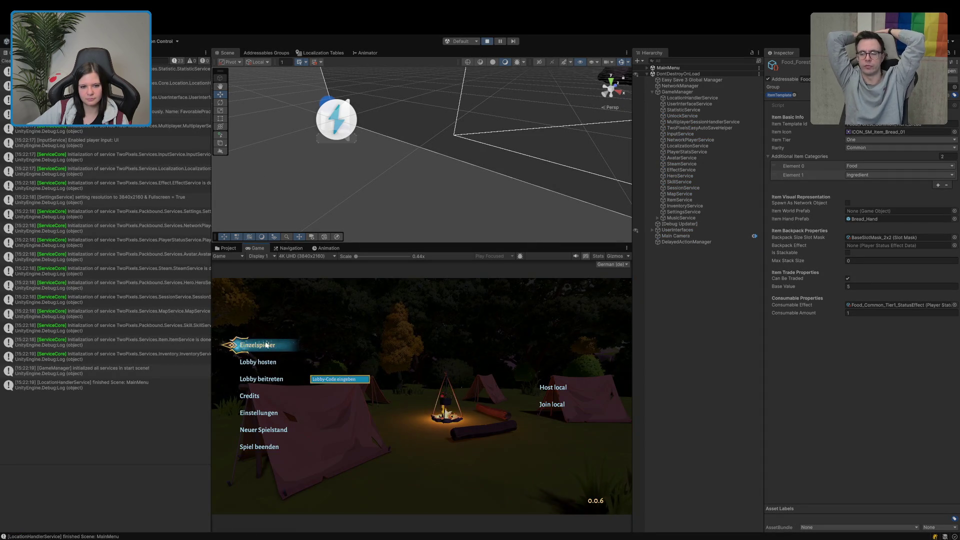
Step: Start a single-player game, run to the campsite chest and open the chest inventory
left_click(266, 345)
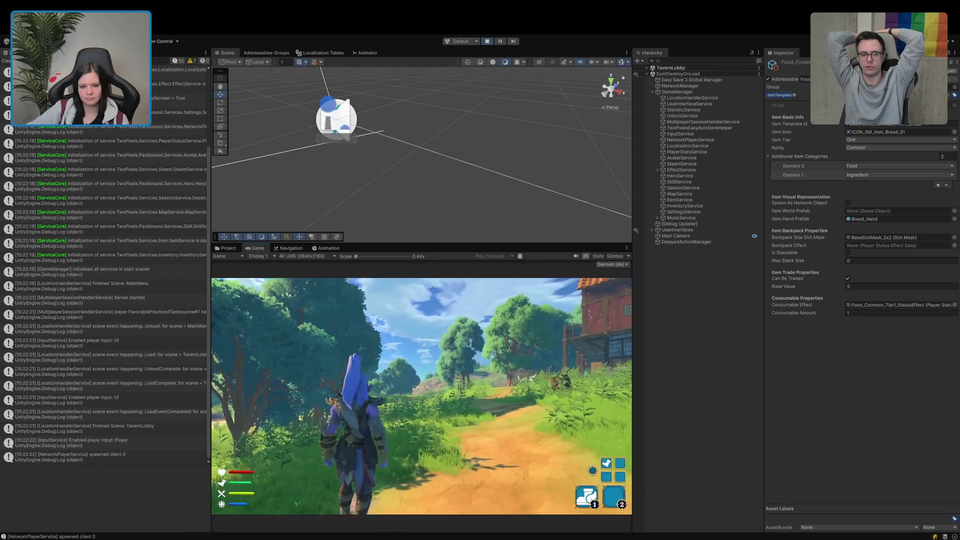
key("w")
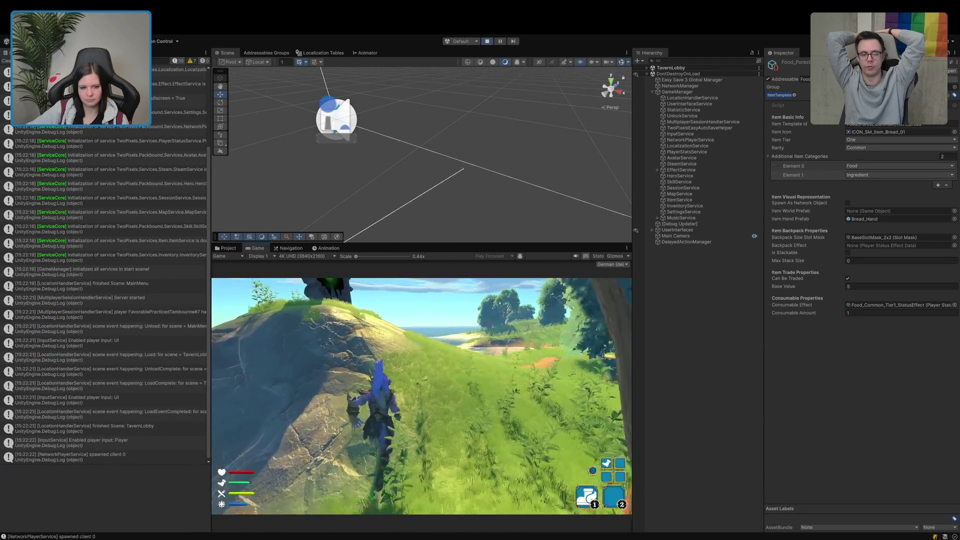
key("w")
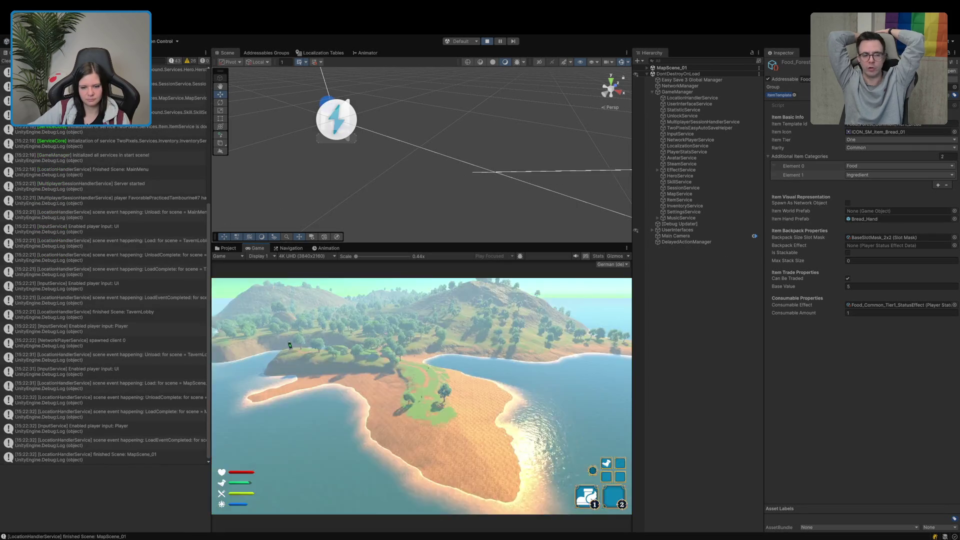
key("w")
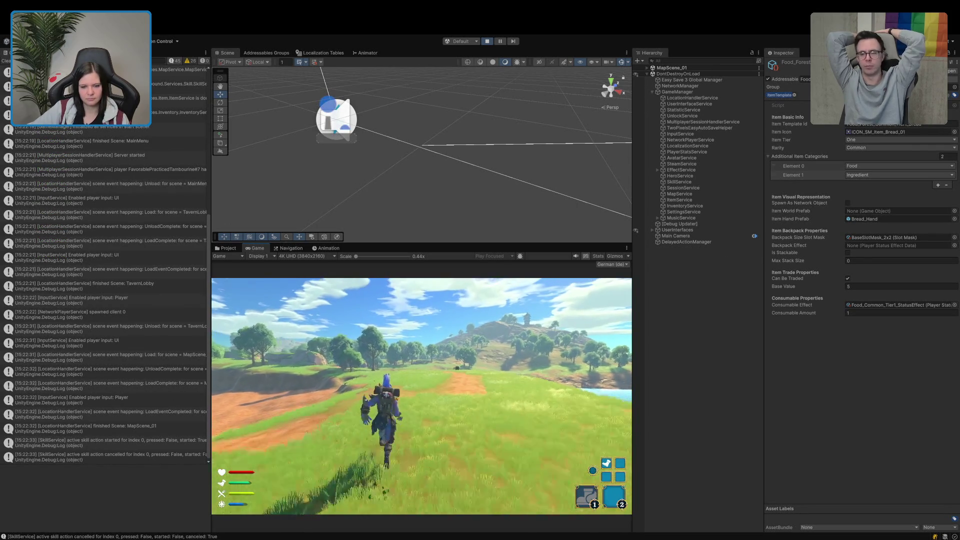
key("w")
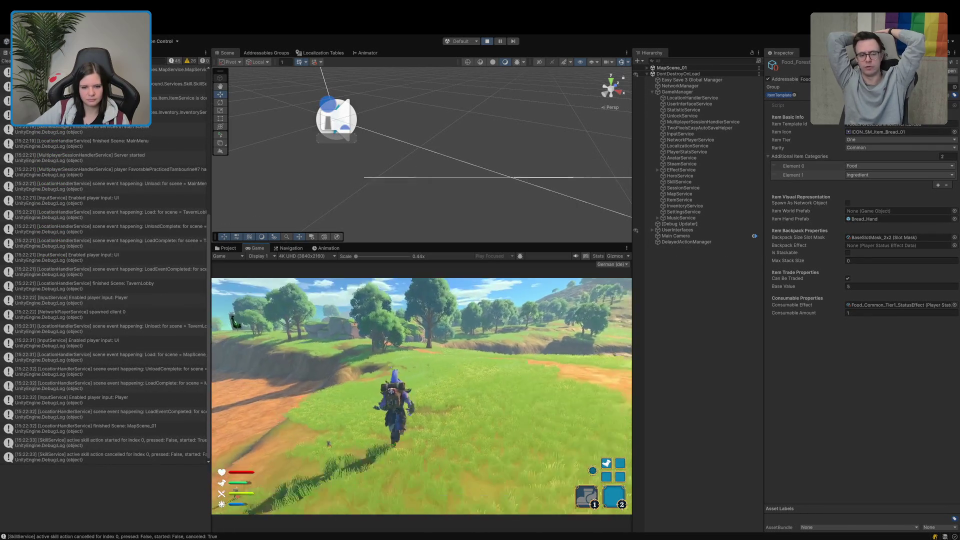
key("w")
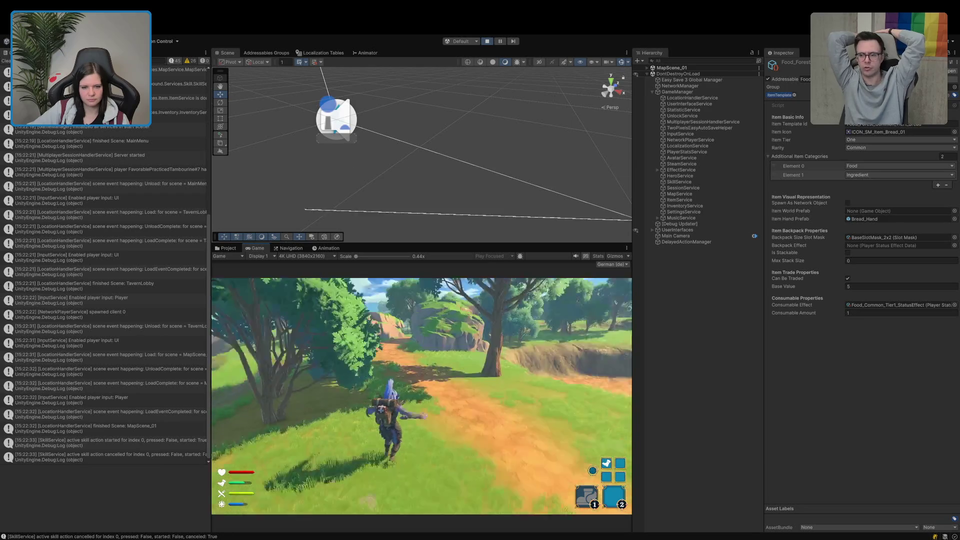
key("w")
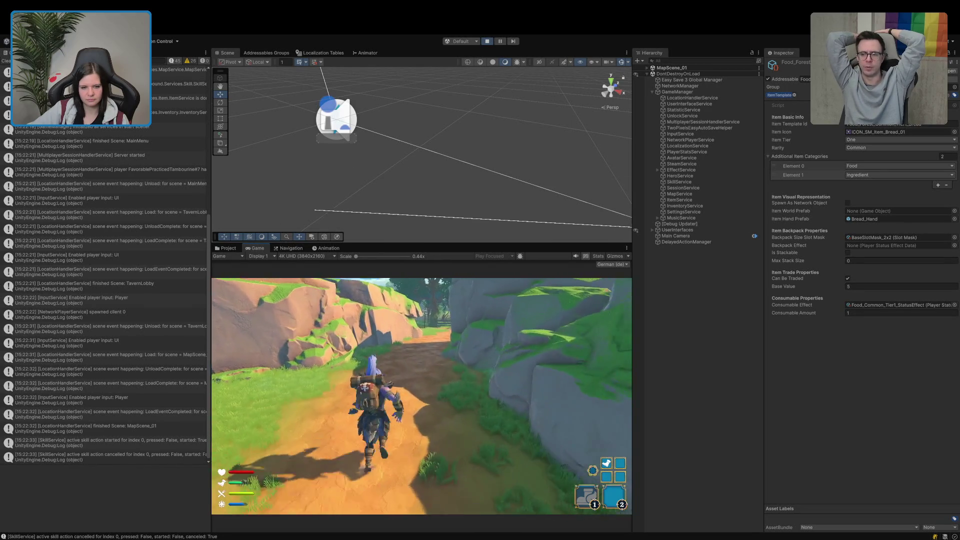
key("w")
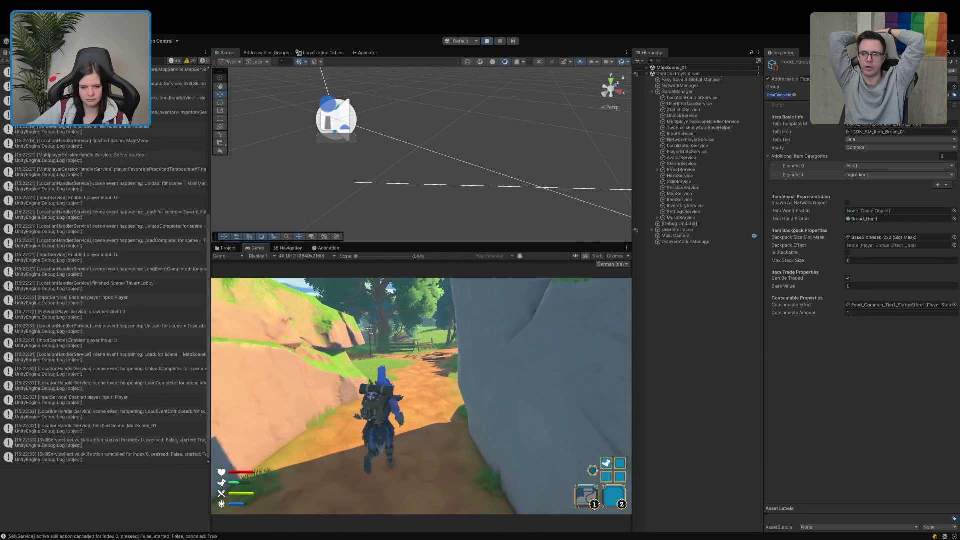
key("w")
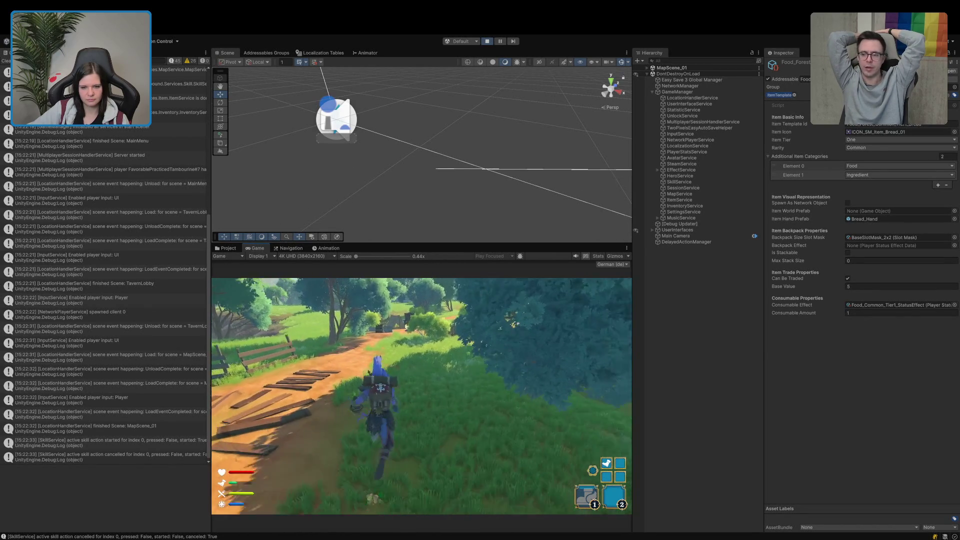
key("w")
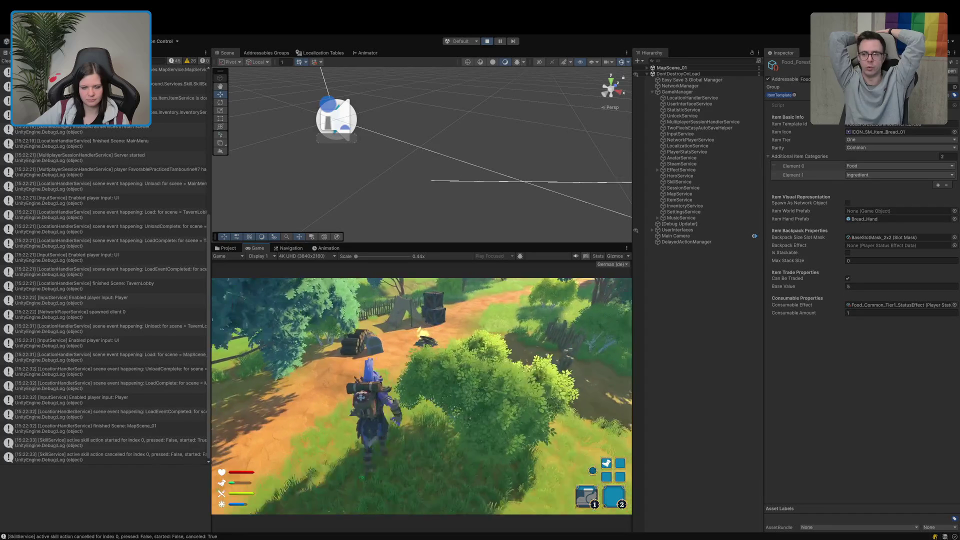
key("w")
key("e")
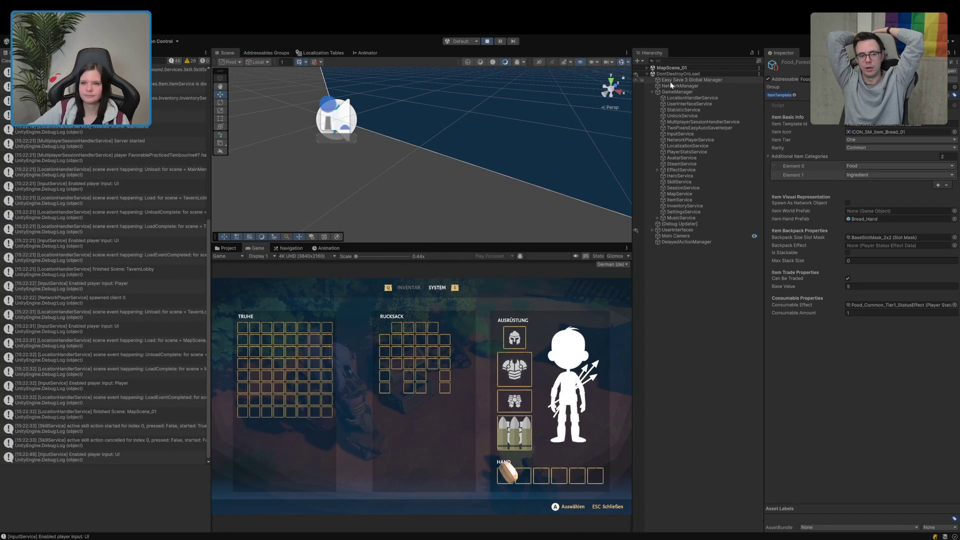
Step: Clear the Console, close the inventory and maximize the Game view
left_click(5, 61)
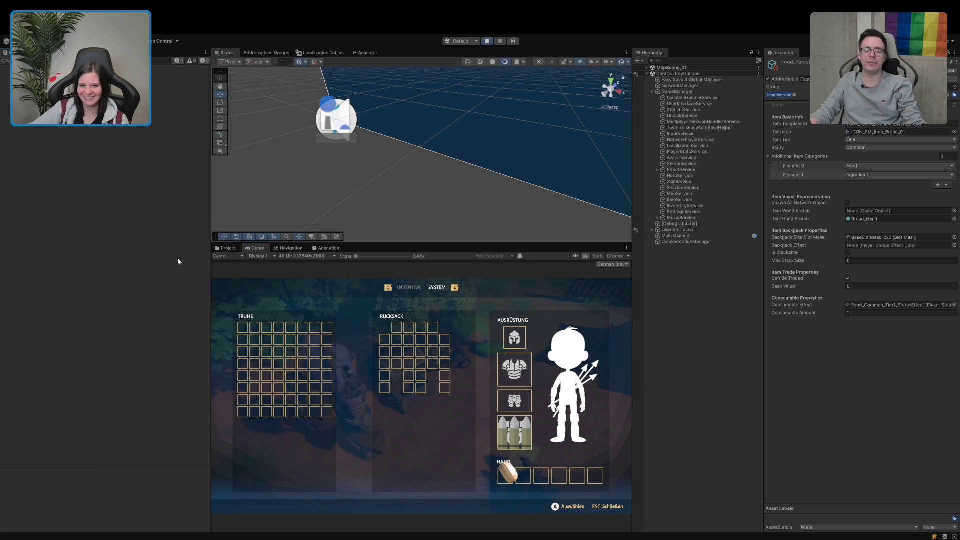
key("Escape")
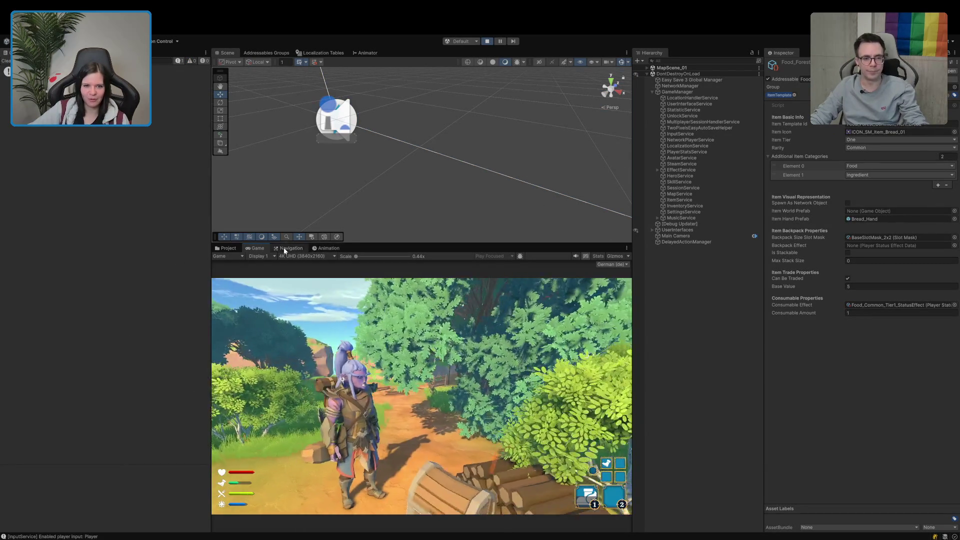
double_click(253, 247)
Step: Try using the held bread, which is refused as 'bereits voll', then restore the editor layout
key("w")
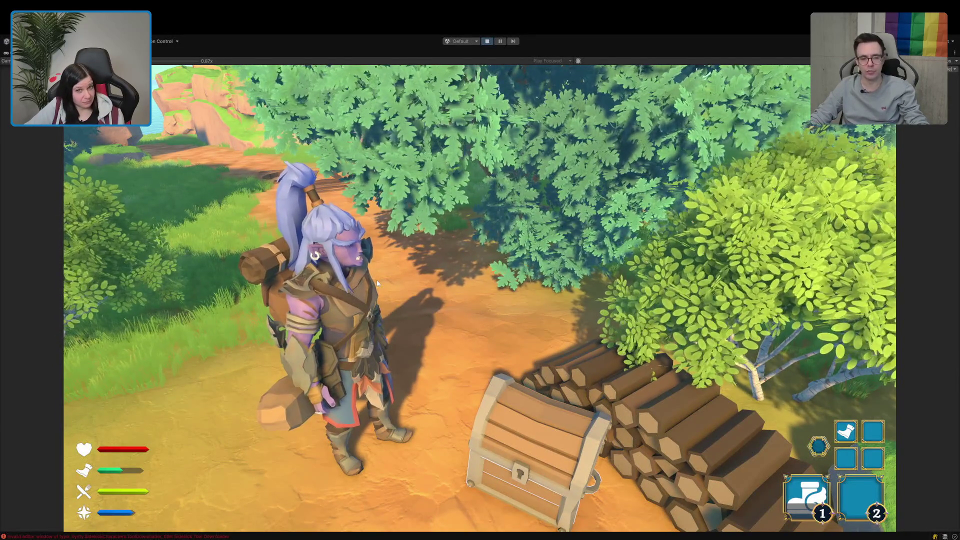
key("e")
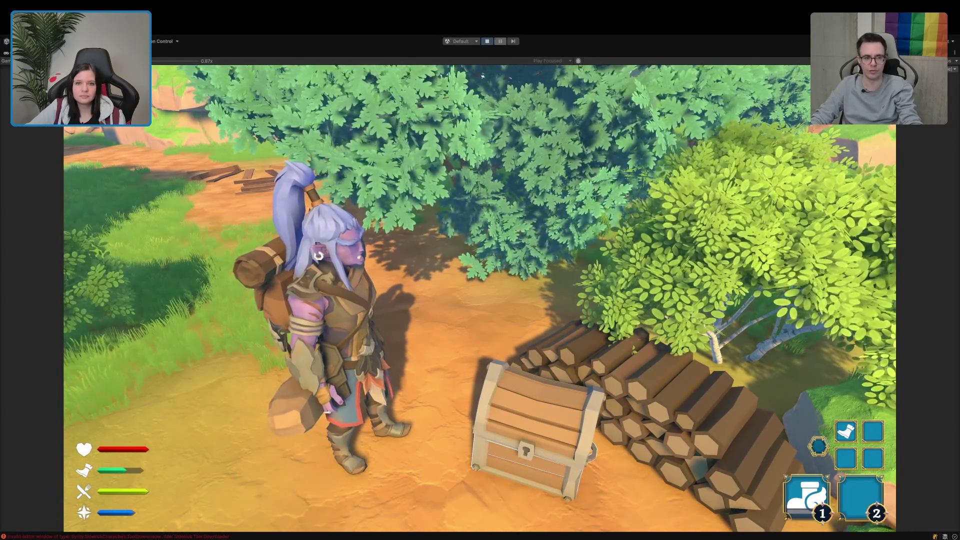
key("1")
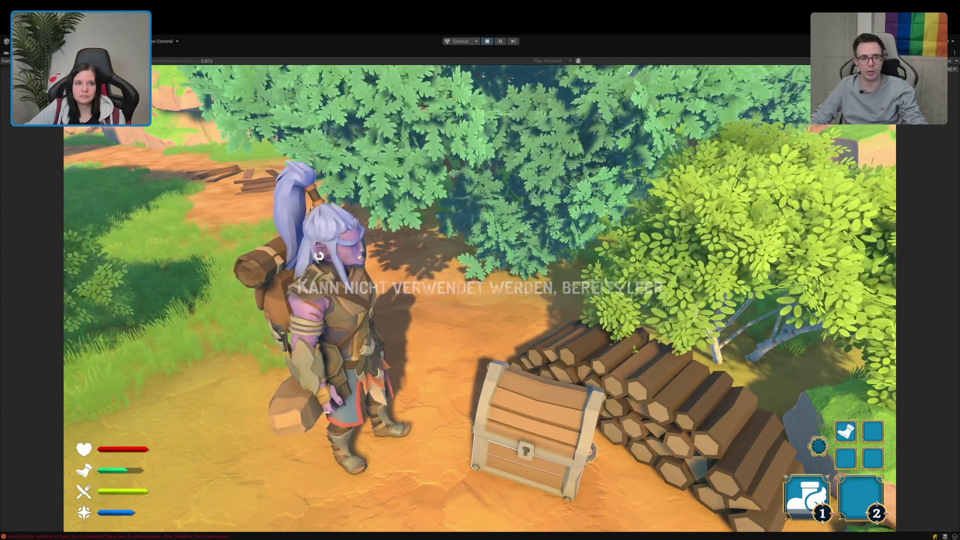
key("shift+space")
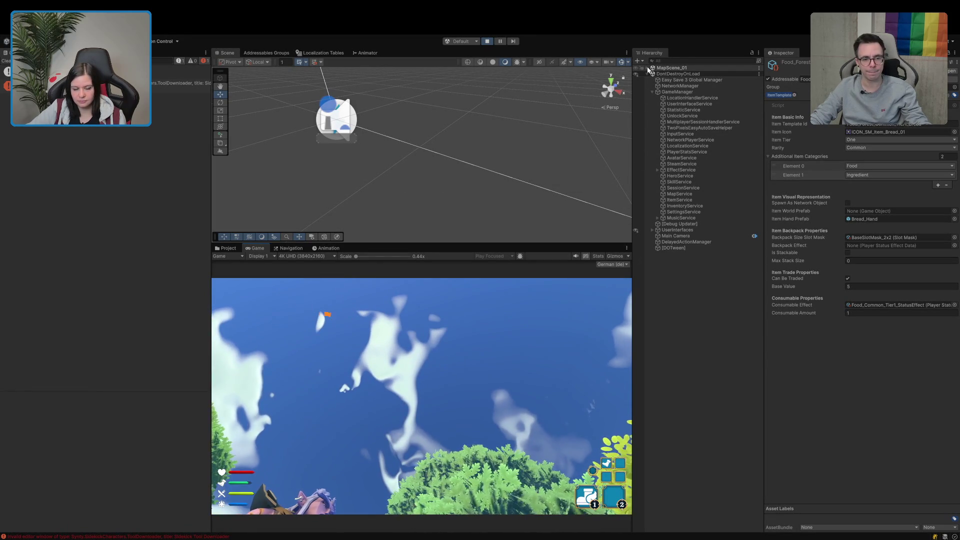
Step: Frame the PlayerController Prefab close up in the Scene view, orbit it, and hide gizmos
left_click(647, 67)
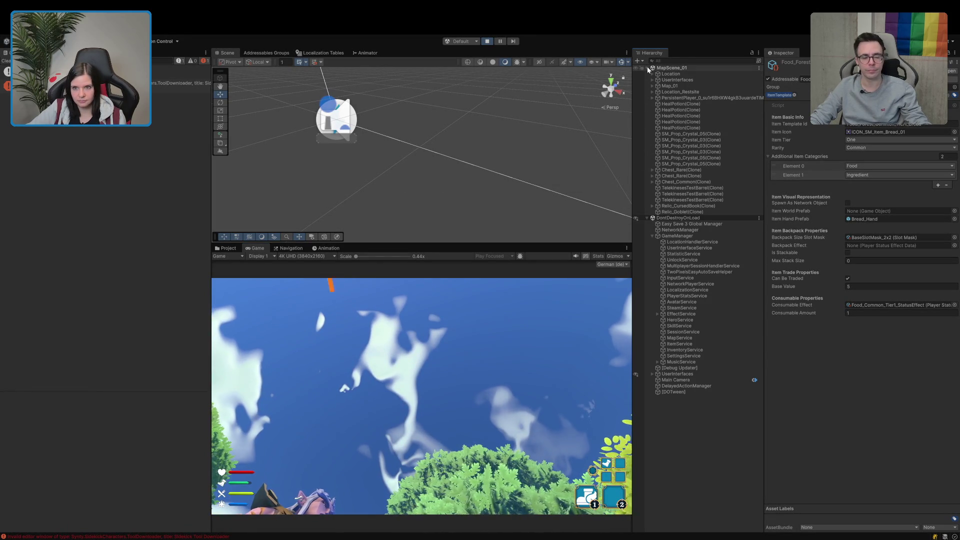
left_click(652, 98)
left_click(675, 105)
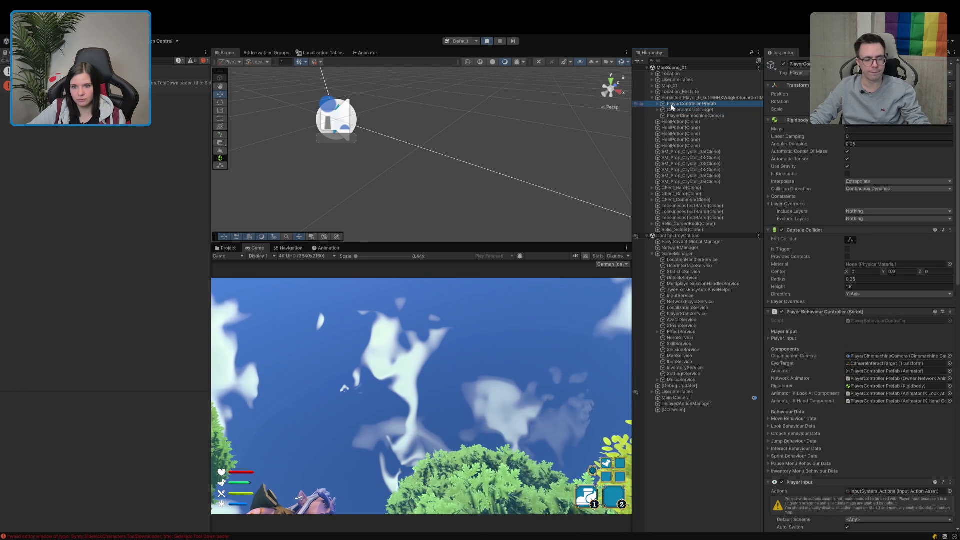
double_click(672, 107)
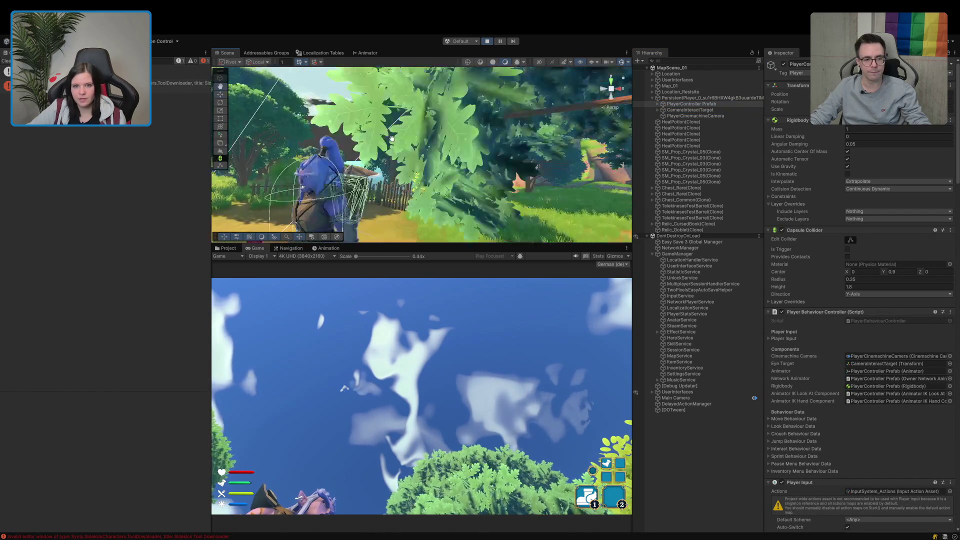
left_click_drag(392, 139, 408, 296)
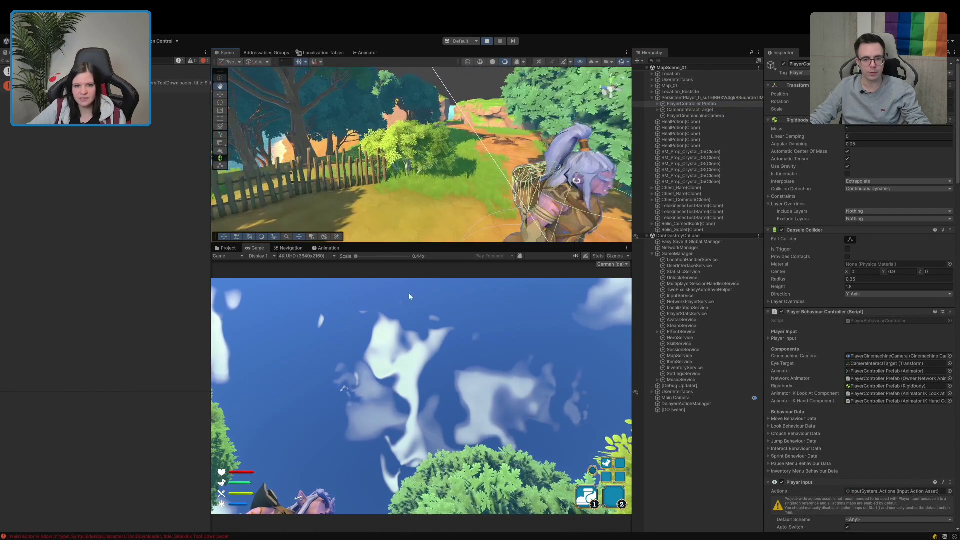
left_click_drag(427, 198, 545, 136)
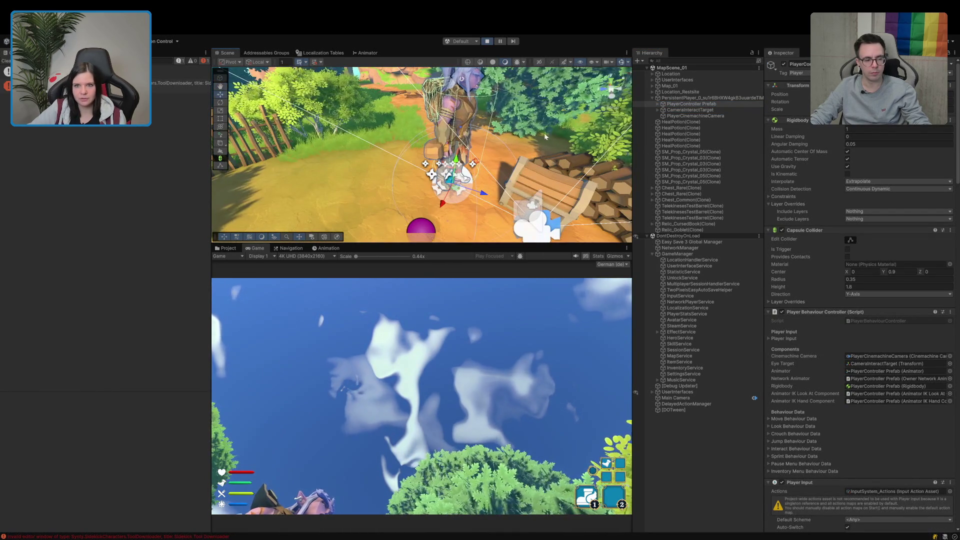
left_click(620, 63)
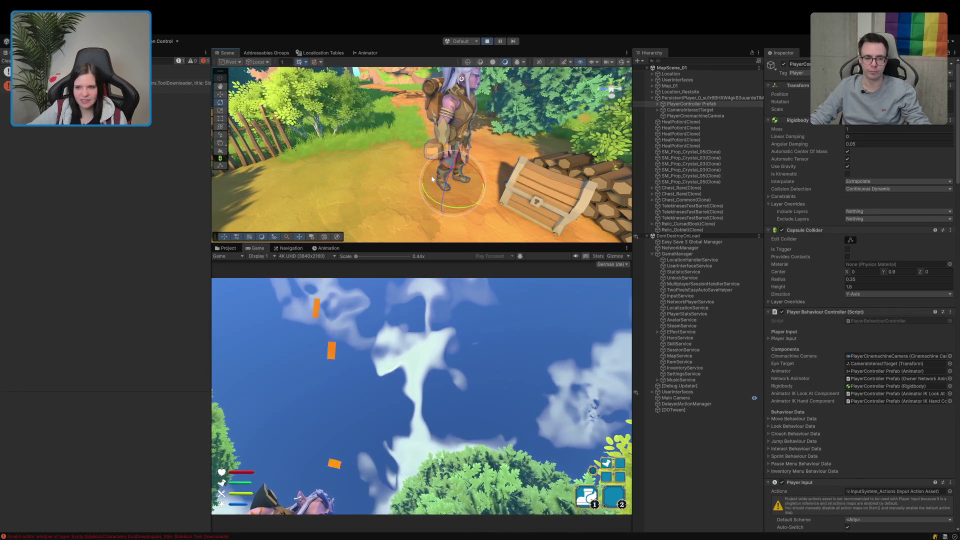
scroll(438, 171, "up", 2)
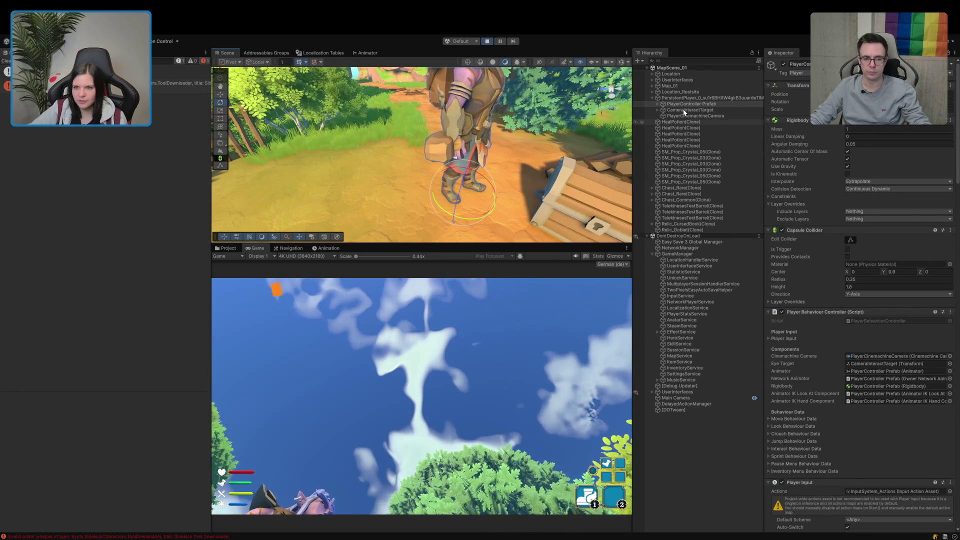
Step: Expand DefaultHunter(Clone)'s skeleton and select the right-hand attachment bone prop_r
left_click(658, 103)
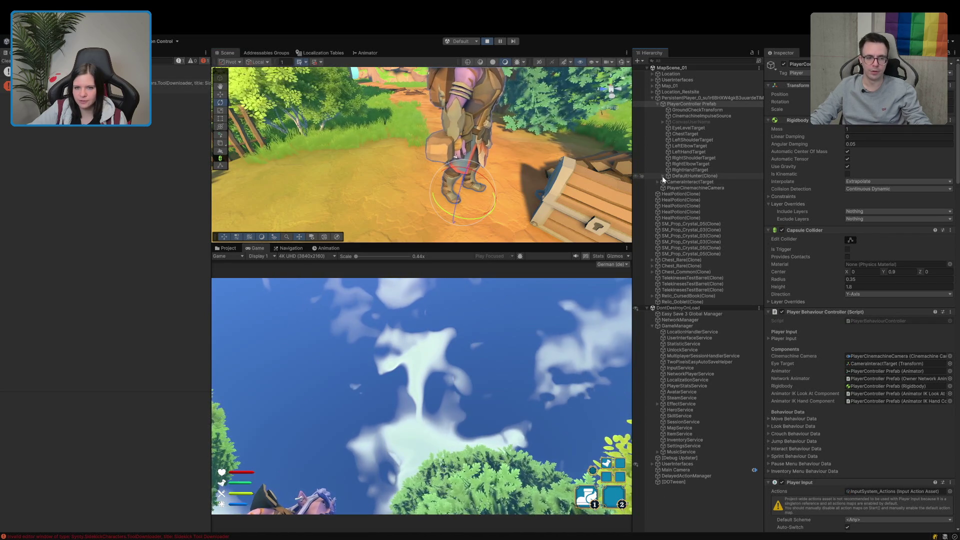
left_click(662, 176)
left_click(674, 194)
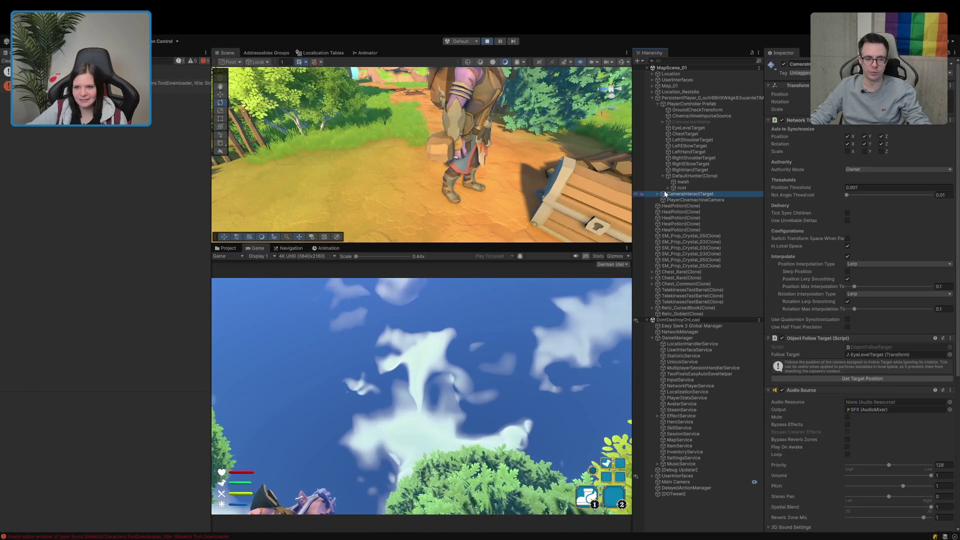
left_click(668, 188)
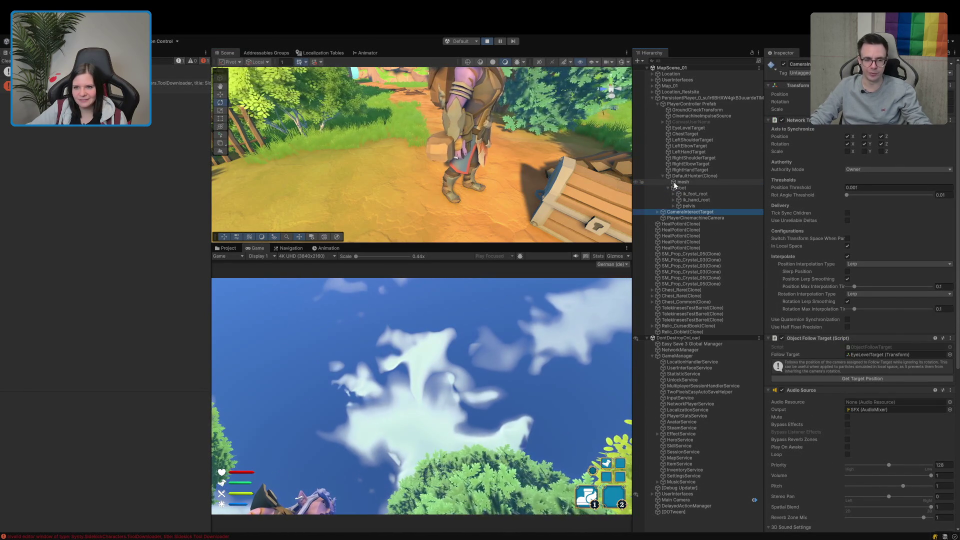
left_click(694, 176)
left_click(862, 178)
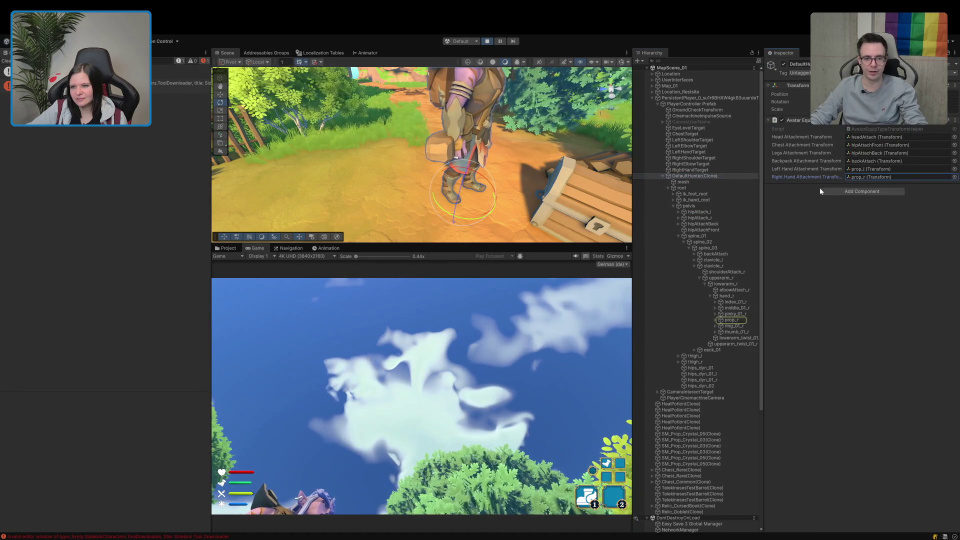
left_click(729, 320)
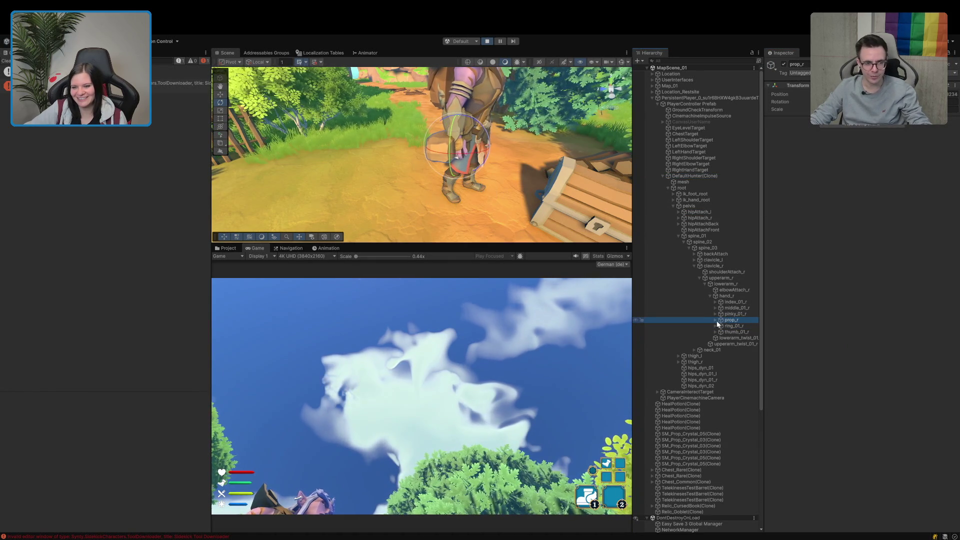
Step: Rotate Bread_Hand(Clone) under prop_r into a flatter slab and zoom in on the grip
left_click(715, 320)
left_click(729, 326)
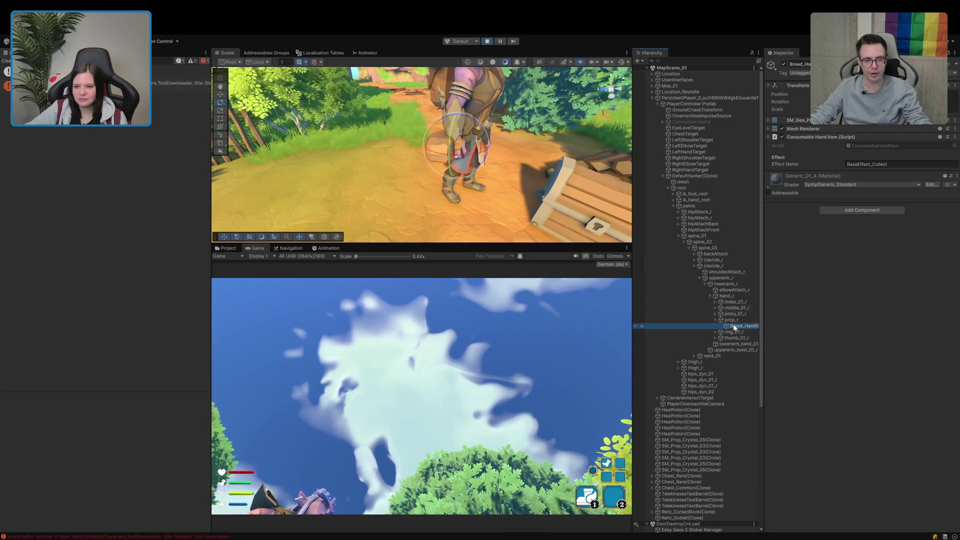
key("w")
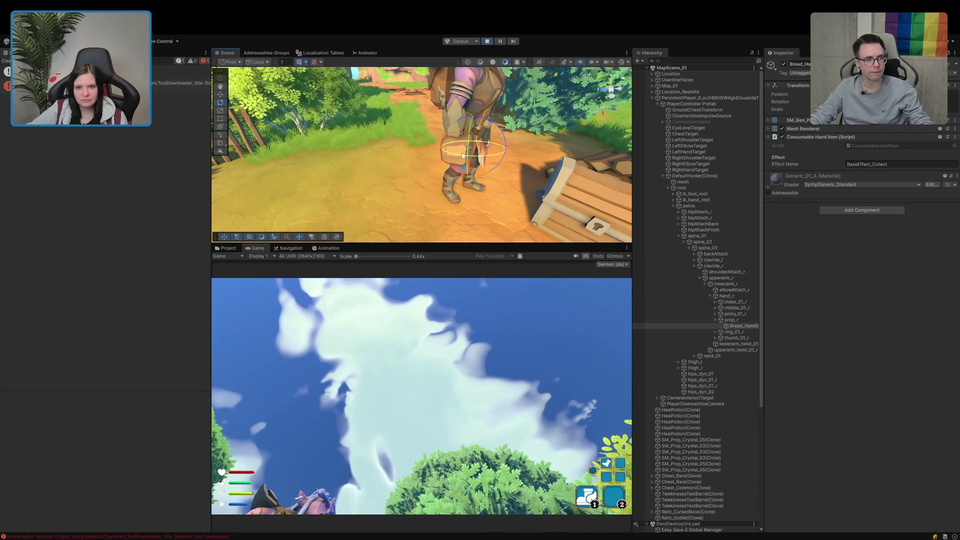
left_click_drag(462, 155, 505, 155)
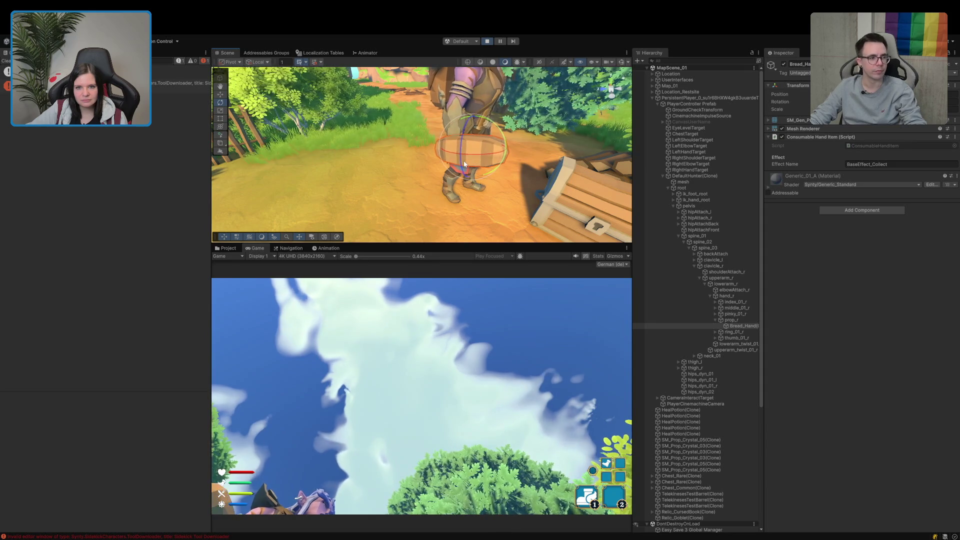
left_click_drag(467, 121, 469, 107)
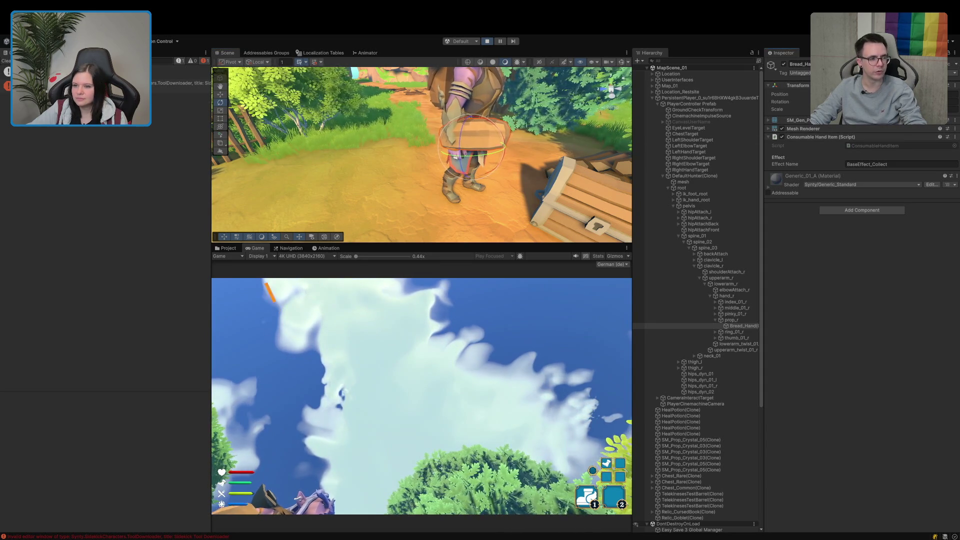
left_click_drag(502, 150, 472, 150)
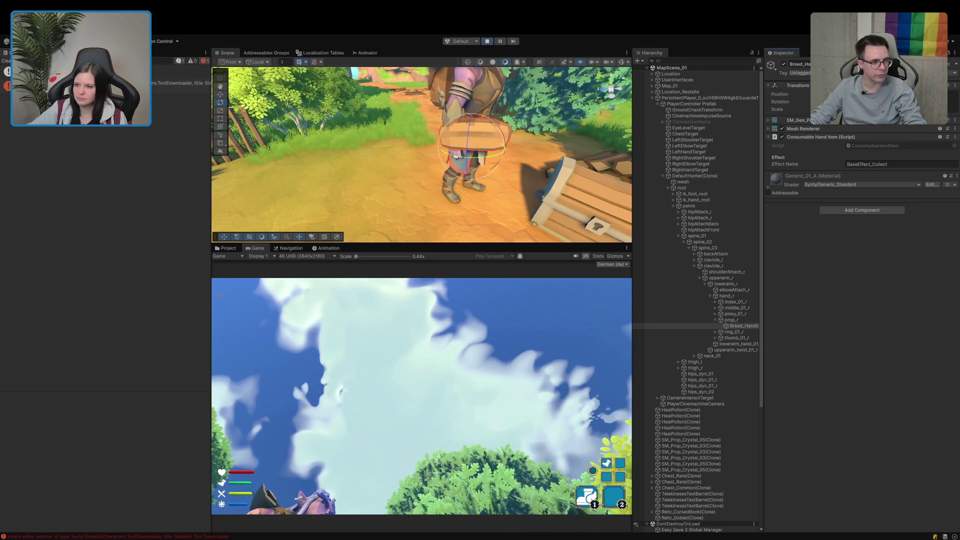
left_click_drag(554, 191, 427, 195)
scroll(440, 192, "up", 3)
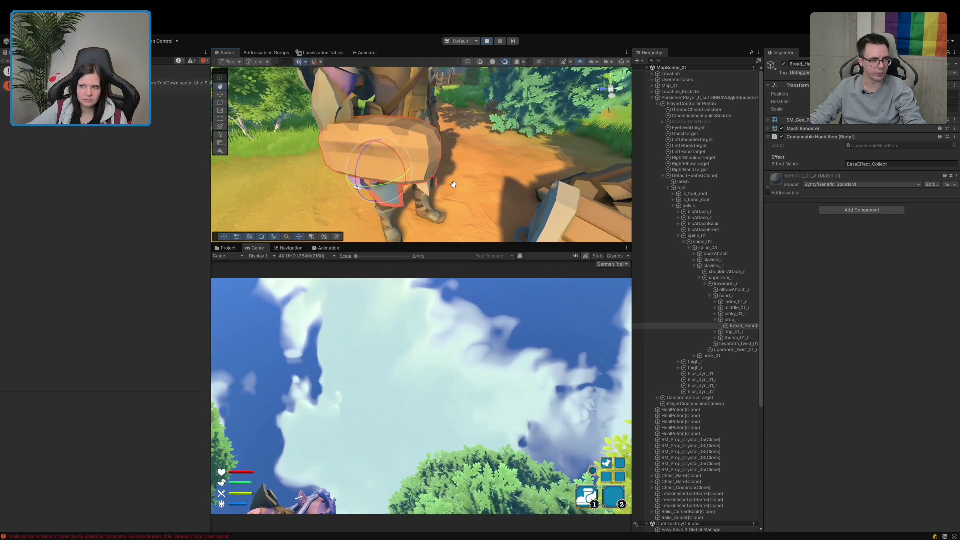
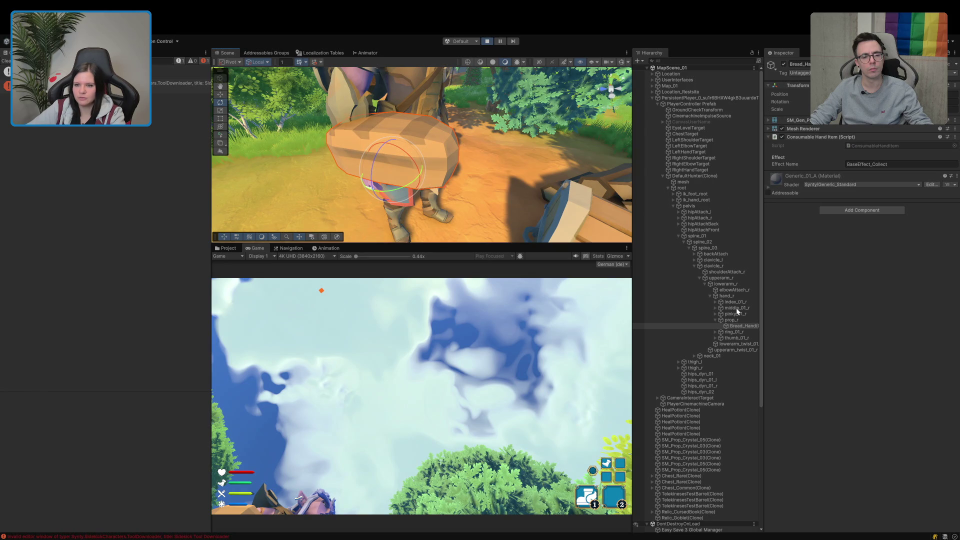
Step: Select Bread_Hand and rotate it with the gizmo until the bread stands upright in the grip
left_click(737, 322)
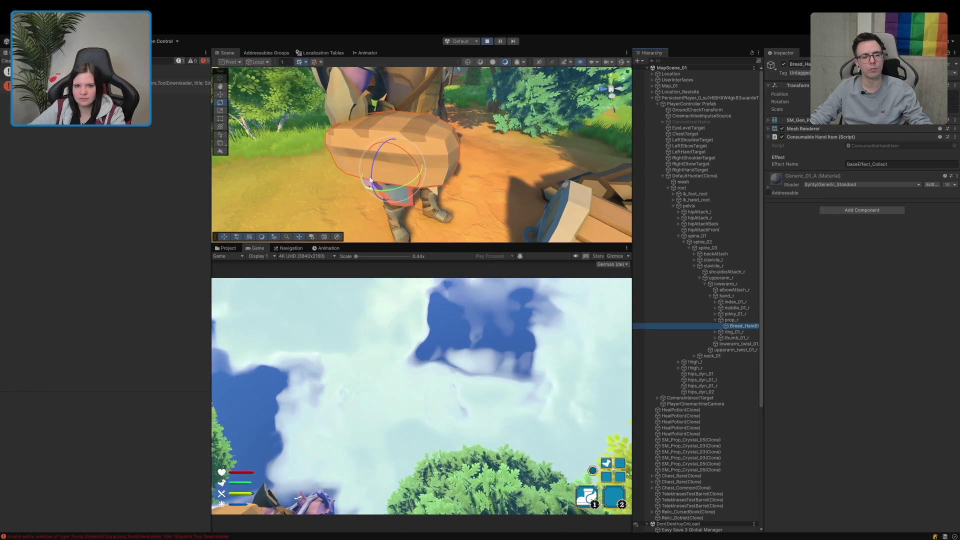
left_click_drag(370, 180, 471, 338)
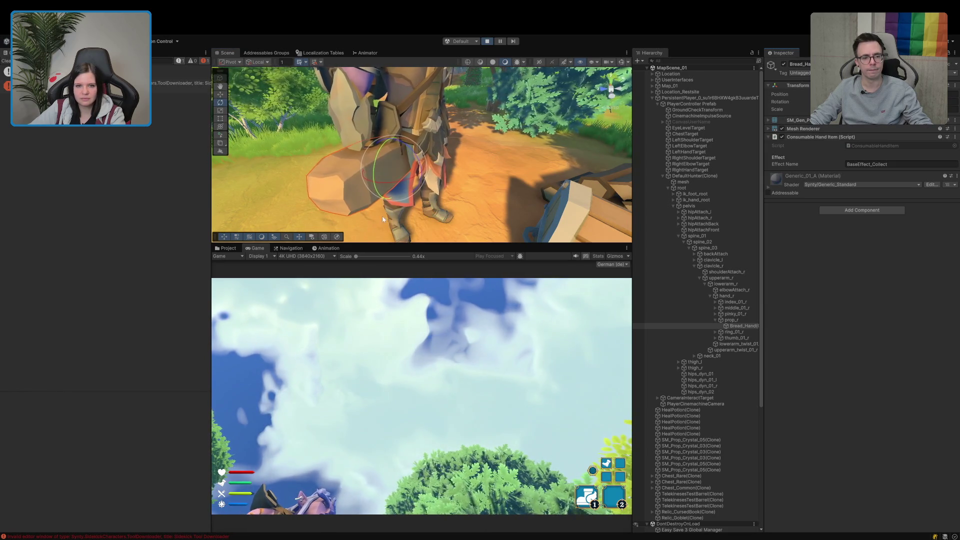
left_click_drag(409, 151, 484, 247)
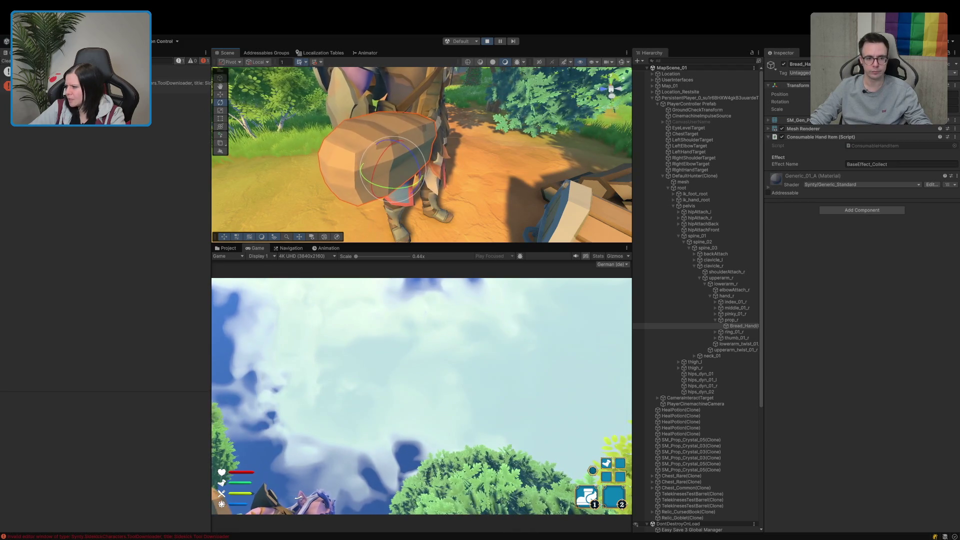
mouse_move(381, 187)
left_mouse_down()
mouse_move(448, 182)
mouse_move(505, 160)
left_mouse_up()
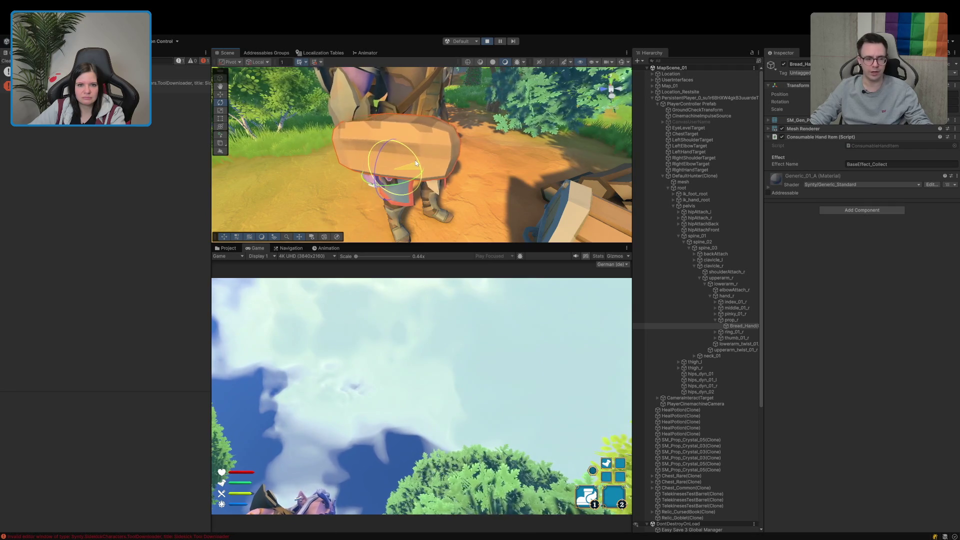
Step: Move the bread down so it rests horizontally in the hand, then show the Tier_1 food assets folder
key("w")
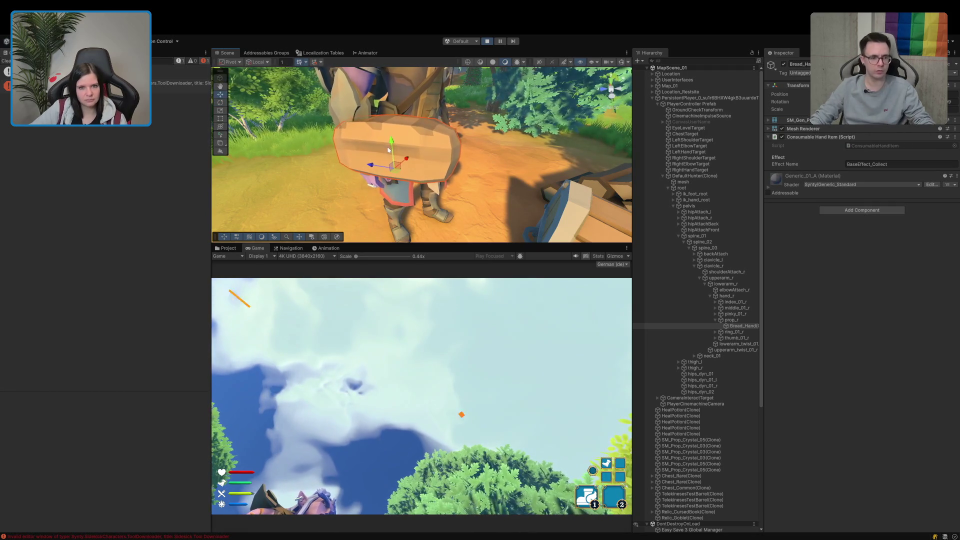
mouse_move(391, 143)
left_mouse_down()
mouse_move(403, 191)
mouse_move(415, 169)
mouse_move(403, 157)
left_mouse_up()
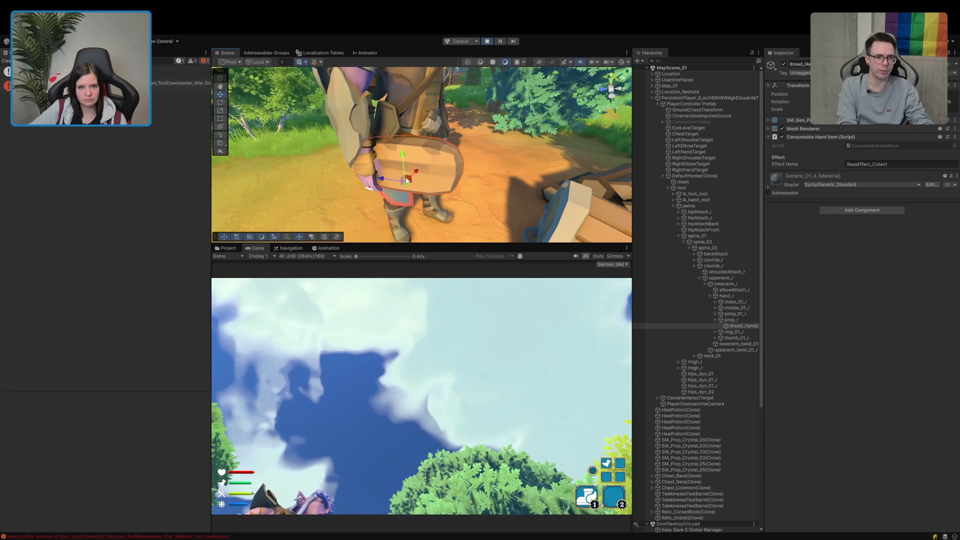
scroll(404, 180, "down", 5)
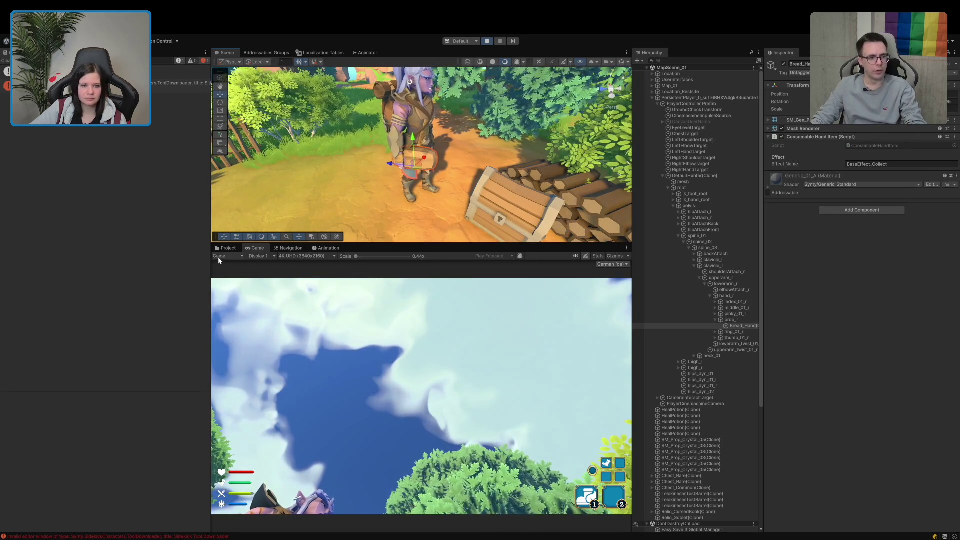
left_click(224, 249)
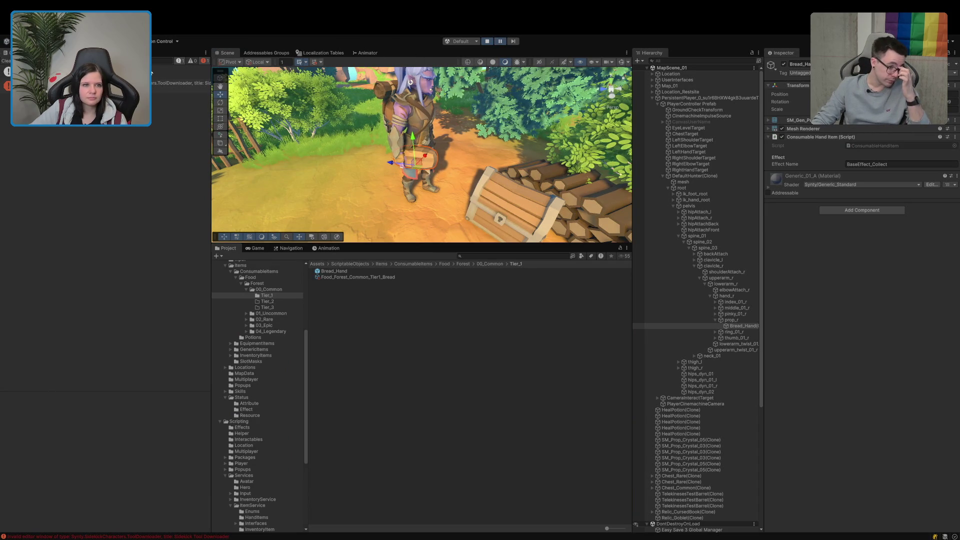
Step: Lock a second Inspector on the in-hand bread and select the Bread_Hand prefab asset
left_click(190, 51)
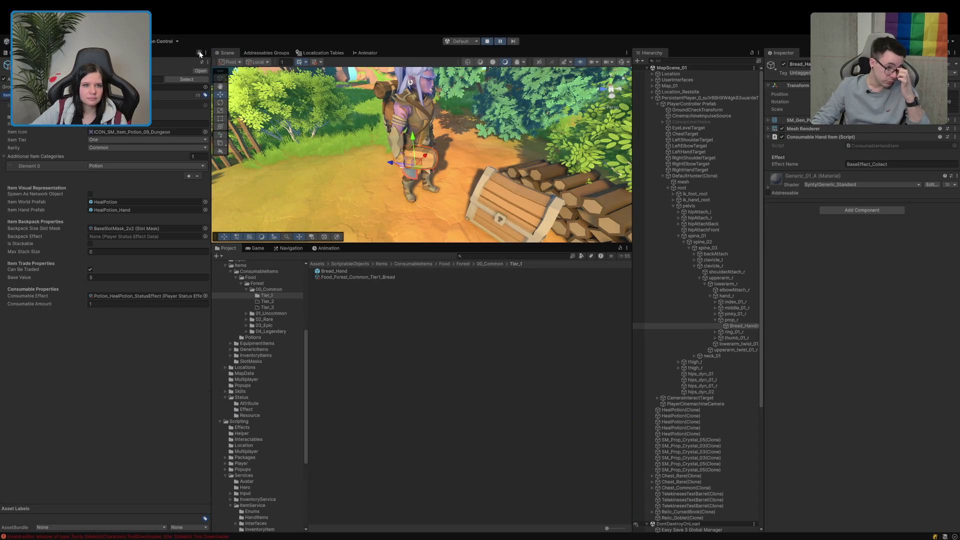
left_click(199, 53)
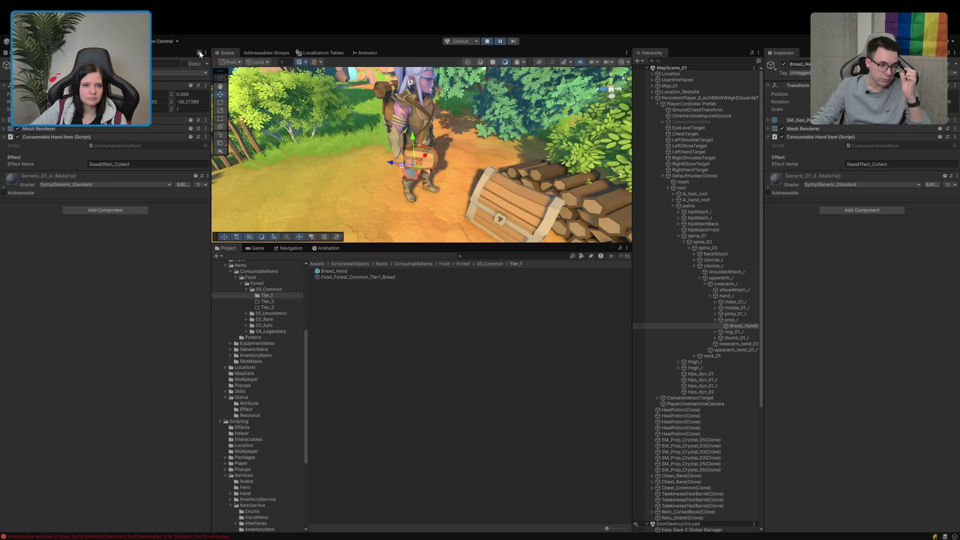
left_click(338, 272)
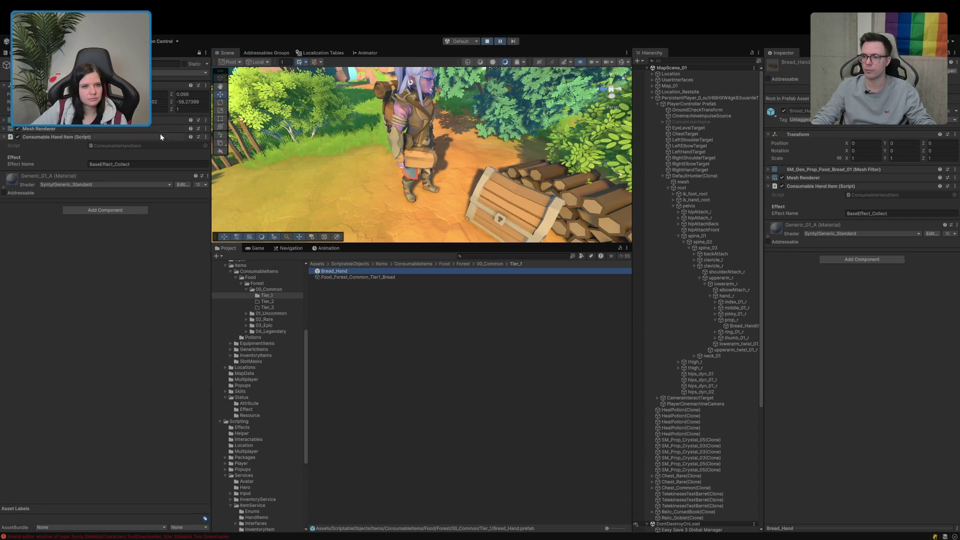
Step: Set the prefab's Position to X -0.108, Y -0.118, and Z 0.099 copied from the hand bread
left_click_drag(847, 143, 840, 143)
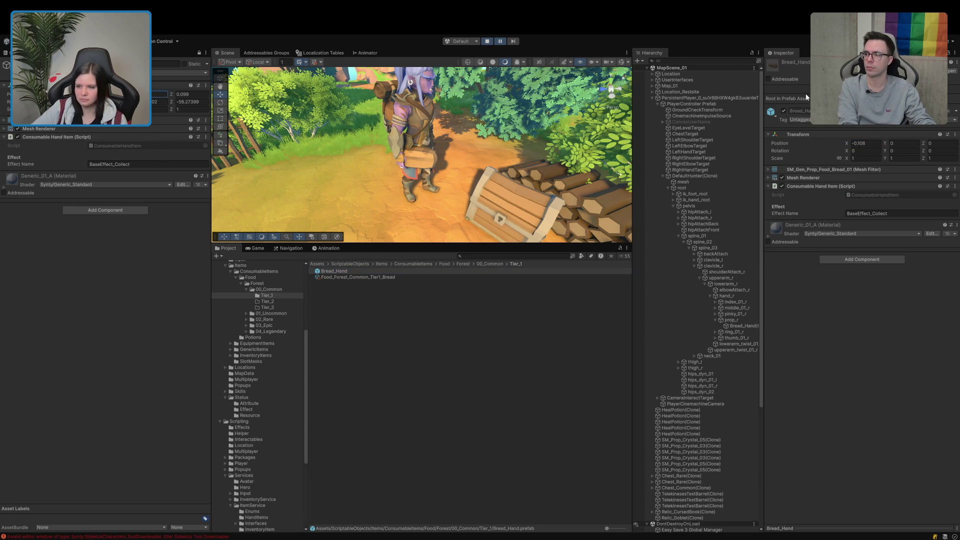
left_click(907, 145)
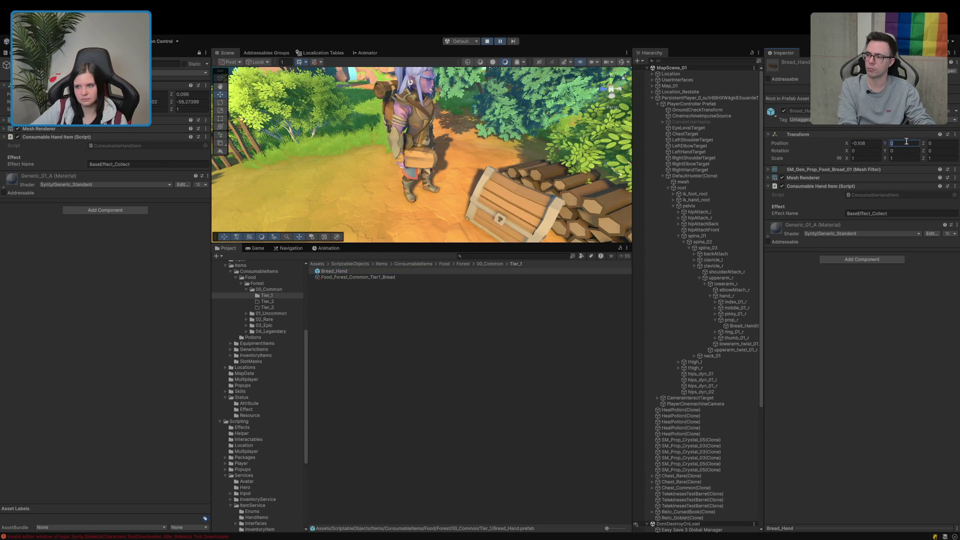
type("-0.118")
left_click(195, 95)
key("ctrl+c")
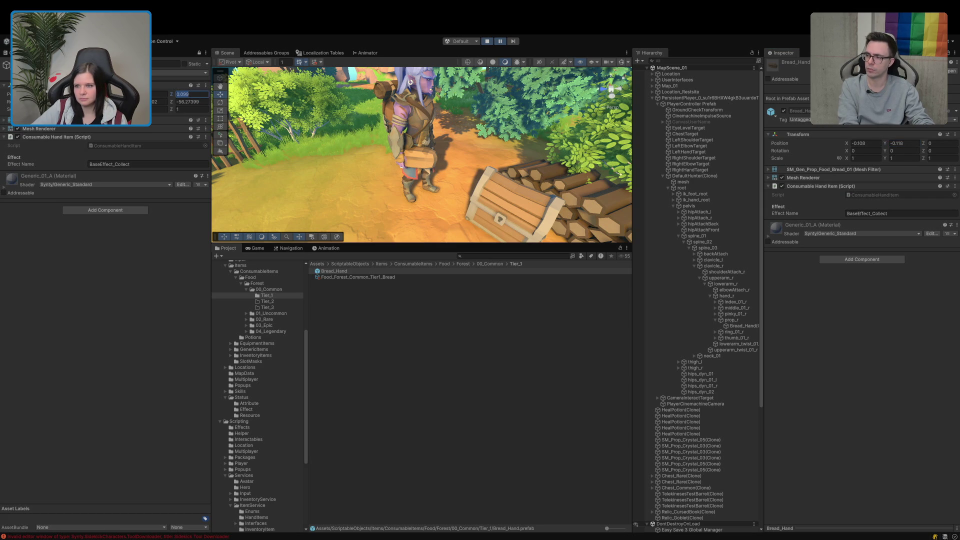
left_click(936, 143)
key("ctrl+v")
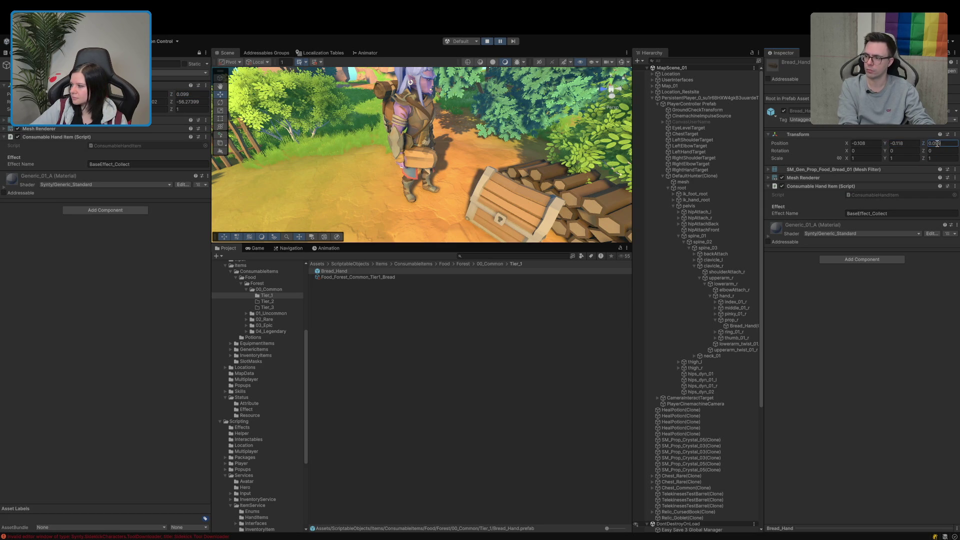